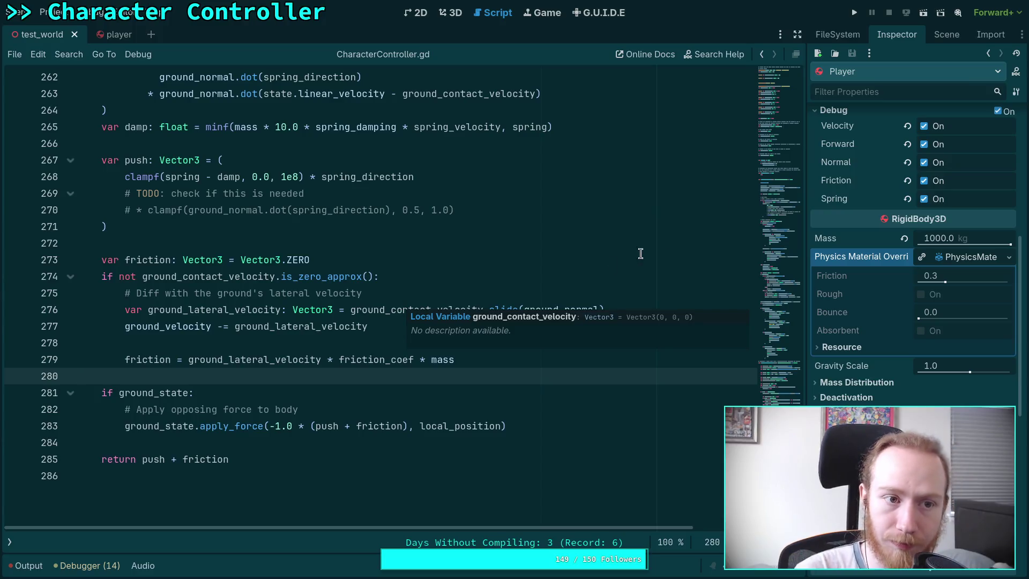
- Test-run the character on the rotating floor, stop the game, and return to the test_world 3D view
{"action": "left_click", "coordinate": [853, 18]}
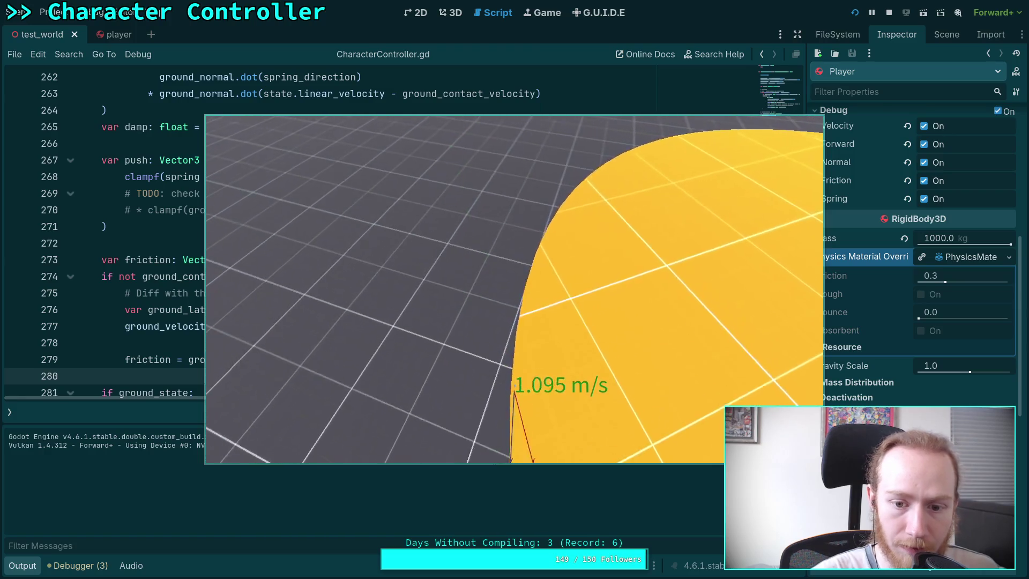
{"action": "key", "text": "F8"}
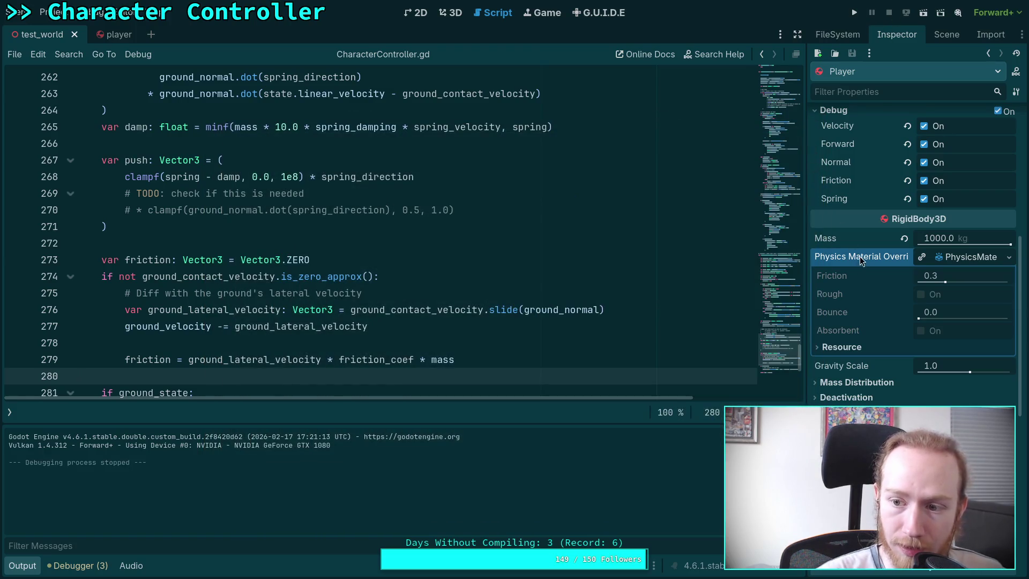
{"action": "left_click", "coordinate": [453, 14]}
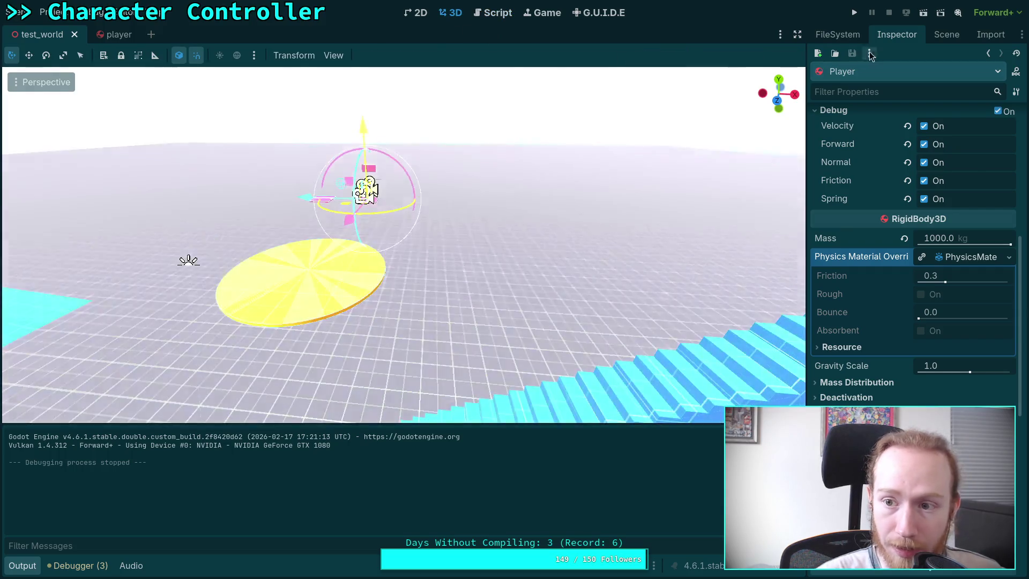
{"action": "left_click", "coordinate": [938, 35]}
{"action": "left_click", "coordinate": [906, 34]}
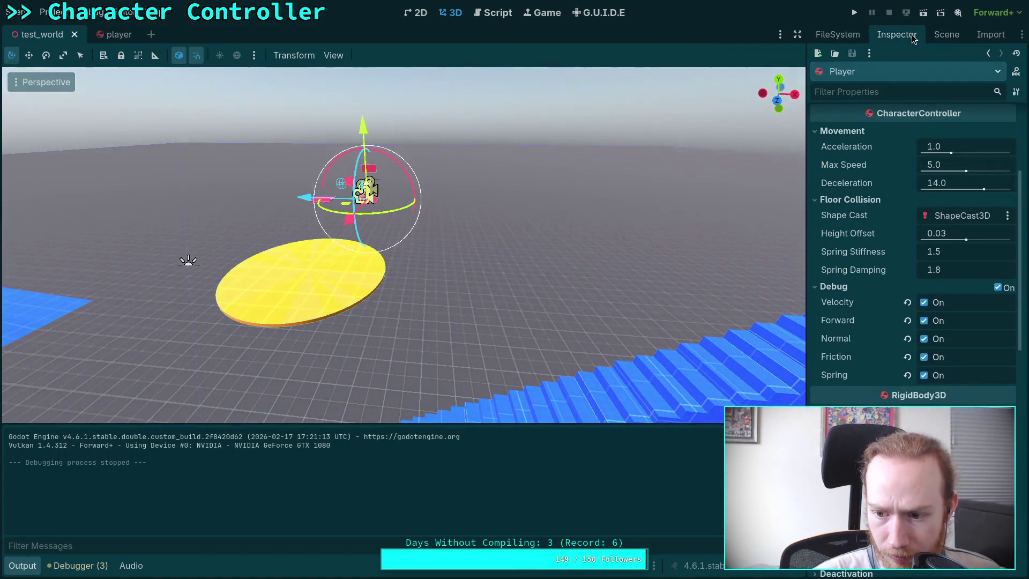
{"action": "scroll", "coordinate": [554, 152], "scroll_direction": "up", "scroll_amount": 1}
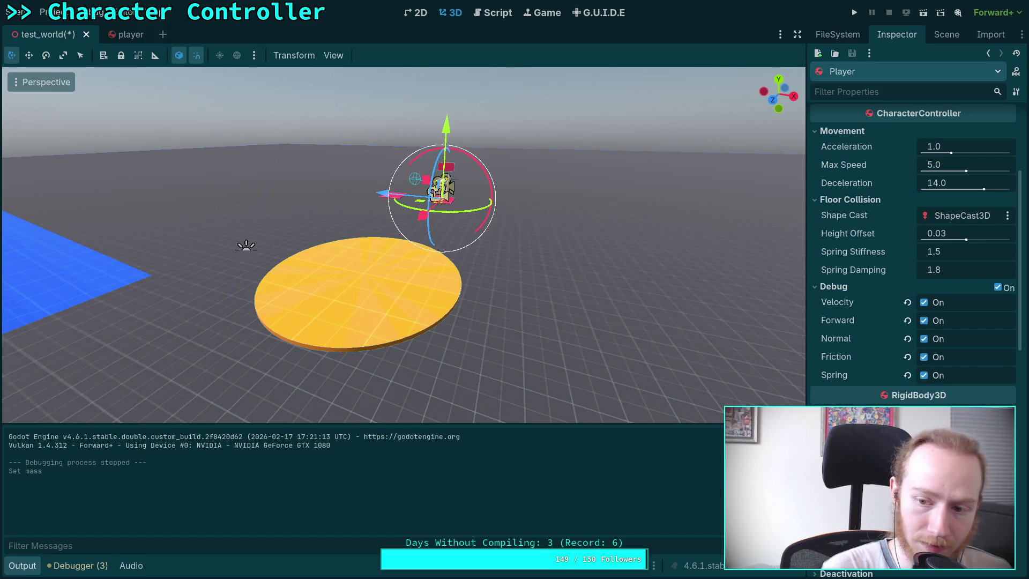
{"action": "left_click", "coordinate": [449, 306]}
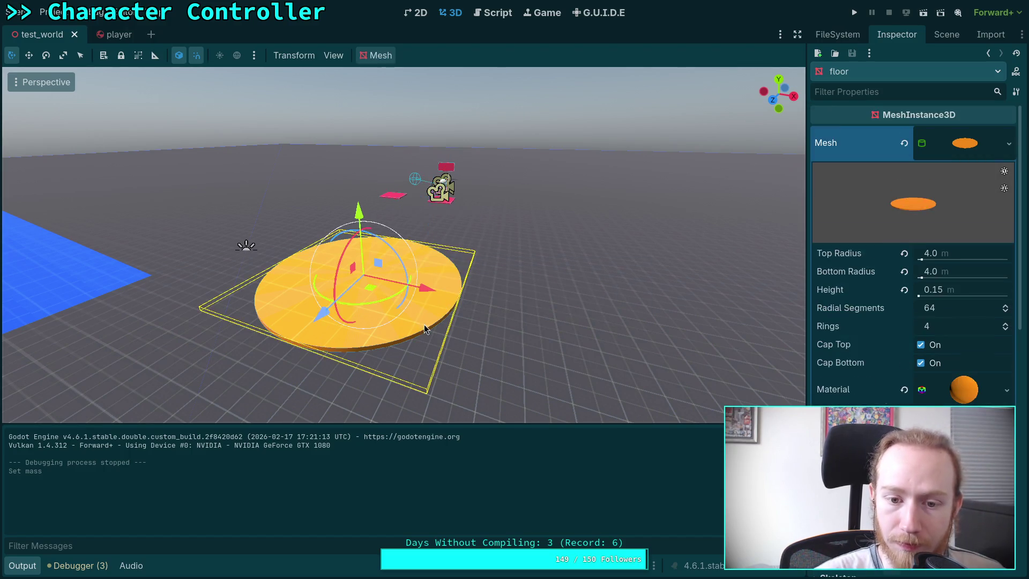
{"action": "scroll", "coordinate": [866, 351], "scroll_direction": "down", "scroll_amount": 5}
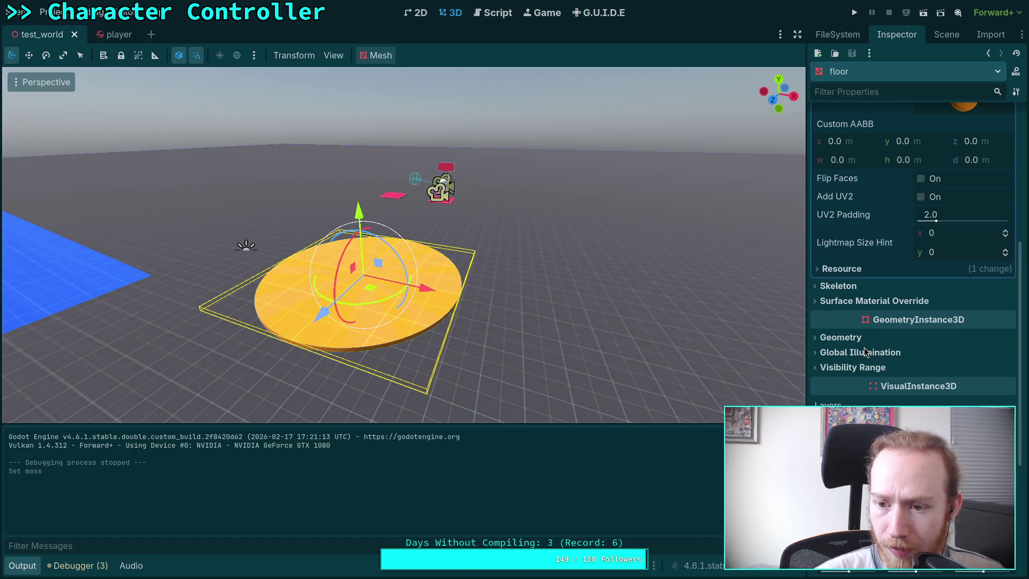
{"action": "scroll", "coordinate": [863, 351], "scroll_direction": "down", "scroll_amount": 5}
{"action": "scroll", "coordinate": [868, 193], "scroll_direction": "up", "scroll_amount": 5}
{"action": "left_click", "coordinate": [946, 34]}
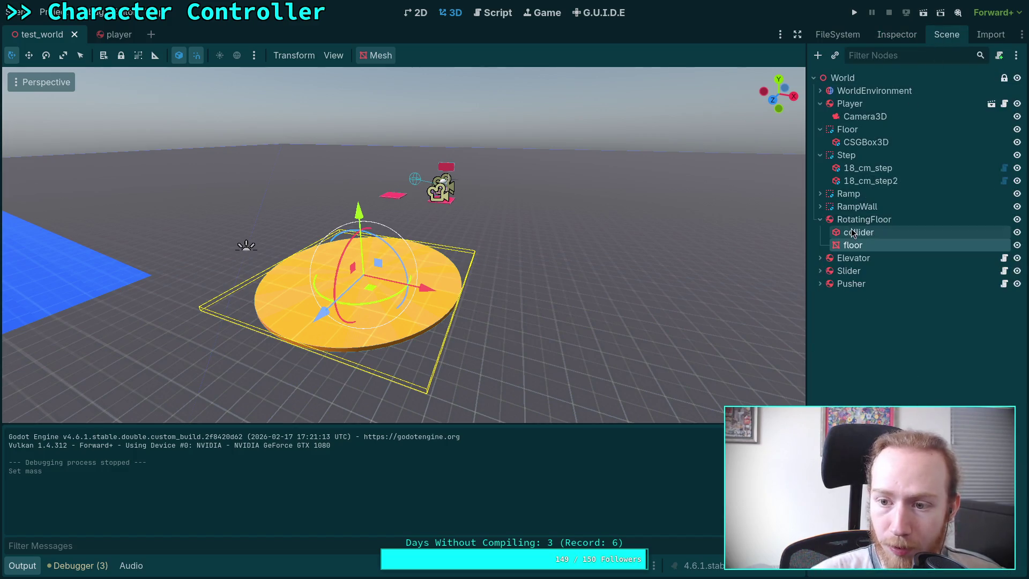
{"action": "left_click", "coordinate": [864, 219]}
{"action": "left_click", "coordinate": [896, 34]}
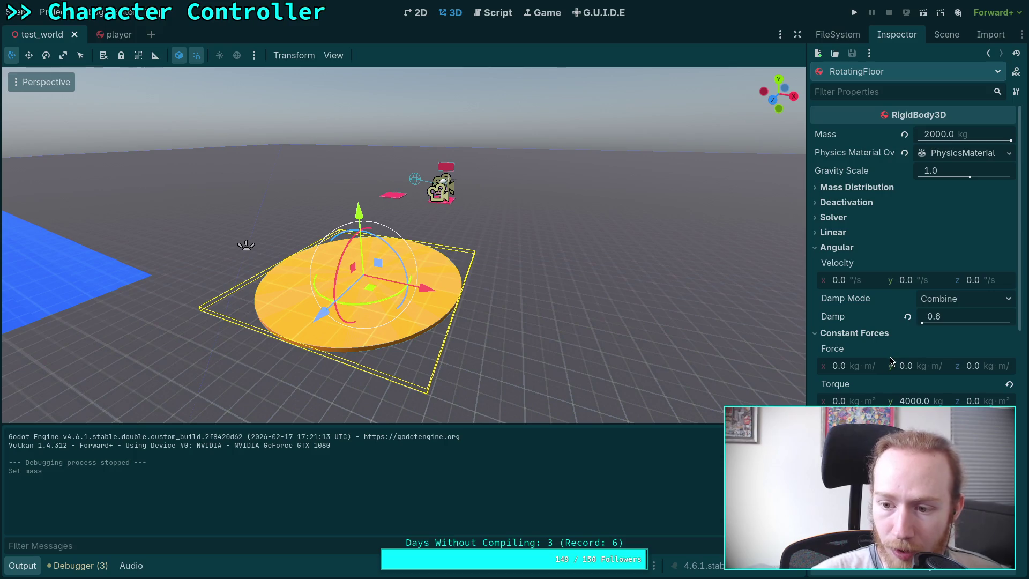
{"action": "left_click", "coordinate": [932, 138]}
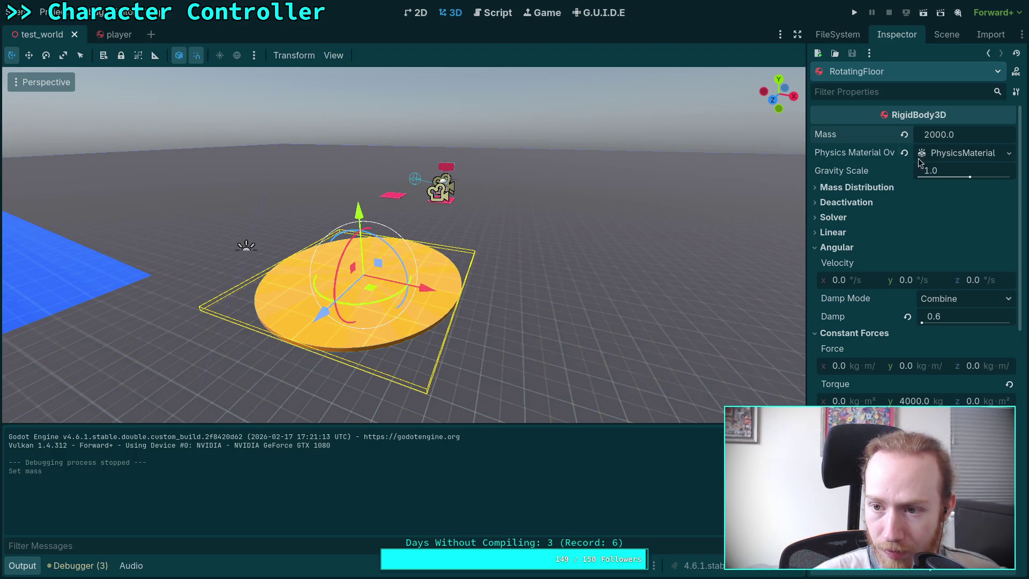
{"action": "left_click", "coordinate": [959, 153]}
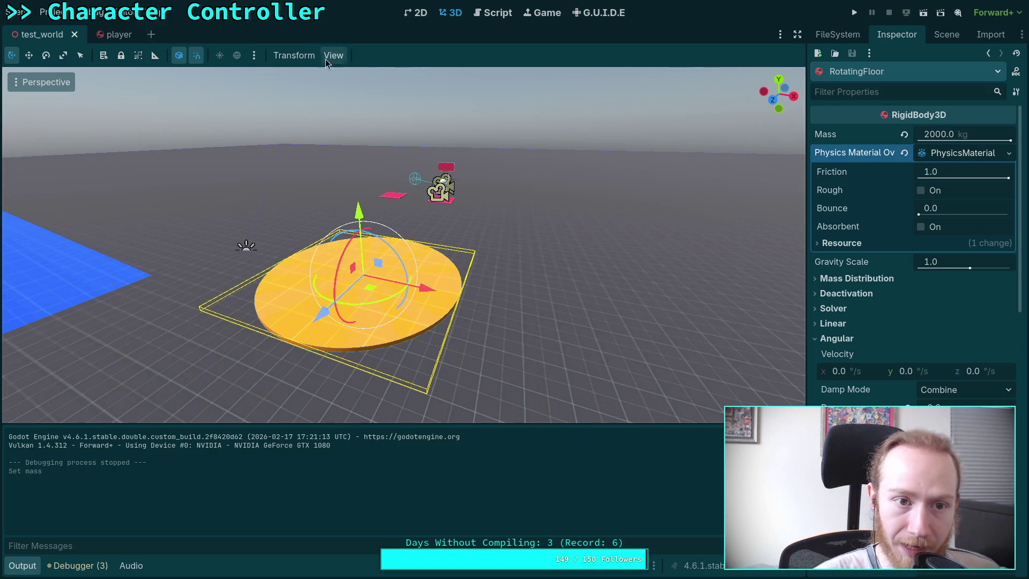
{"action": "left_click", "coordinate": [946, 34]}
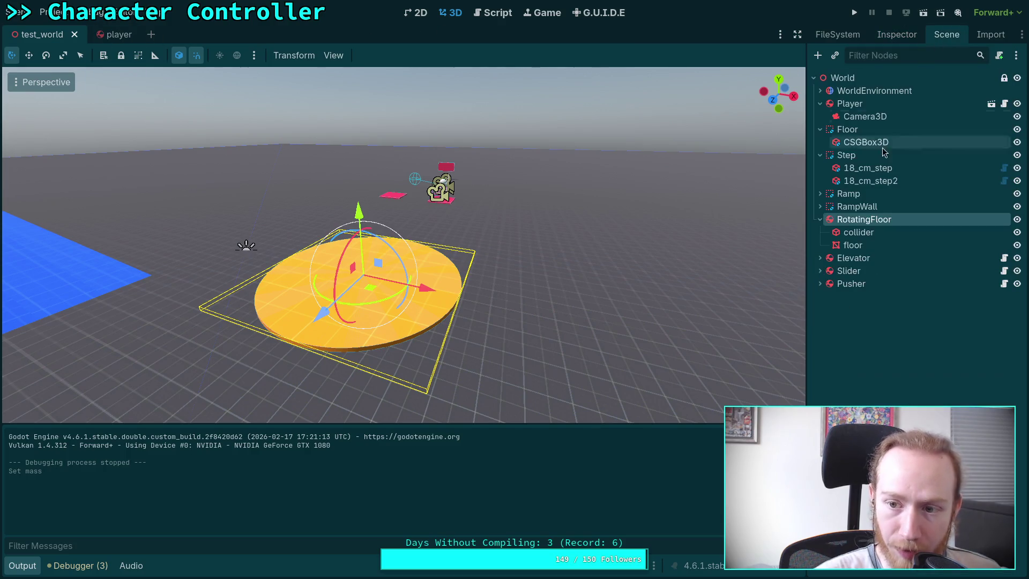
{"action": "left_click", "coordinate": [864, 116]}
{"action": "left_click", "coordinate": [849, 103]}
{"action": "left_click", "coordinate": [896, 35]}
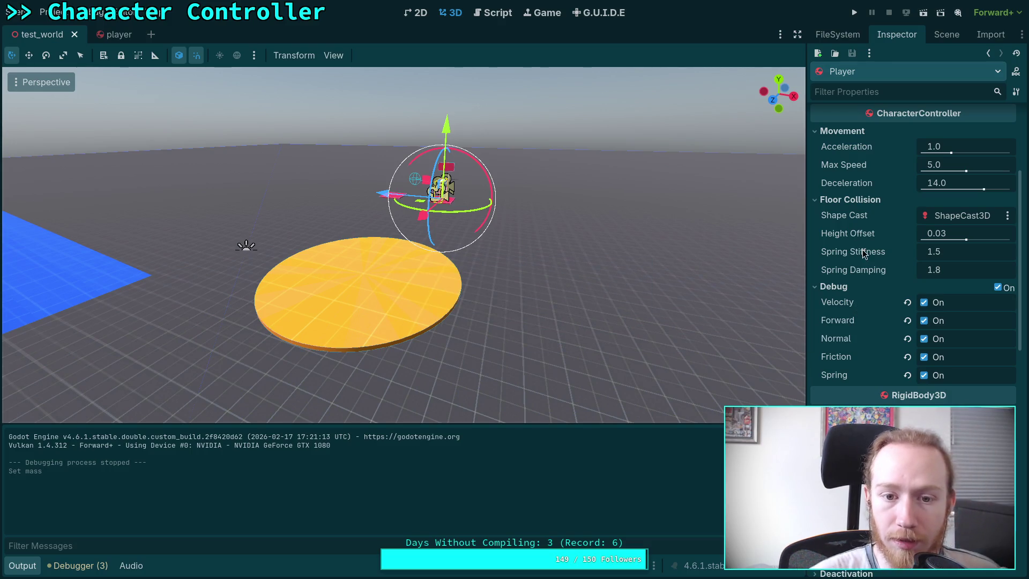
{"action": "left_click", "coordinate": [115, 34]}
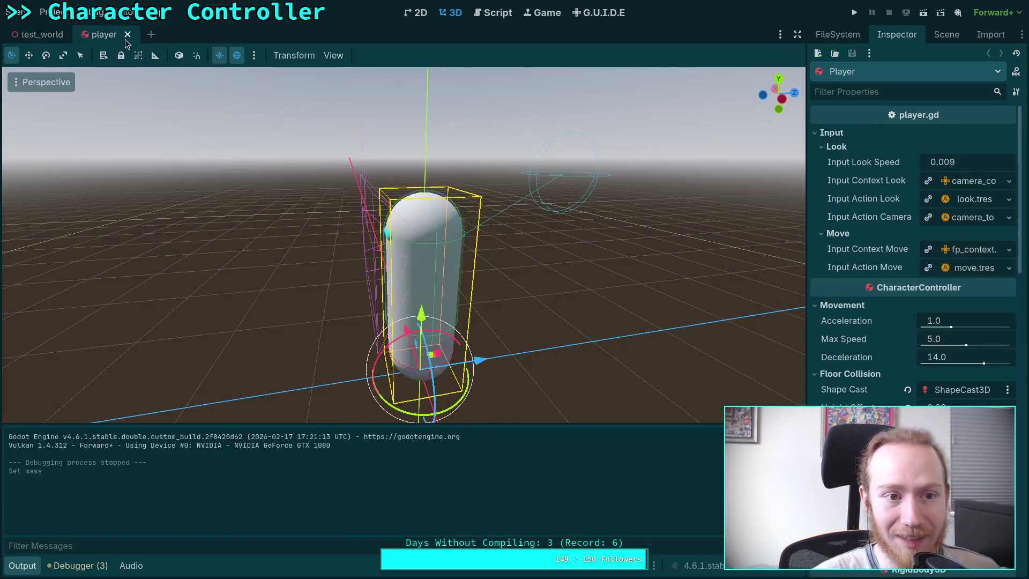
{"action": "scroll", "coordinate": [857, 365], "scroll_direction": "down", "scroll_amount": 10}
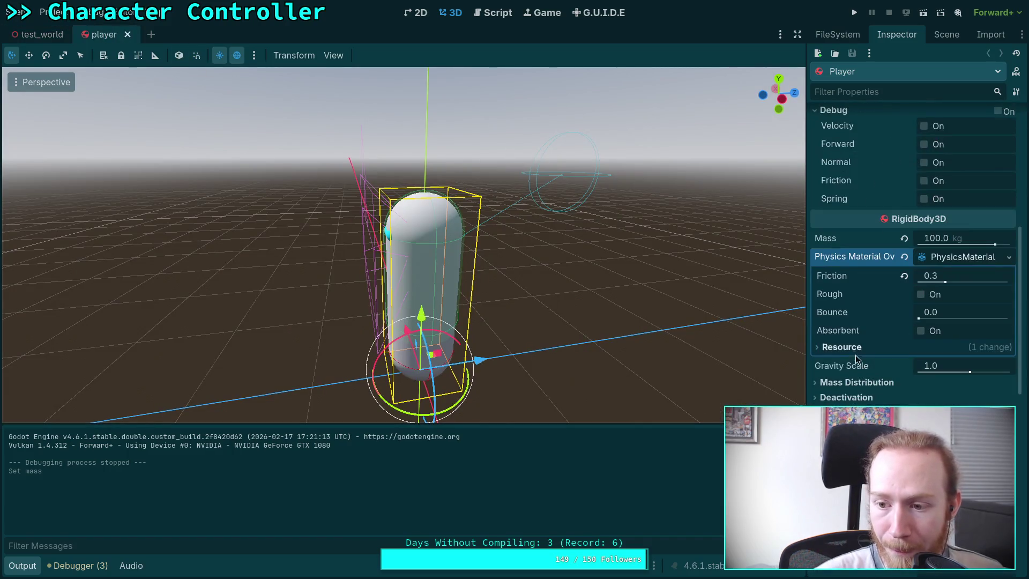
{"action": "scroll", "coordinate": [856, 365], "scroll_direction": "down", "scroll_amount": 8}
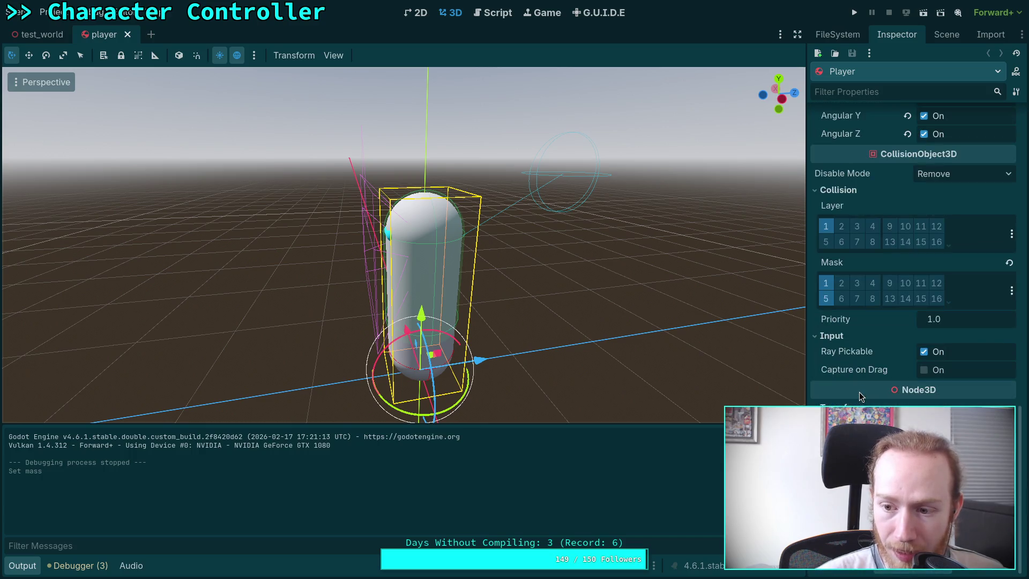
{"action": "scroll", "coordinate": [860, 391], "scroll_direction": "up", "scroll_amount": 12}
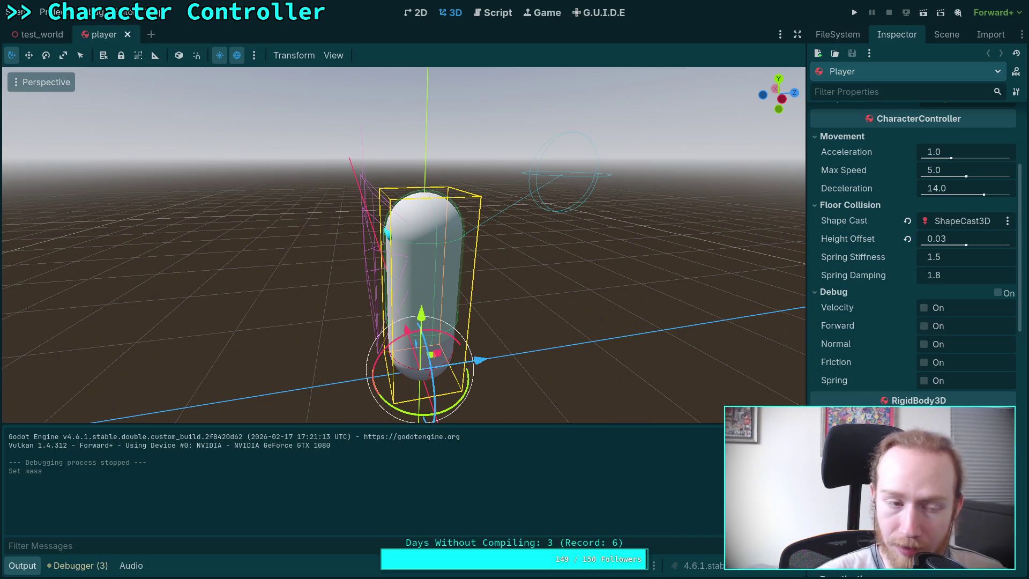
{"action": "scroll", "coordinate": [864, 266], "scroll_direction": "up", "scroll_amount": 3}
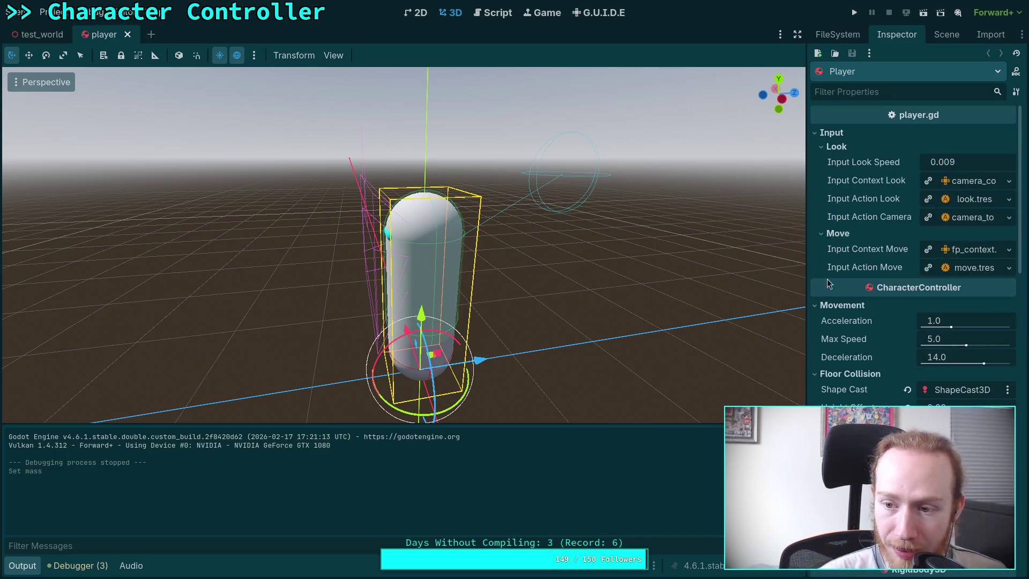
{"action": "left_click", "coordinate": [41, 34]}
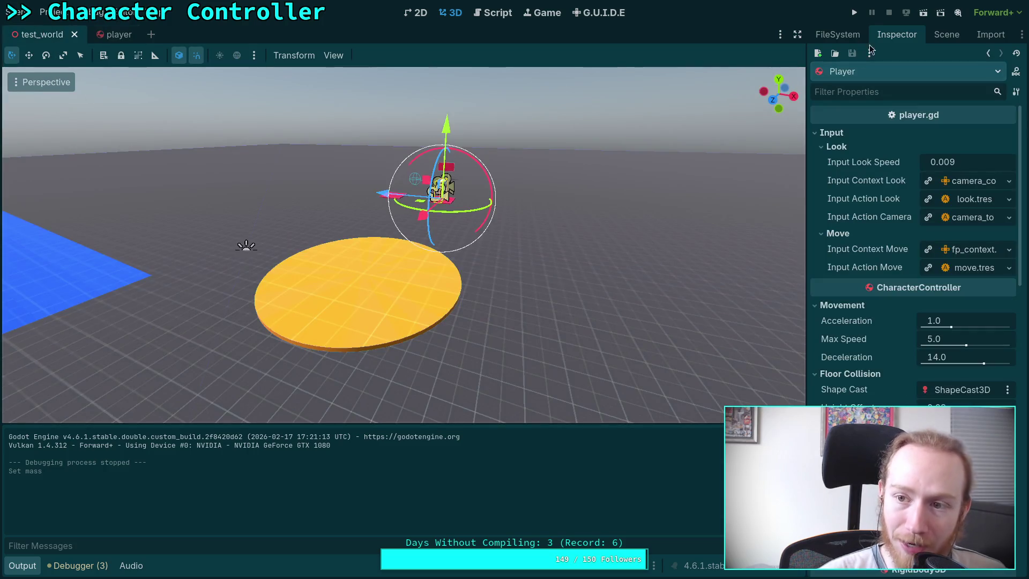
{"action": "left_click", "coordinate": [857, 14]}
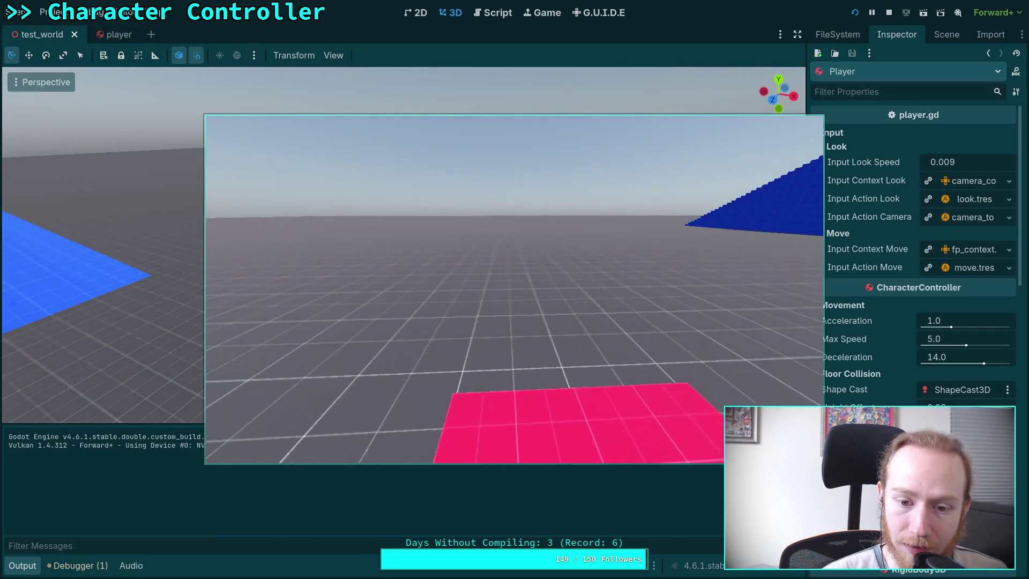
{"action": "mouse_move", "coordinate": [514, 289]}
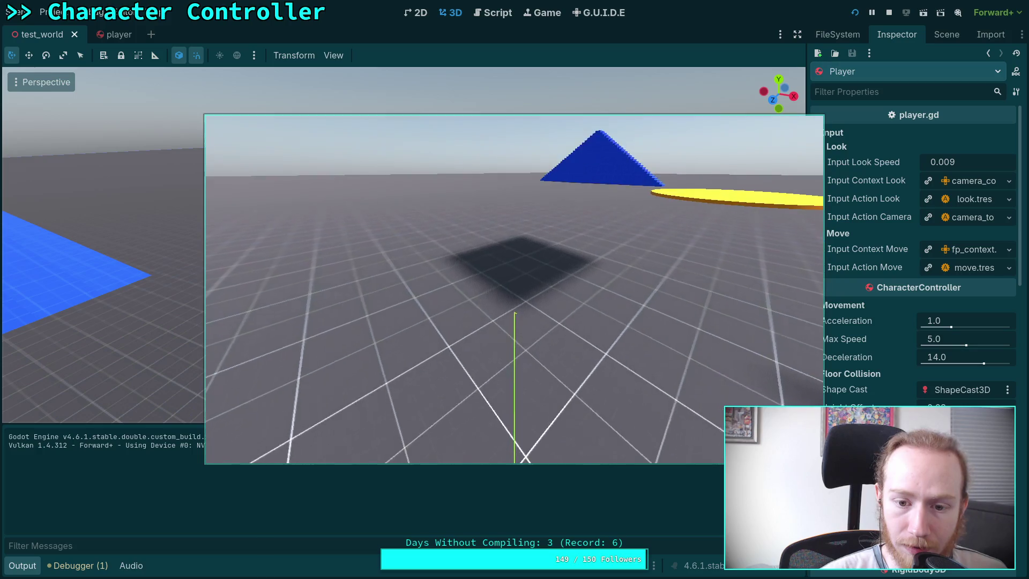
{"action": "key", "text": "w"}
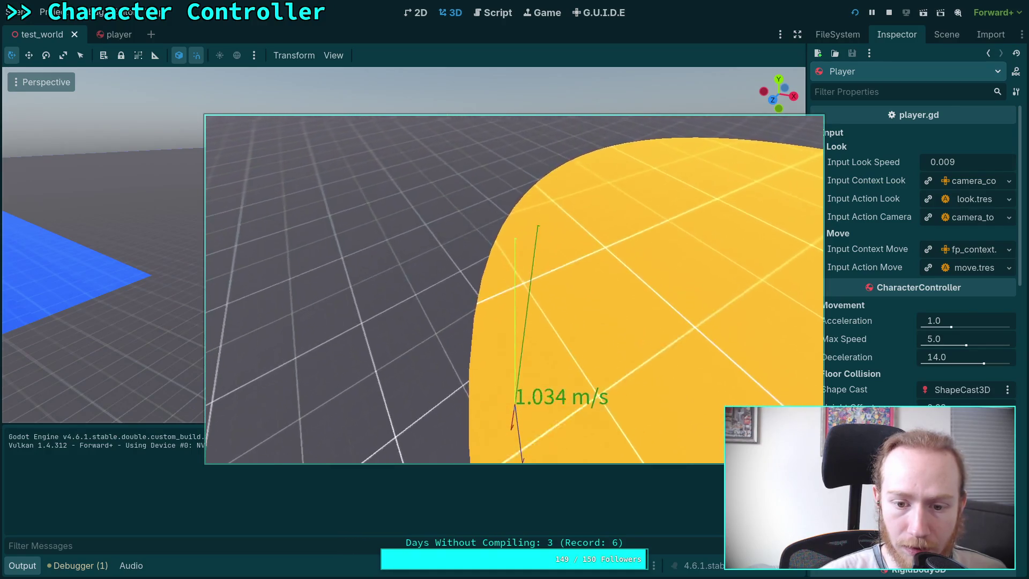
{"action": "key", "text": "w"}
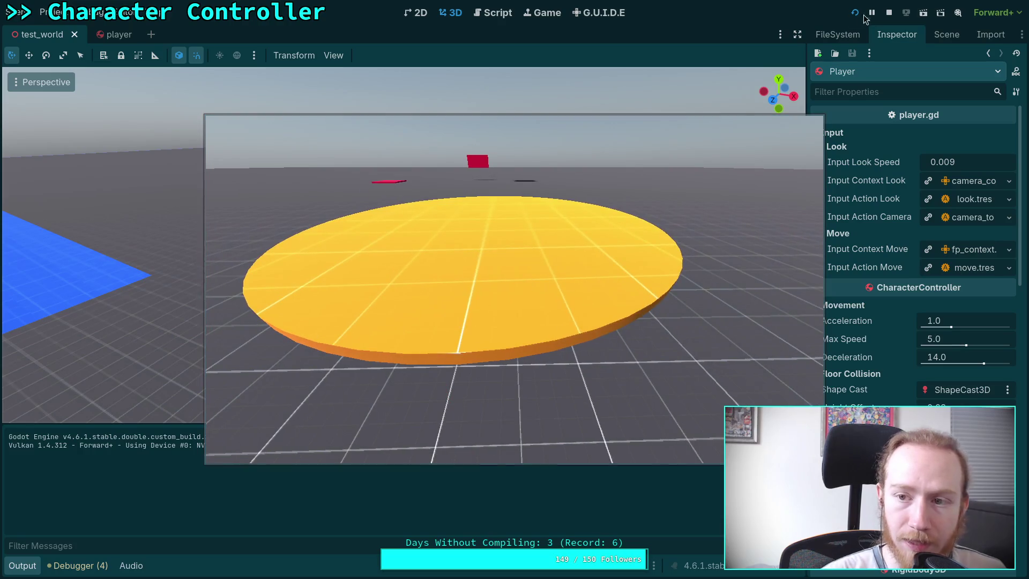
{"action": "left_click", "coordinate": [890, 14]}
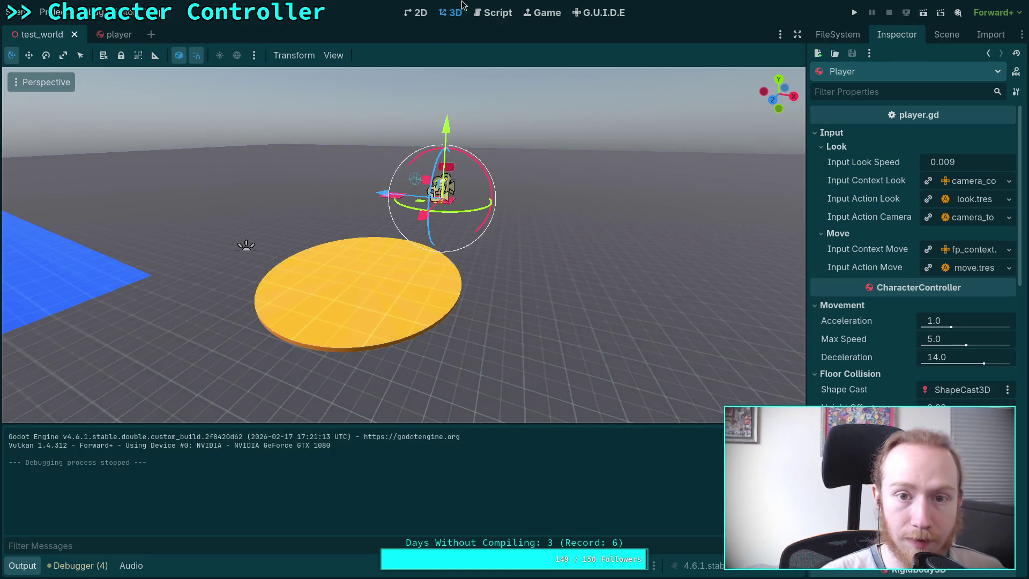
- Back in CharacterController.gd, inspect the apply_force line 283 and the friction term on line 279
{"action": "left_click", "coordinate": [497, 16]}
{"action": "scroll", "coordinate": [262, 300], "scroll_direction": "down", "scroll_amount": 2}
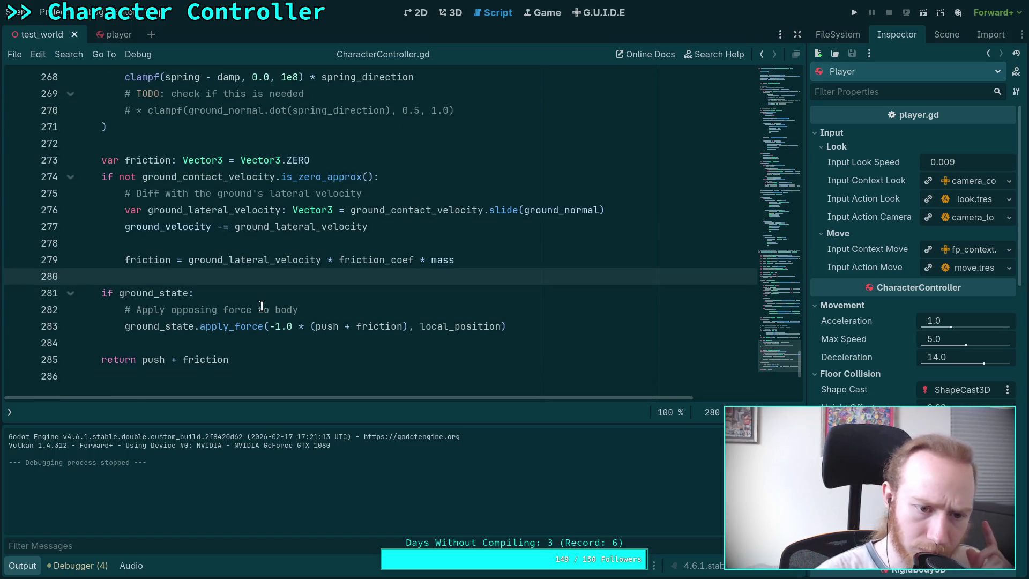
{"action": "left_click", "coordinate": [380, 326]}
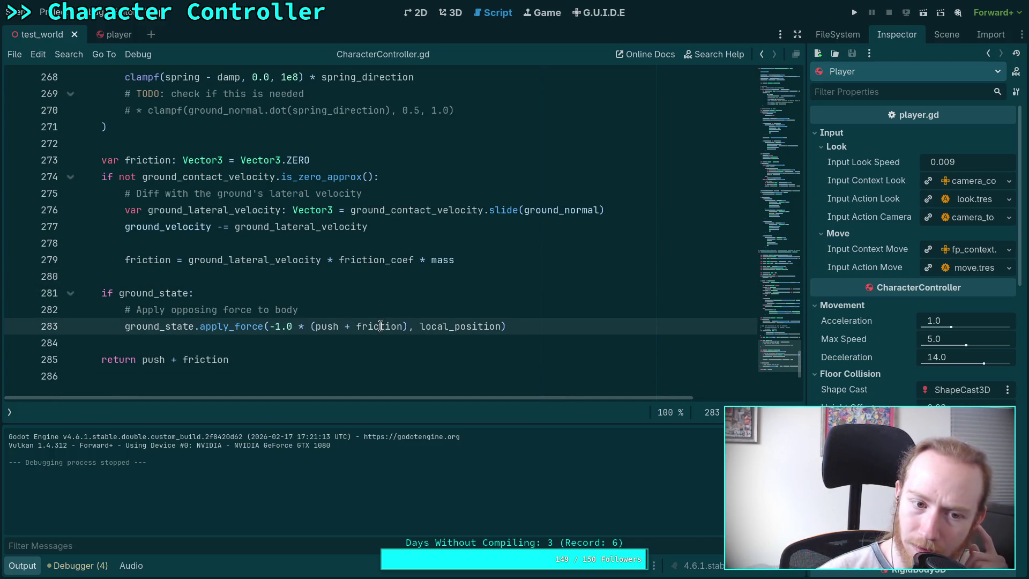
{"action": "double_click", "coordinate": [206, 261]}
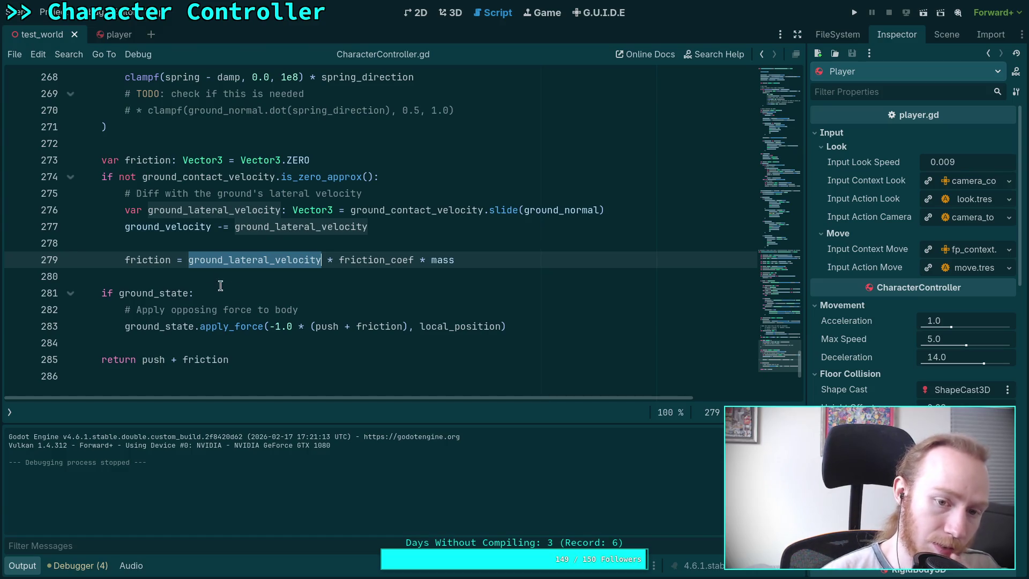
{"action": "double_click", "coordinate": [150, 261]}
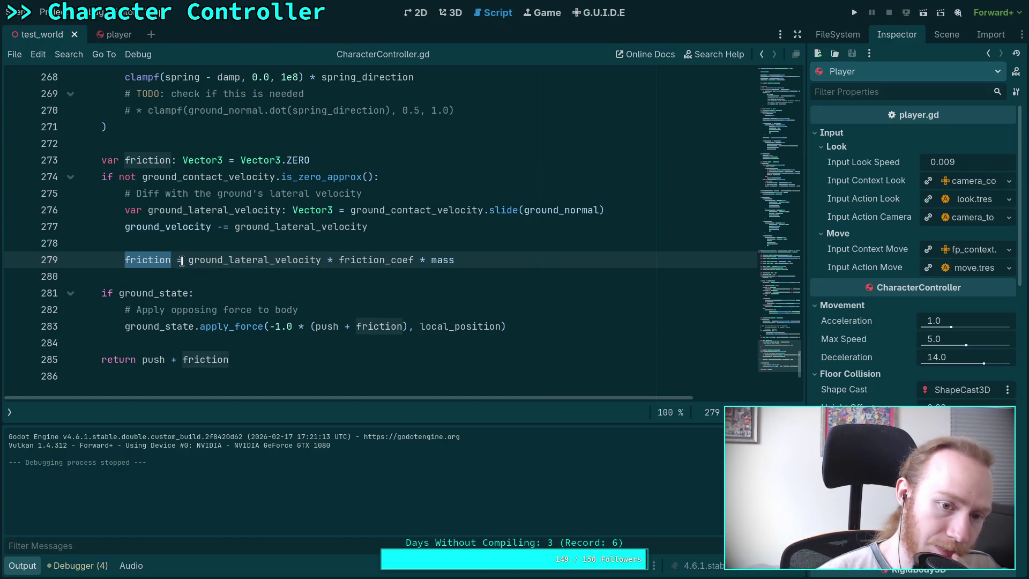
- Negate ground_lateral_velocity in the line 279 friction term, save the script, and test-run
{"action": "left_click", "coordinate": [186, 260]}
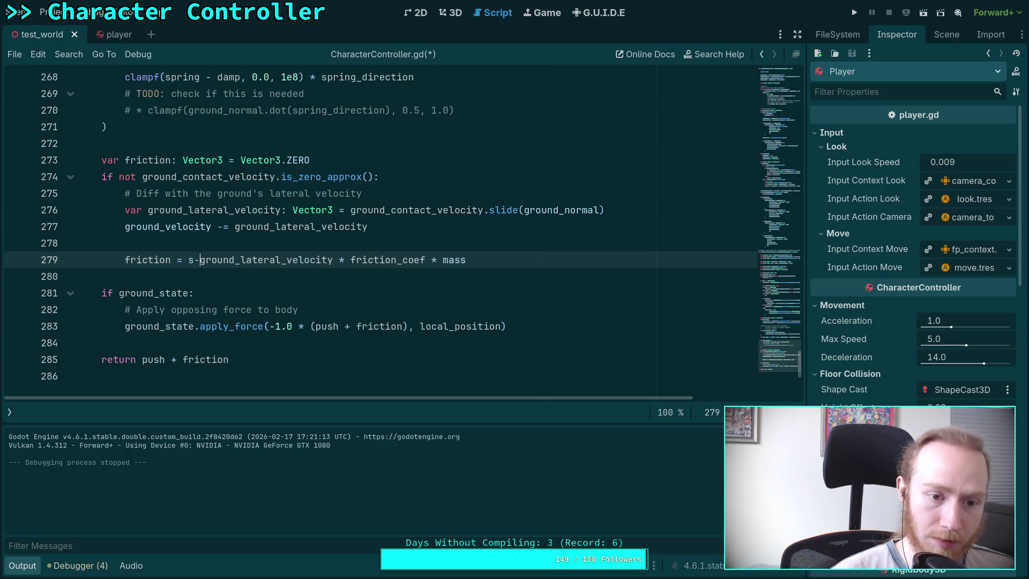
{"action": "type", "text": "-"}
{"action": "key", "text": "ctrl+s"}
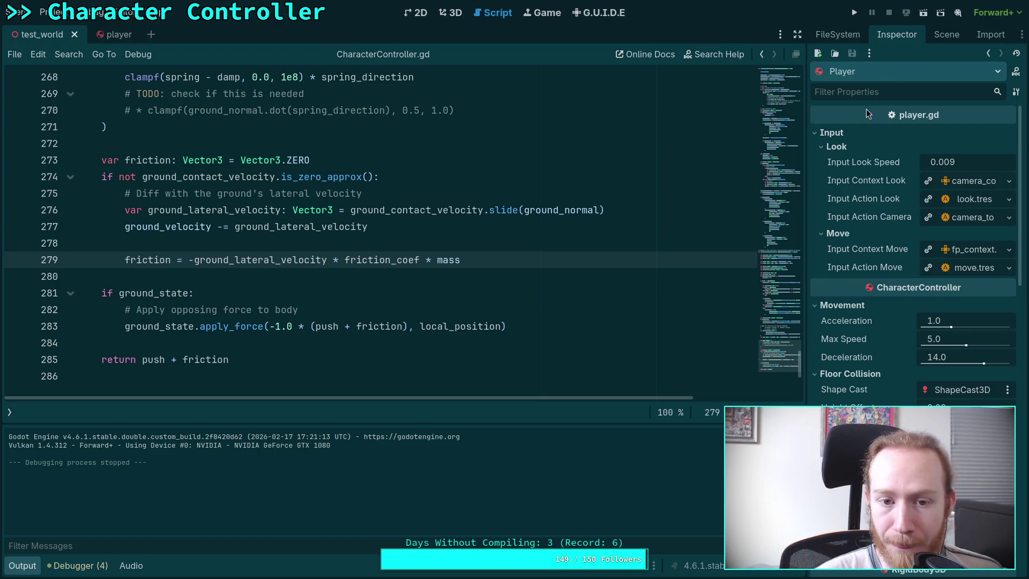
{"action": "left_click", "coordinate": [856, 12]}
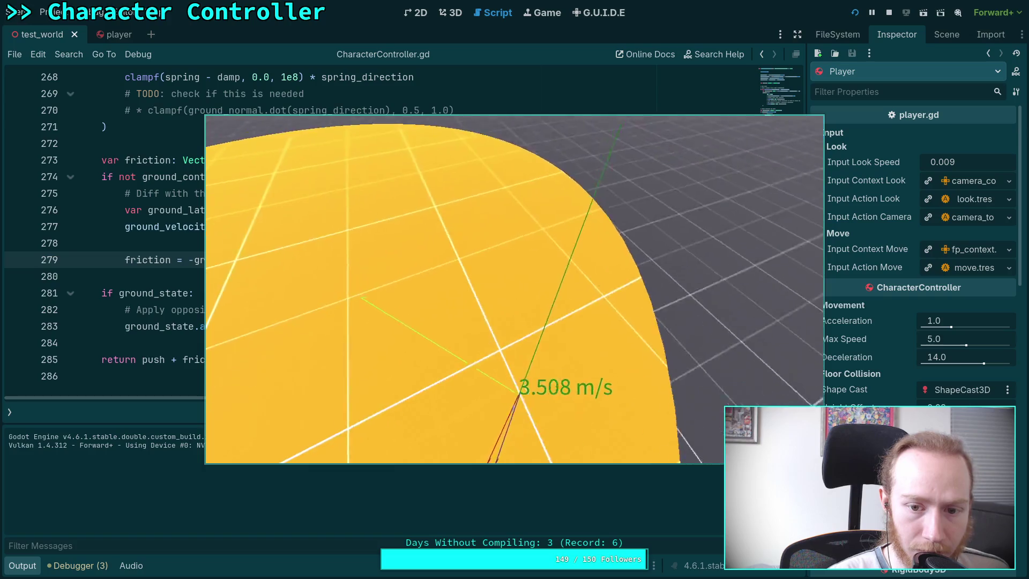
{"action": "key", "text": "F8"}
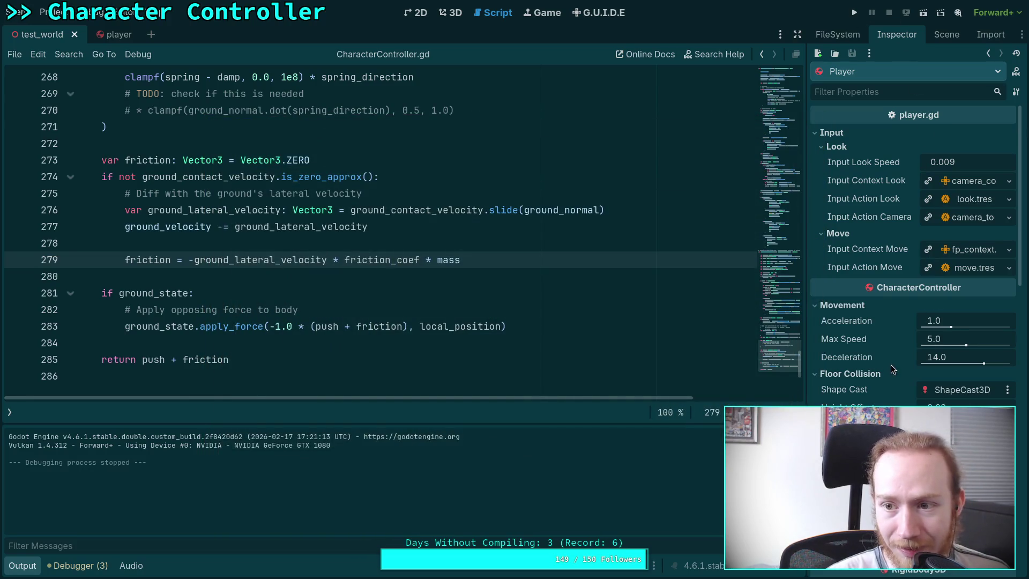
{"action": "scroll", "coordinate": [887, 292], "scroll_direction": "down", "scroll_amount": 5}
- Change the Player RigidBody3D Mass from 100 to 1000 kg and save
{"action": "left_click", "coordinate": [951, 298]}
{"action": "type", "text": "1000"}
{"action": "key", "text": "Return"}
{"action": "key", "text": "ctrl+s"}
- Test-run the game, move the 1000 kg player forward with W, then stop
{"action": "key", "text": "F5"}
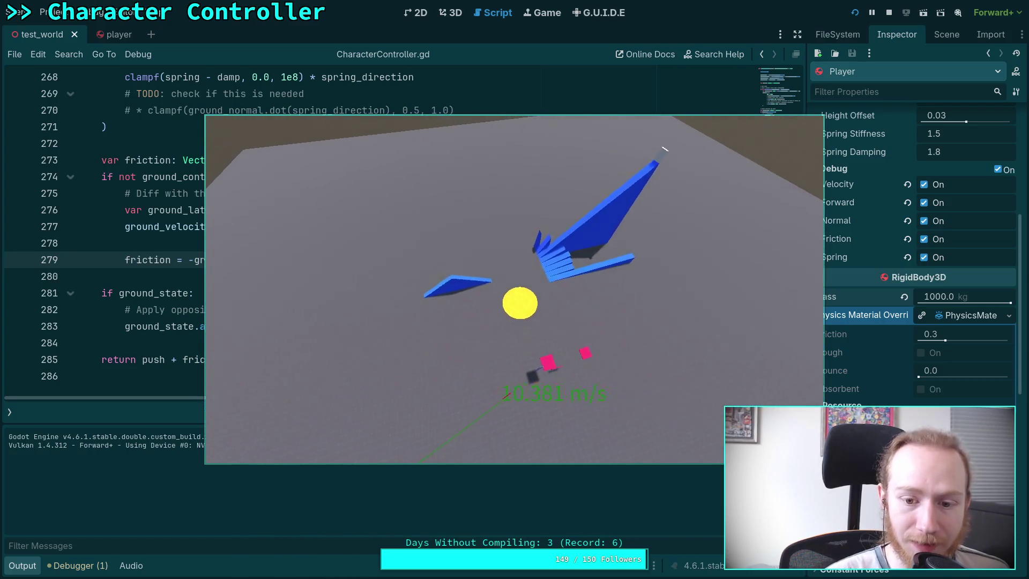
{"action": "key", "text": "w"}
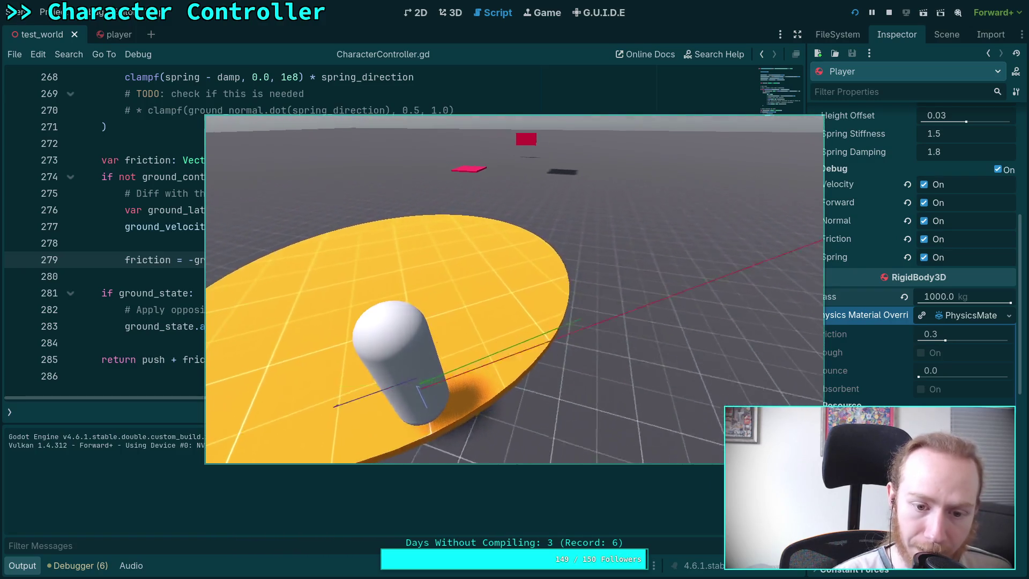
{"action": "left_click", "coordinate": [888, 12]}
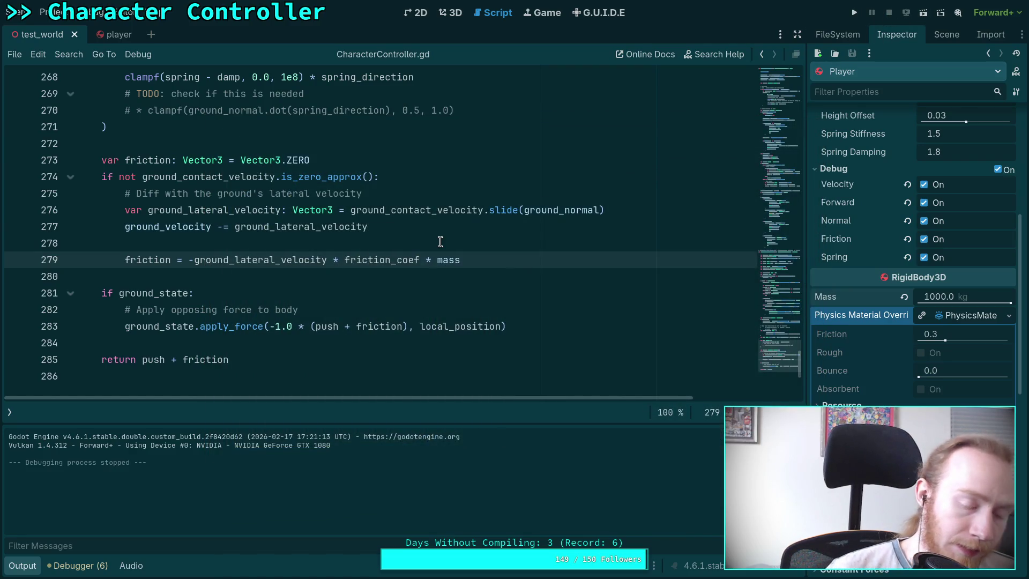
{"action": "left_click", "coordinate": [528, 346]}
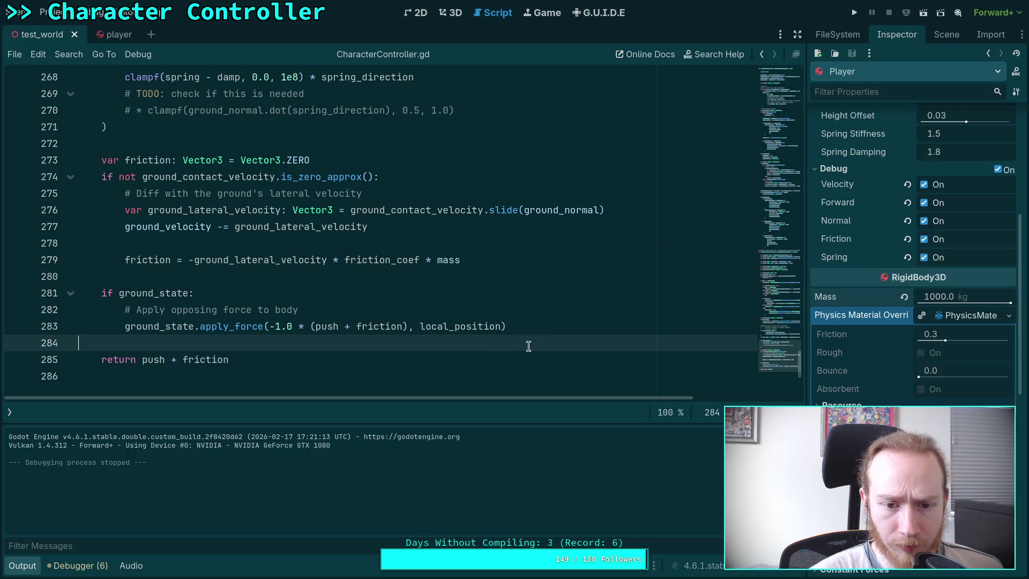
{"action": "key", "text": "Return"}
{"action": "key", "text": "Return"}
{"action": "key", "text": "Up"}
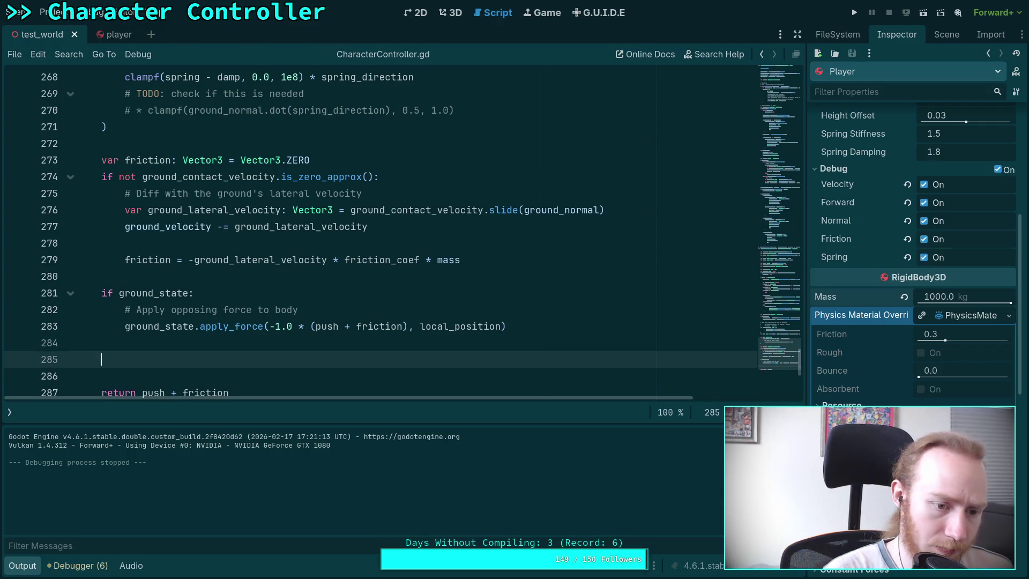
{"action": "type", "text": "pr"}
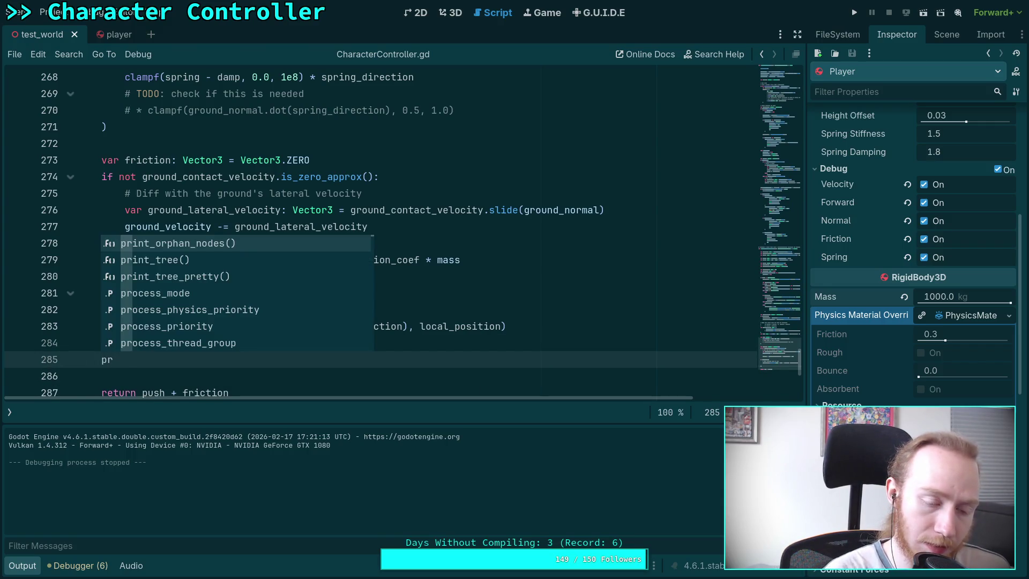
{"action": "type", "text": "int"}
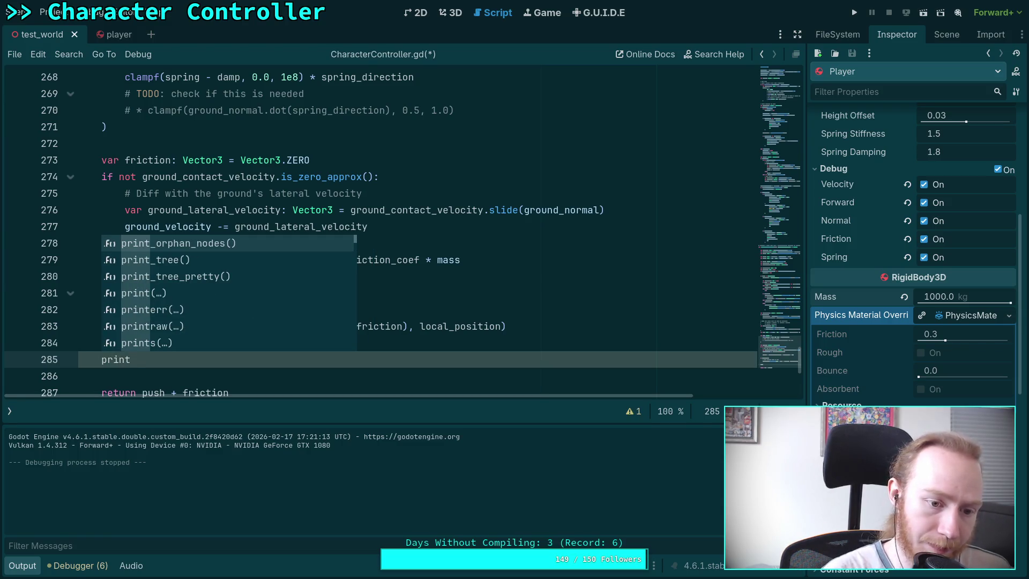
{"action": "type", "text": " (fr"}
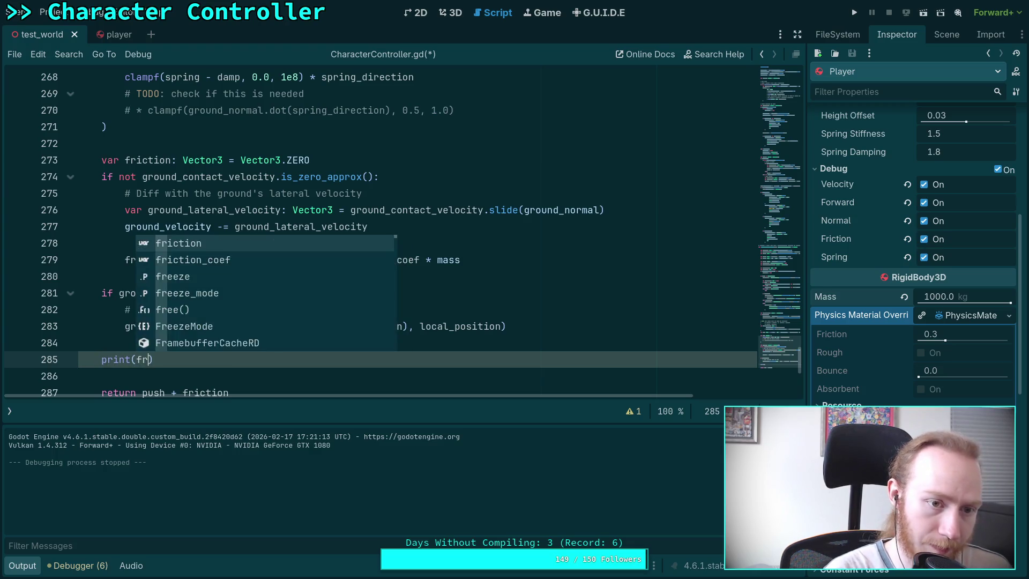
{"action": "type", "text": "iction"}
{"action": "key", "text": "ctrl+s"}
{"action": "key", "text": "Escape"}
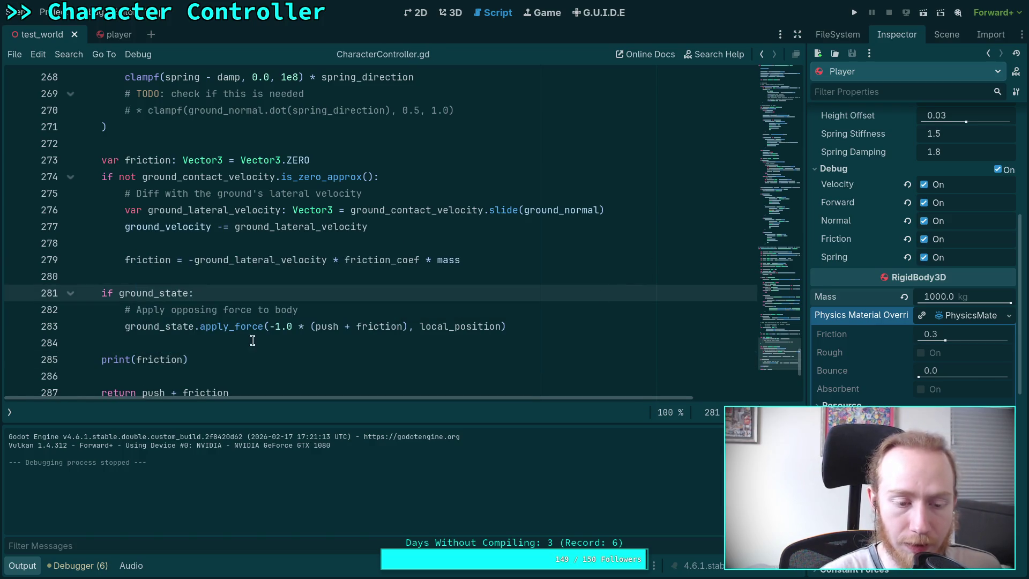
{"action": "key", "text": "shift+Up"}
{"action": "key", "text": "shift+Up"}
{"action": "key", "text": "shift+End"}
{"action": "key", "text": "BackSpace"}
{"action": "double_click", "coordinate": [153, 359]}
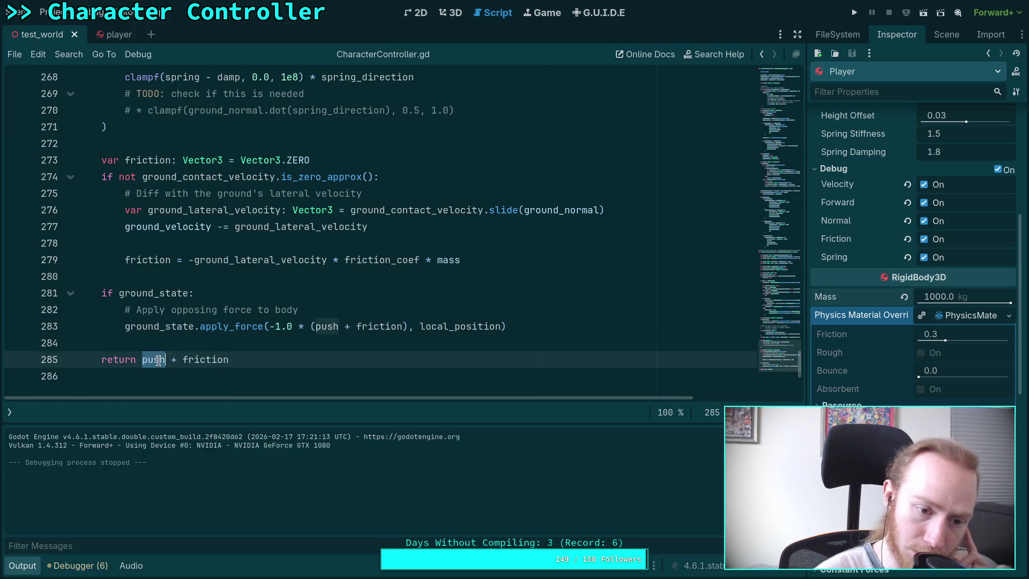
{"action": "scroll", "coordinate": [208, 317], "scroll_direction": "up", "scroll_amount": 1}
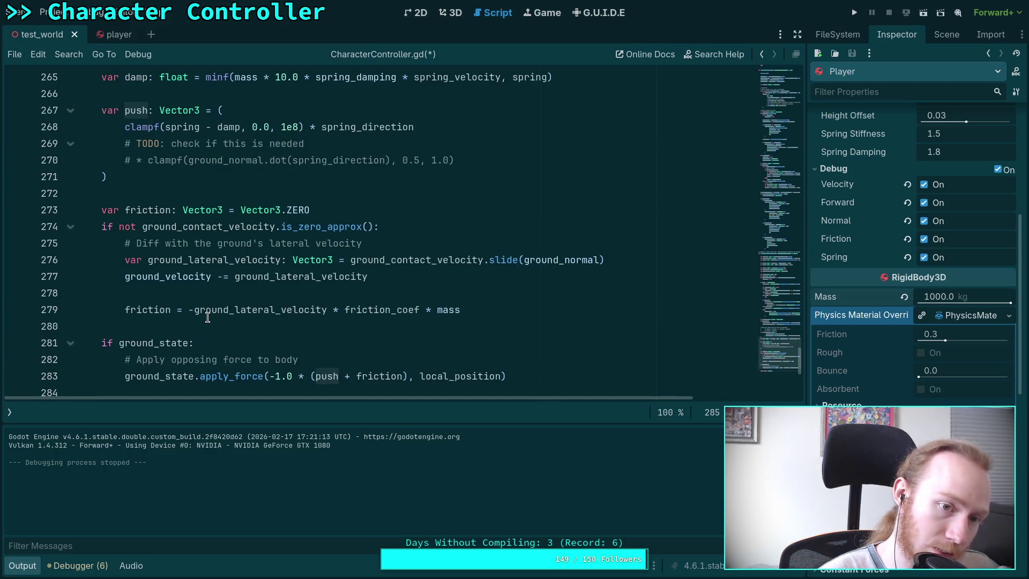
{"action": "scroll", "coordinate": [208, 317], "scroll_direction": "up", "scroll_amount": 2}
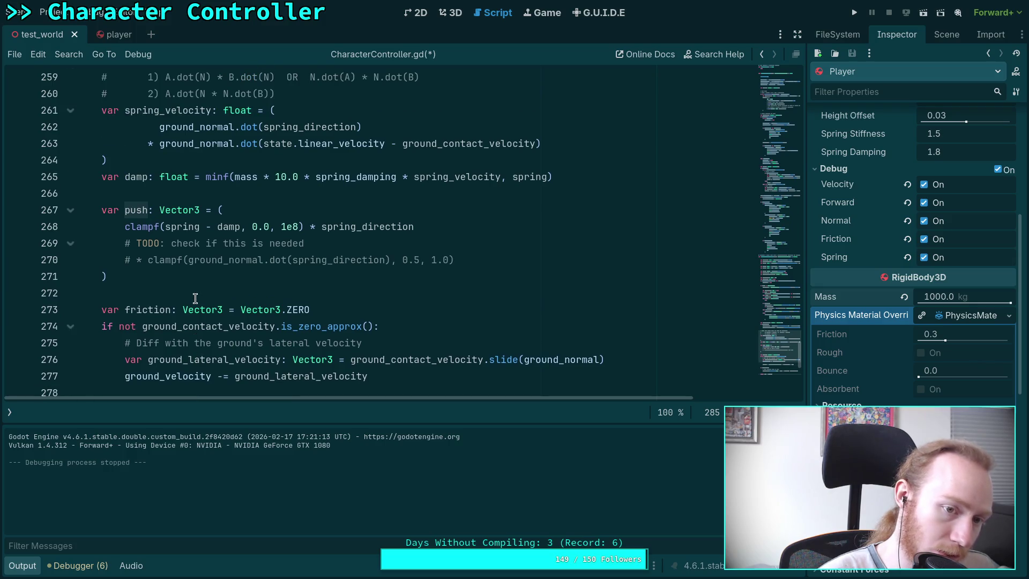
{"action": "scroll", "coordinate": [195, 298], "scroll_direction": "down", "scroll_amount": 4}
{"action": "scroll", "coordinate": [195, 298], "scroll_direction": "up", "scroll_amount": 3}
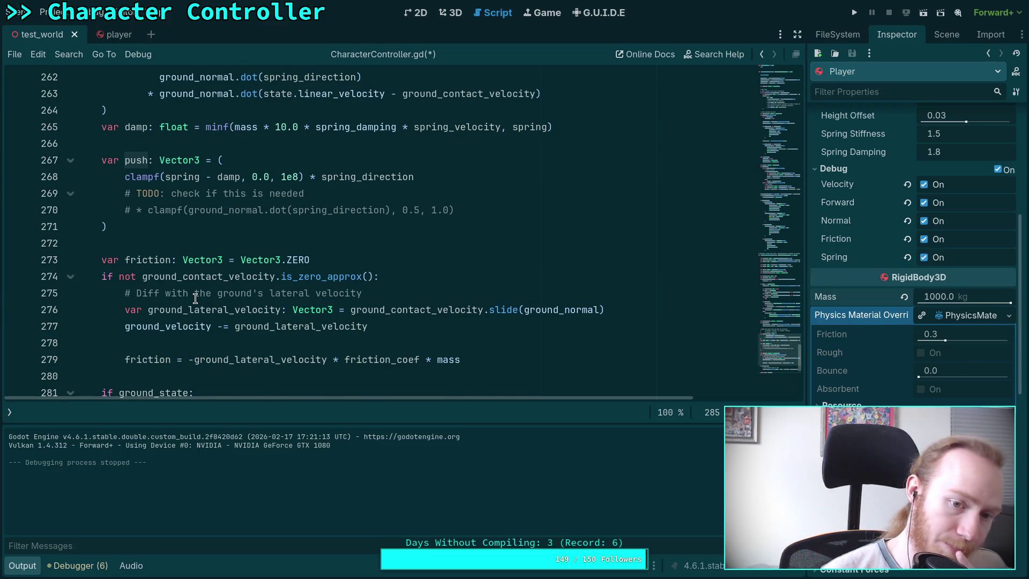
{"action": "scroll", "coordinate": [195, 298], "scroll_direction": "up", "scroll_amount": 11}
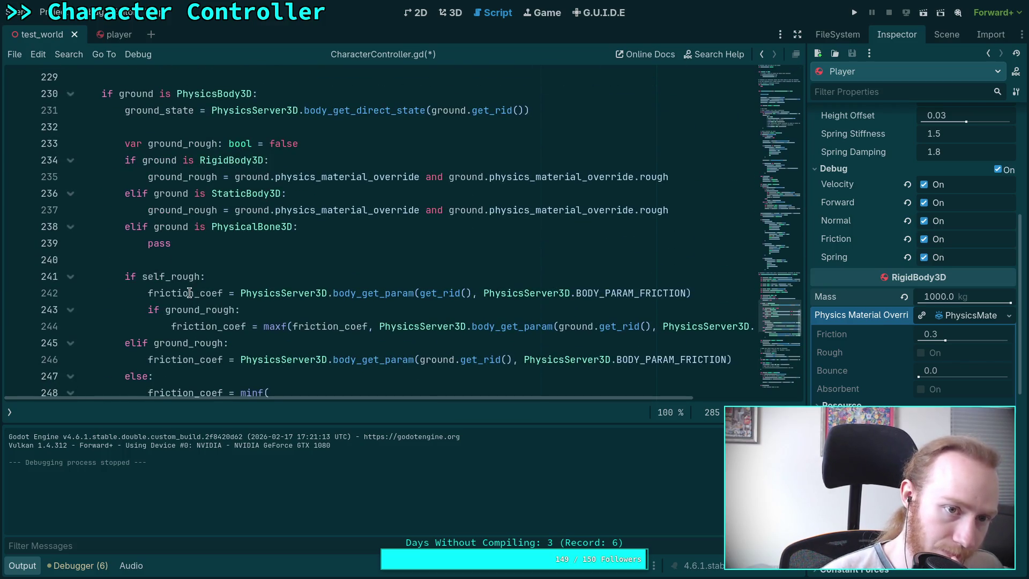
{"action": "left_click", "coordinate": [451, 13]}
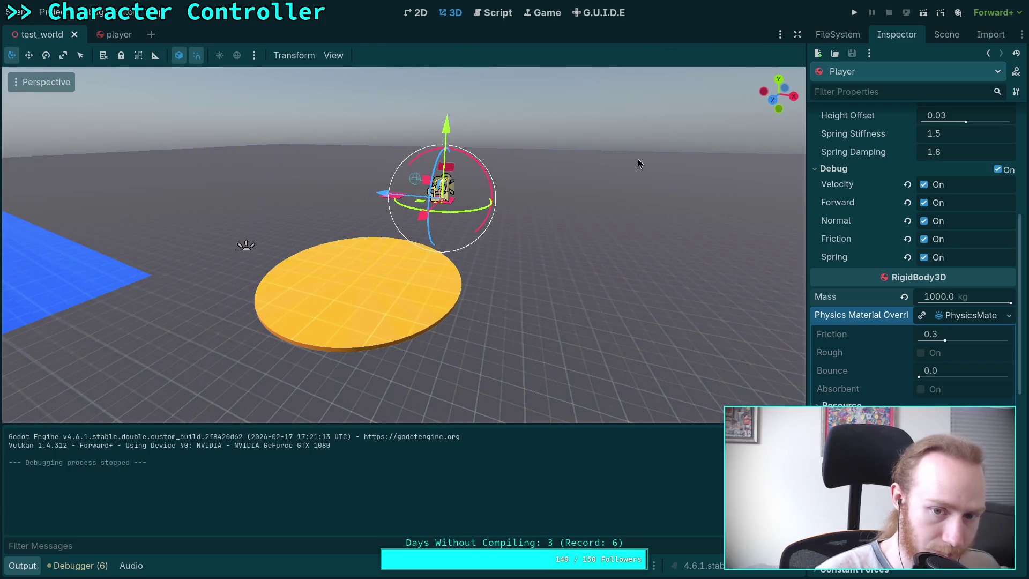
{"action": "left_click", "coordinate": [478, 16]}
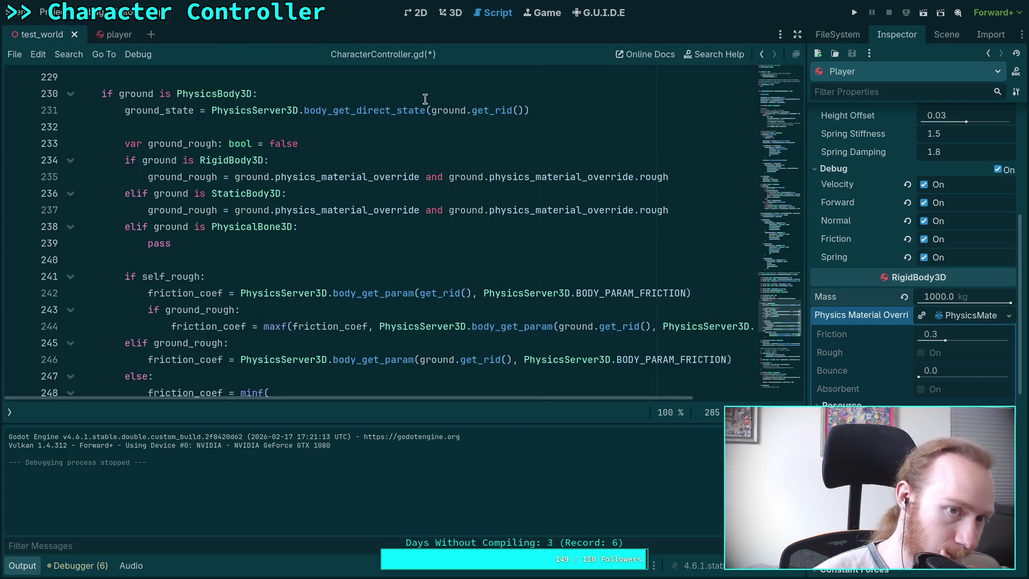
{"action": "key", "text": "ctrl+j"}
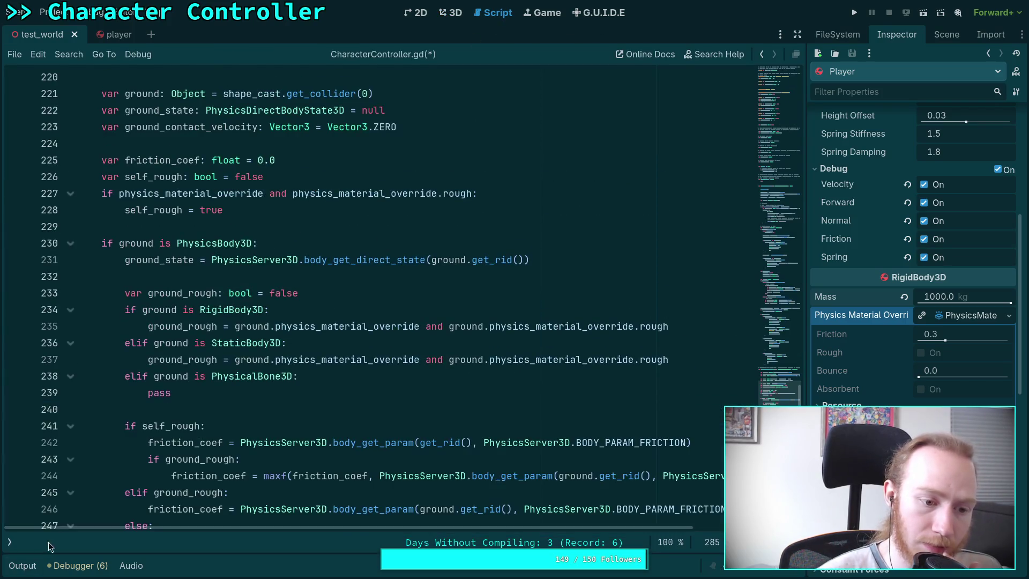
{"action": "scroll", "coordinate": [221, 344], "scroll_direction": "up", "scroll_amount": 10}
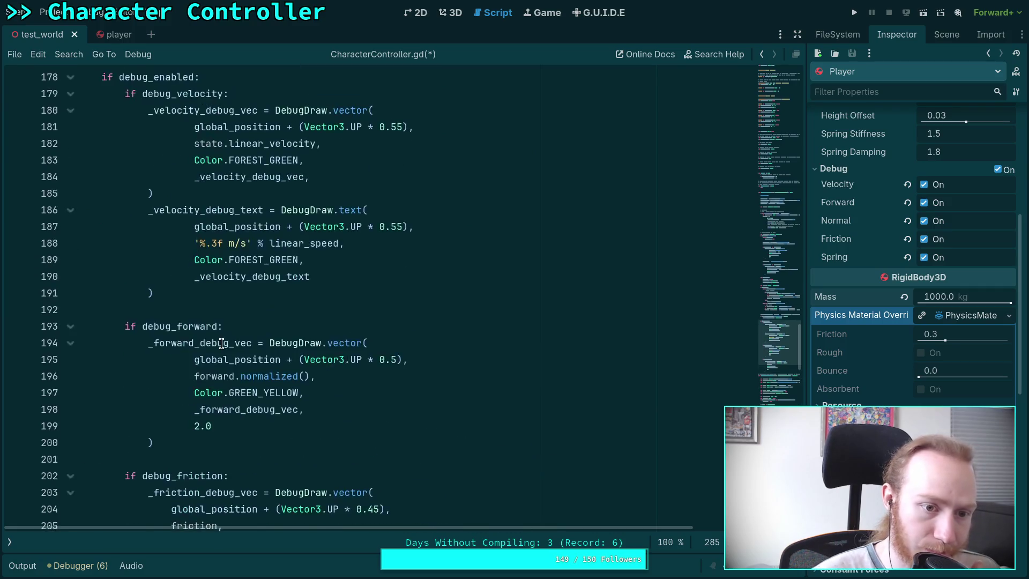
{"action": "scroll", "coordinate": [222, 343], "scroll_direction": "up", "scroll_amount": 3}
{"action": "scroll", "coordinate": [276, 304], "scroll_direction": "down", "scroll_amount": 7}
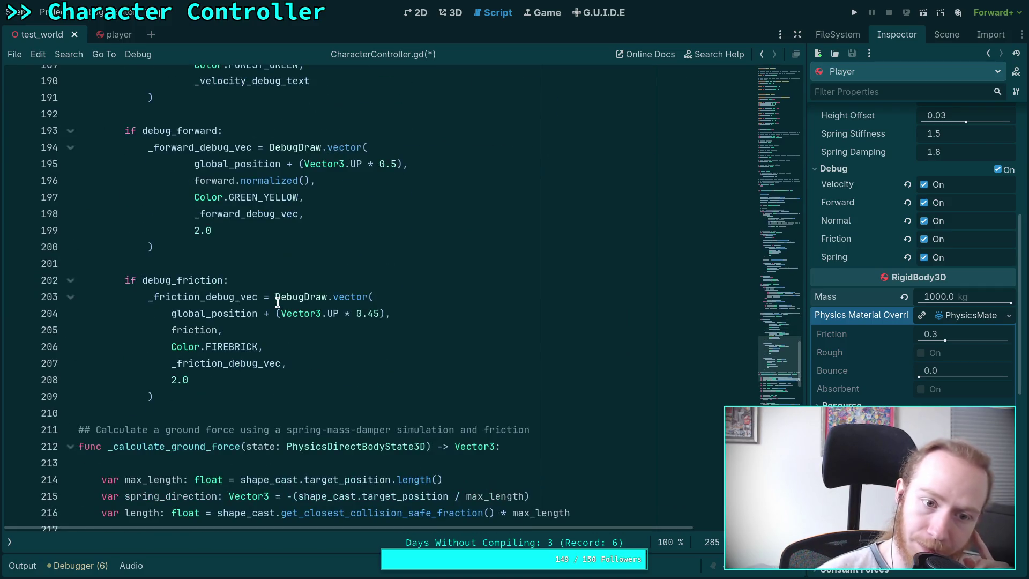
{"action": "scroll", "coordinate": [277, 302], "scroll_direction": "up", "scroll_amount": 16}
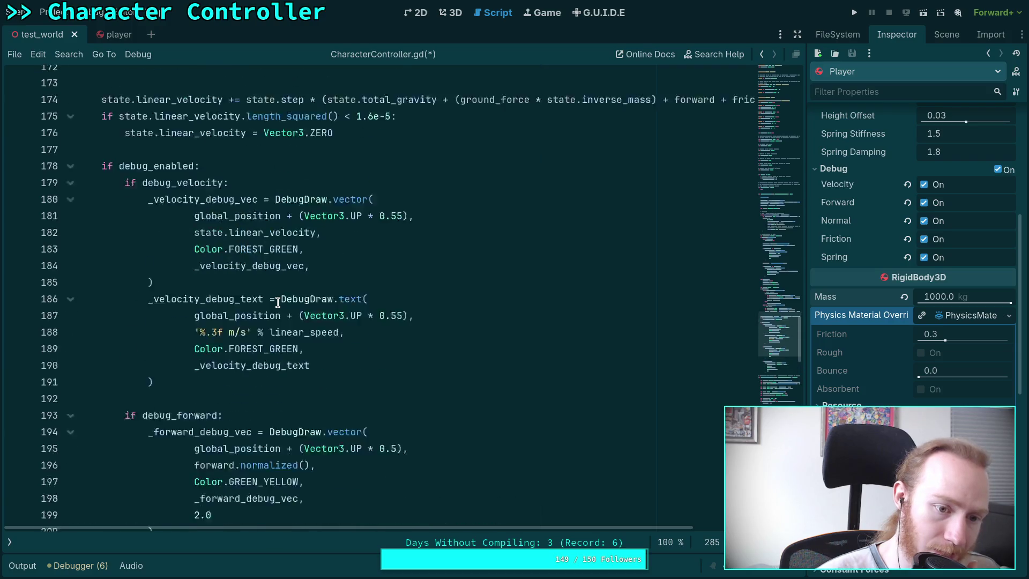
{"action": "scroll", "coordinate": [277, 302], "scroll_direction": "up", "scroll_amount": 9}
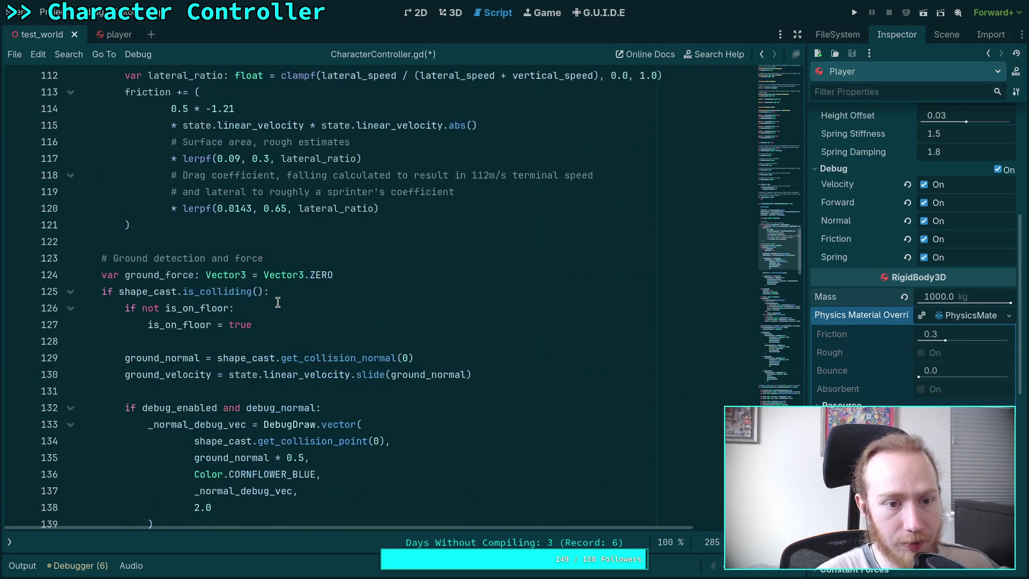
{"action": "scroll", "coordinate": [278, 301], "scroll_direction": "down", "scroll_amount": 3}
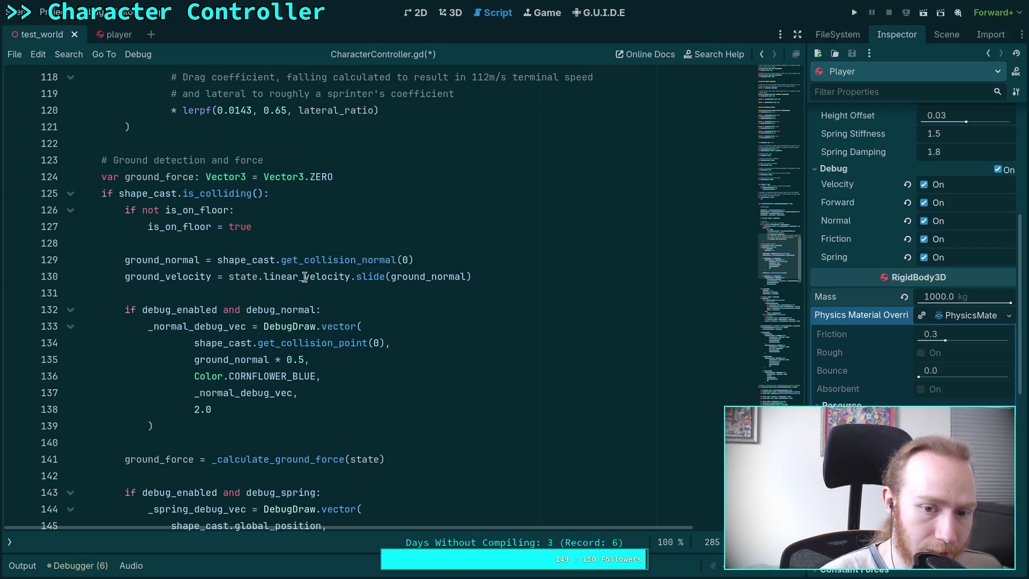
{"action": "scroll", "coordinate": [304, 278], "scroll_direction": "down", "scroll_amount": 2}
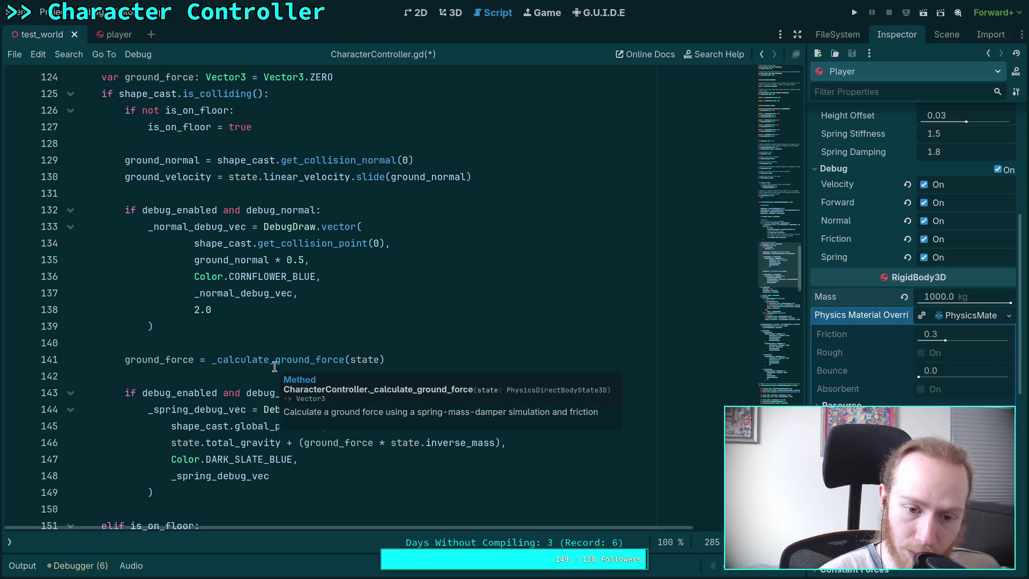
{"action": "left_click", "coordinate": [249, 343]}
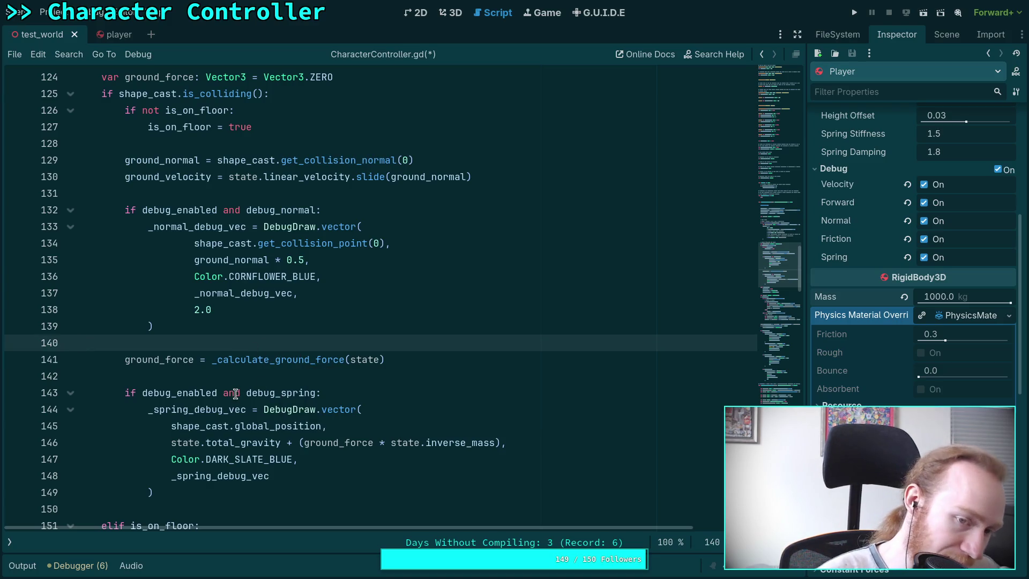
{"action": "left_click", "coordinate": [125, 359]}
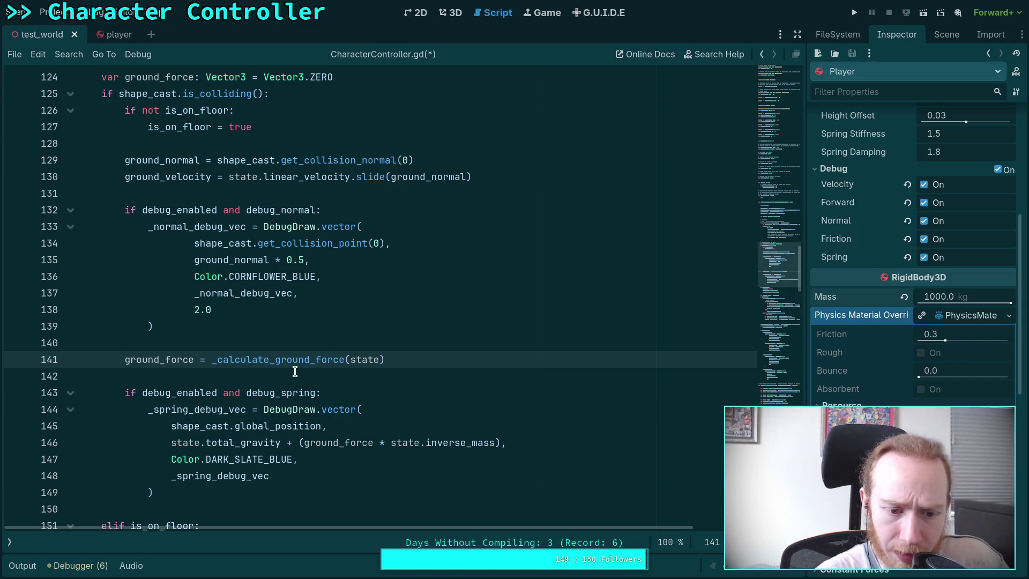
{"action": "scroll", "coordinate": [295, 370], "scroll_direction": "down", "scroll_amount": 4}
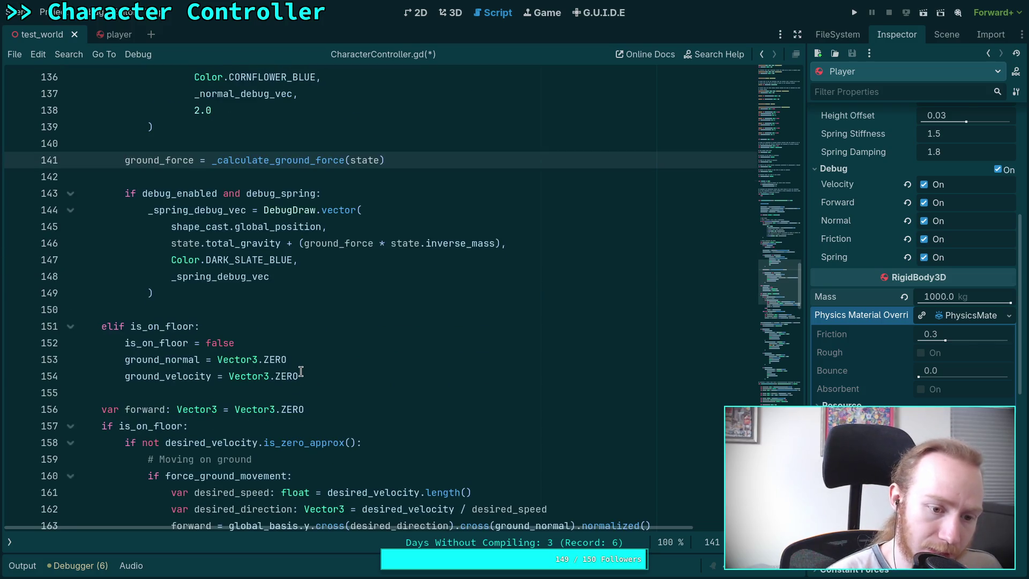
{"action": "scroll", "coordinate": [301, 371], "scroll_direction": "down", "scroll_amount": 14}
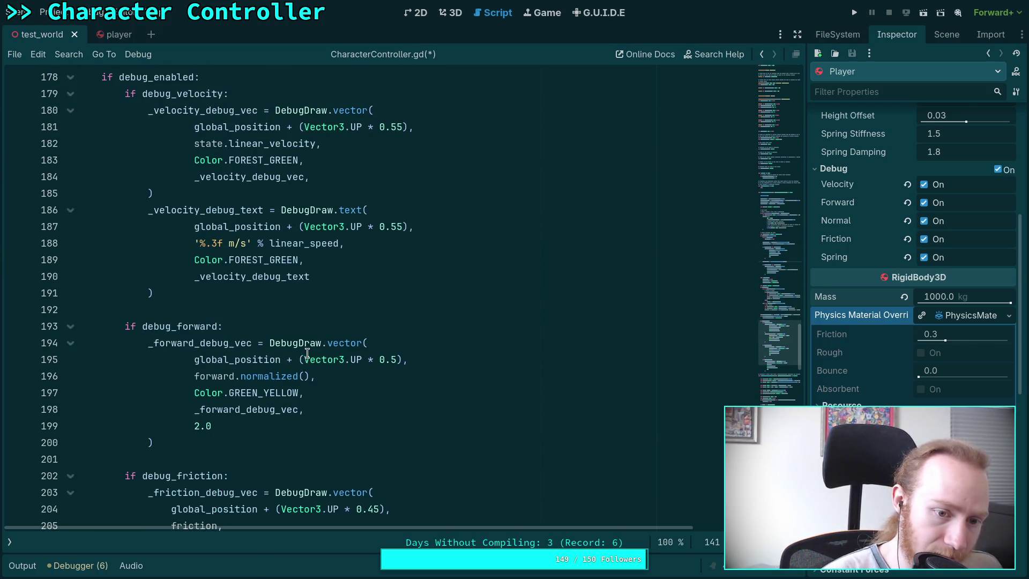
{"action": "scroll", "coordinate": [307, 354], "scroll_direction": "down", "scroll_amount": 3}
{"action": "scroll", "coordinate": [279, 311], "scroll_direction": "down", "scroll_amount": 4}
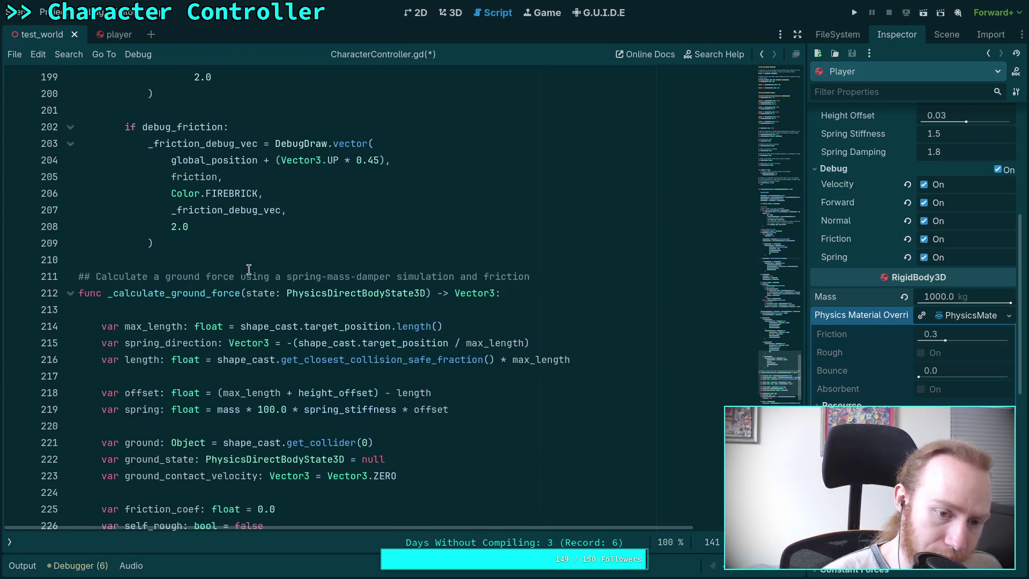
{"action": "scroll", "coordinate": [249, 269], "scroll_direction": "down", "scroll_amount": 6}
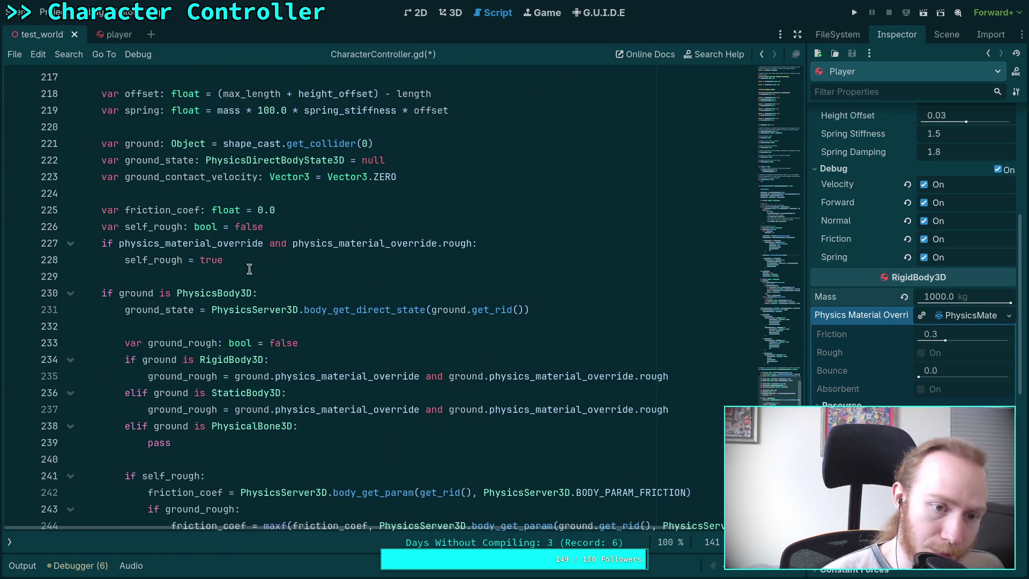
{"action": "scroll", "coordinate": [249, 269], "scroll_direction": "up", "scroll_amount": 7}
{"action": "scroll", "coordinate": [217, 267], "scroll_direction": "up", "scroll_amount": 1}
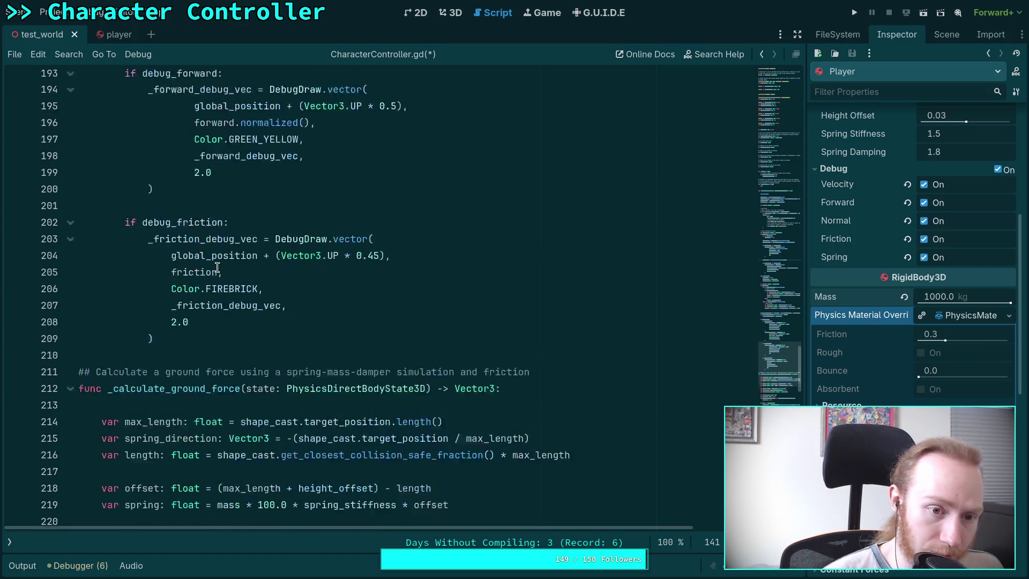
{"action": "scroll", "coordinate": [217, 266], "scroll_direction": "up", "scroll_amount": 1}
- After friction on line 205, add + (ground_force * state.inverse_mass) using autocomplete
{"action": "left_click", "coordinate": [225, 325]}
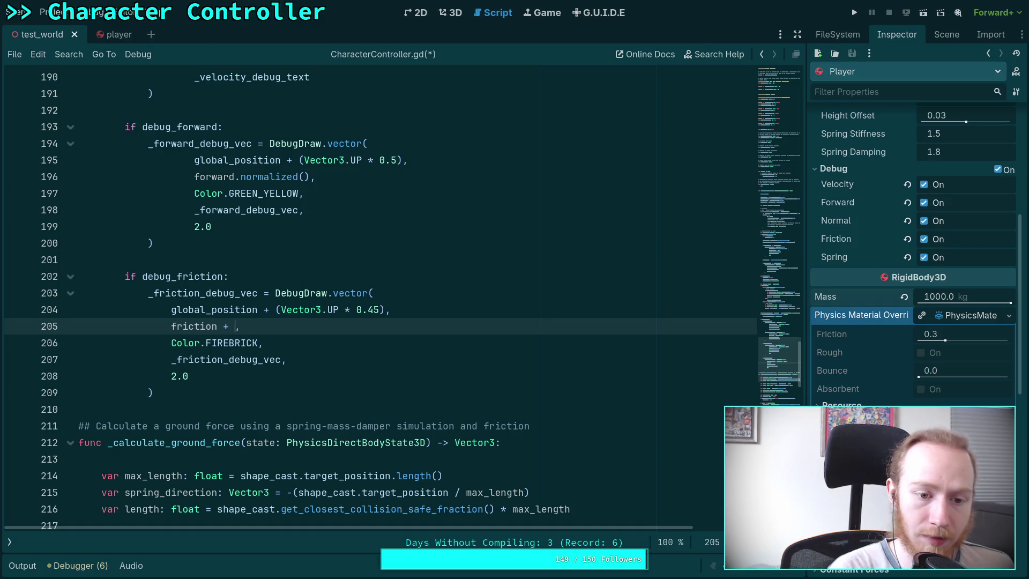
{"action": "type", "text": "gr"}
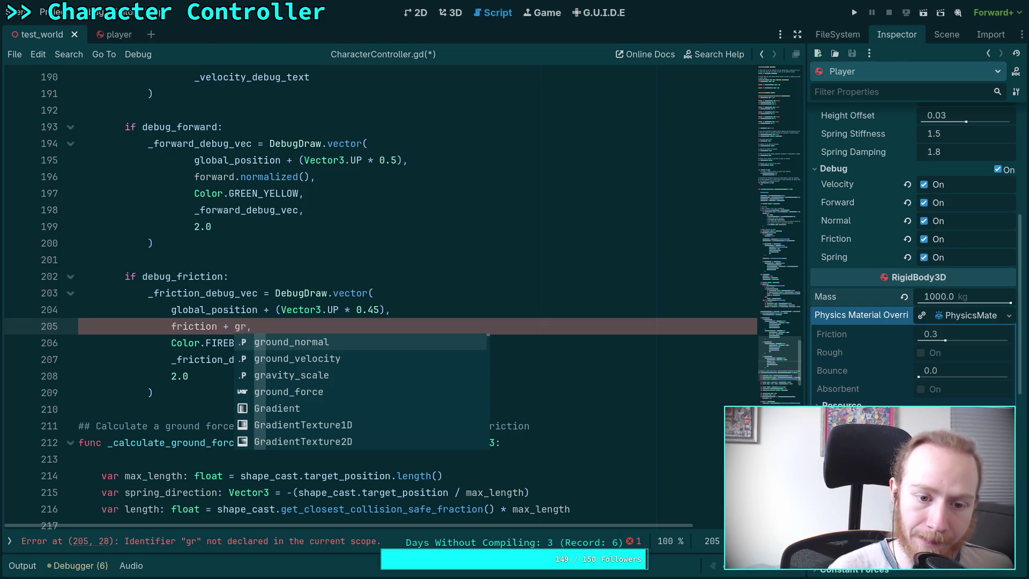
{"action": "key", "text": "Down"}
{"action": "key", "text": "Down"}
{"action": "key", "text": "Down"}
{"action": "key", "text": "Return"}
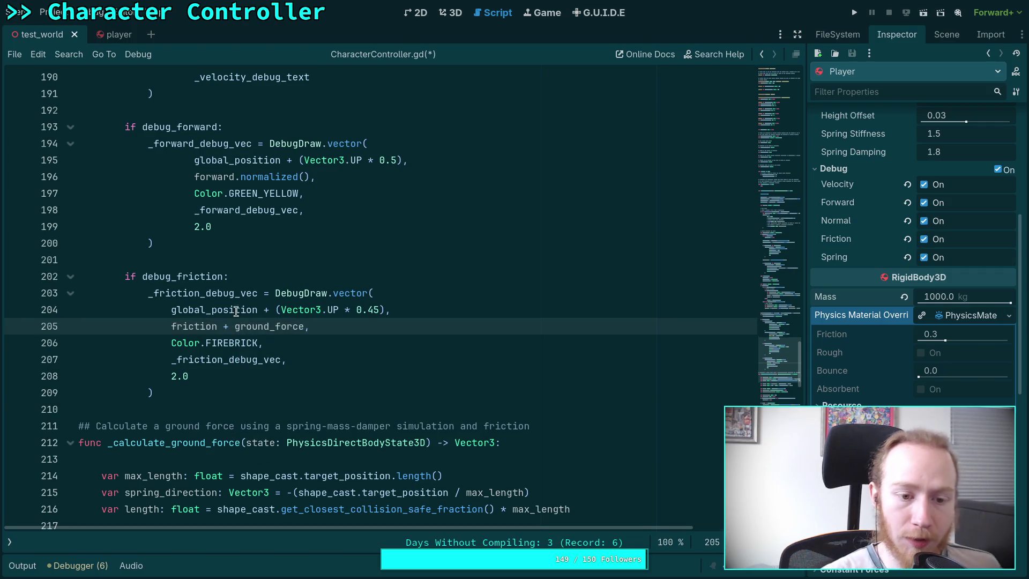
{"action": "scroll", "coordinate": [297, 322], "scroll_direction": "up", "scroll_amount": 6}
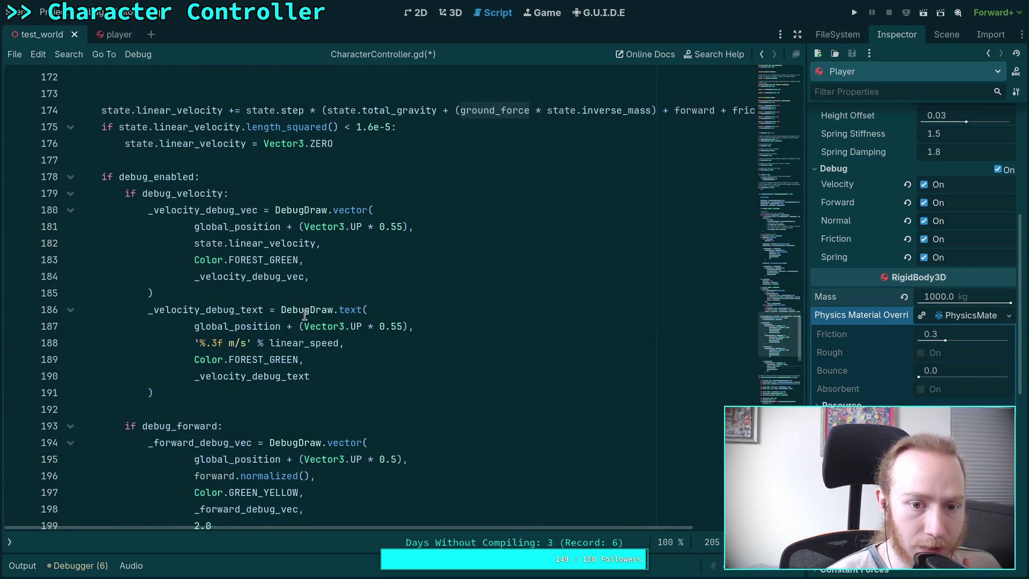
{"action": "mouse_move", "coordinate": [305, 314]}
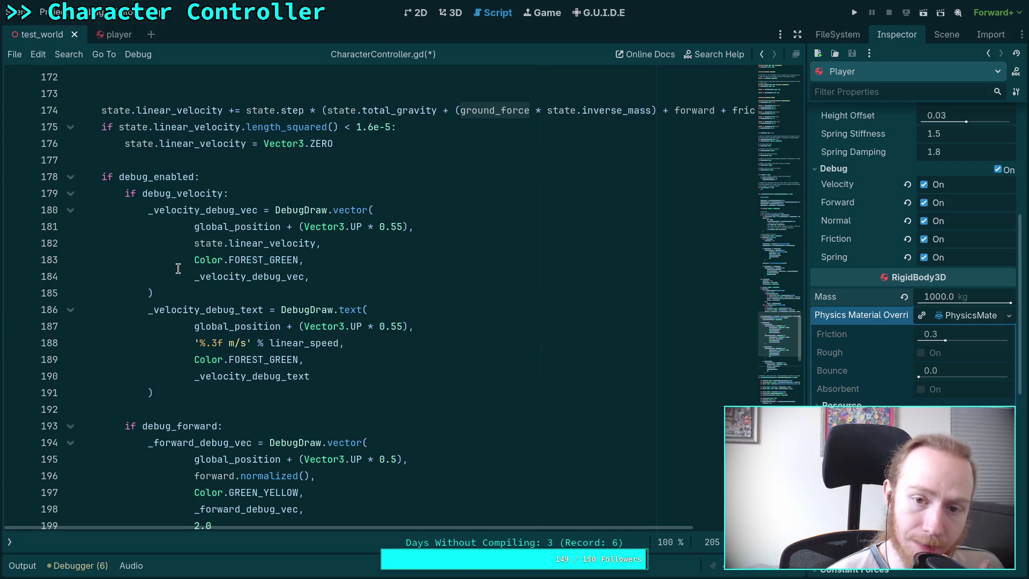
{"action": "key", "text": "Left"}
{"action": "type", "text": "(ground_force"}
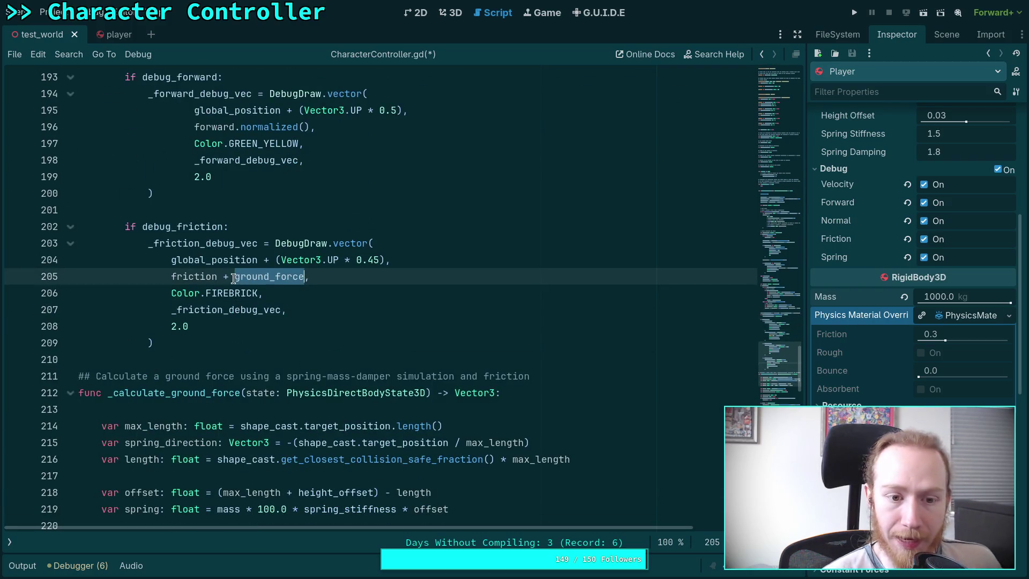
{"action": "type", "text": " * "}
{"action": "type", "text": "state.inv"}
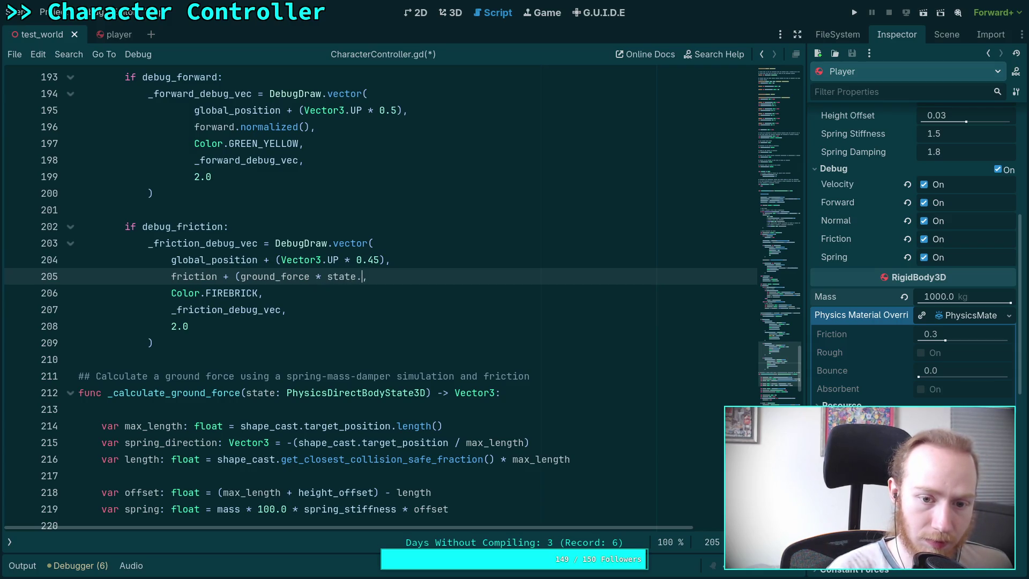
{"action": "key", "text": "Down"}
{"action": "key", "text": "Down"}
{"action": "key", "text": "Return"}
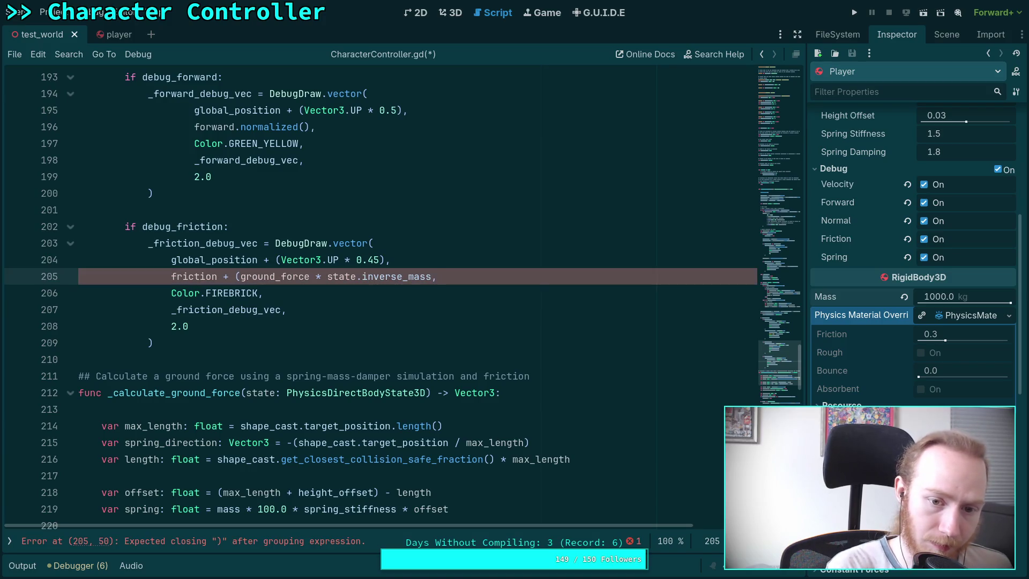
- Append .slide(ground_normal) to the inverse-mass term on line 205
{"action": "type", "text": ".sil"}
{"action": "key", "text": "BackSpace"}
{"action": "key", "text": "BackSpace"}
{"action": "type", "text": "l"}
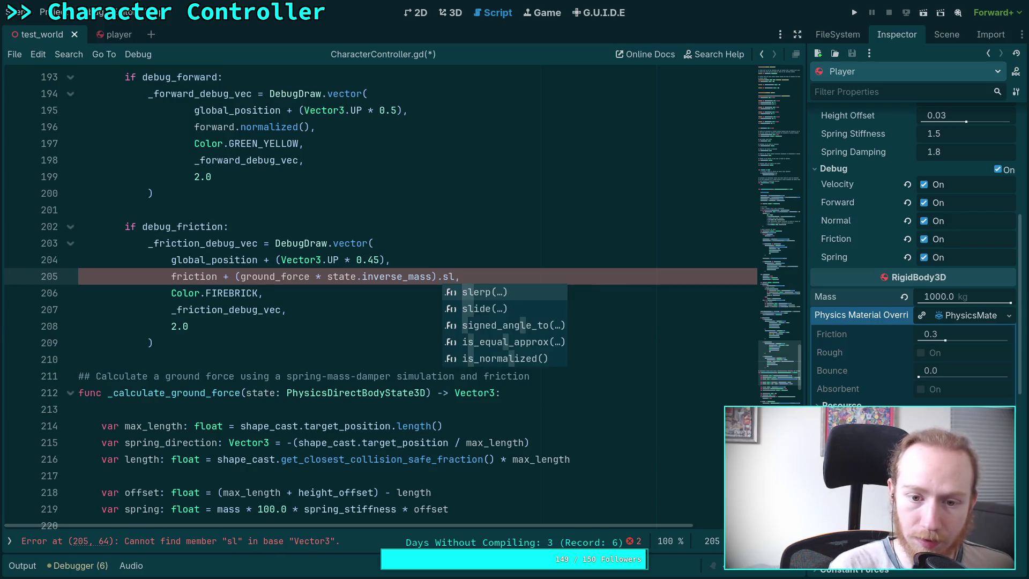
{"action": "key", "text": "BackSpace"}
{"action": "key", "text": "BackSpace"}
{"action": "key", "text": "BackSpace"}
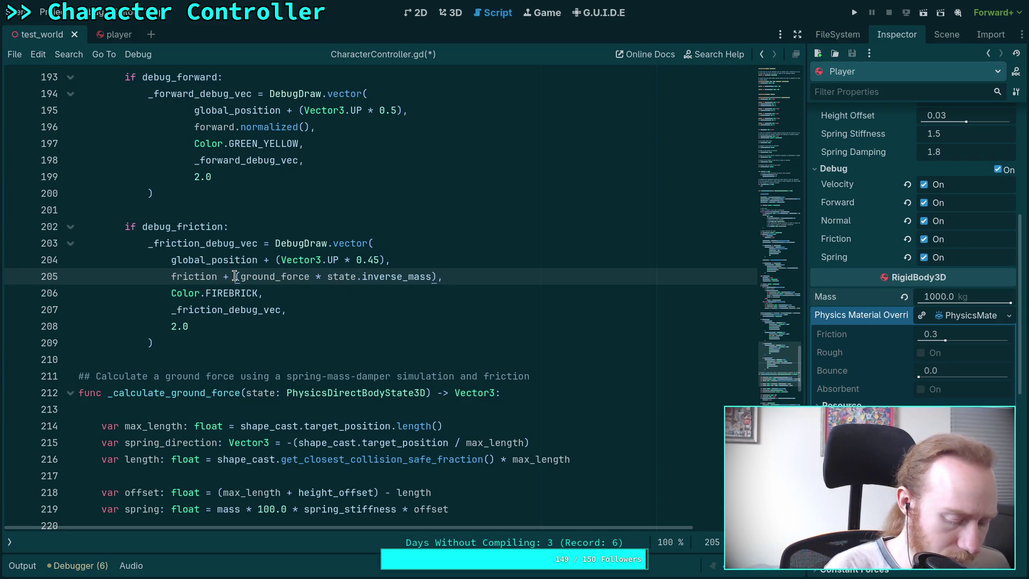
{"action": "type", "text": ".sil"}
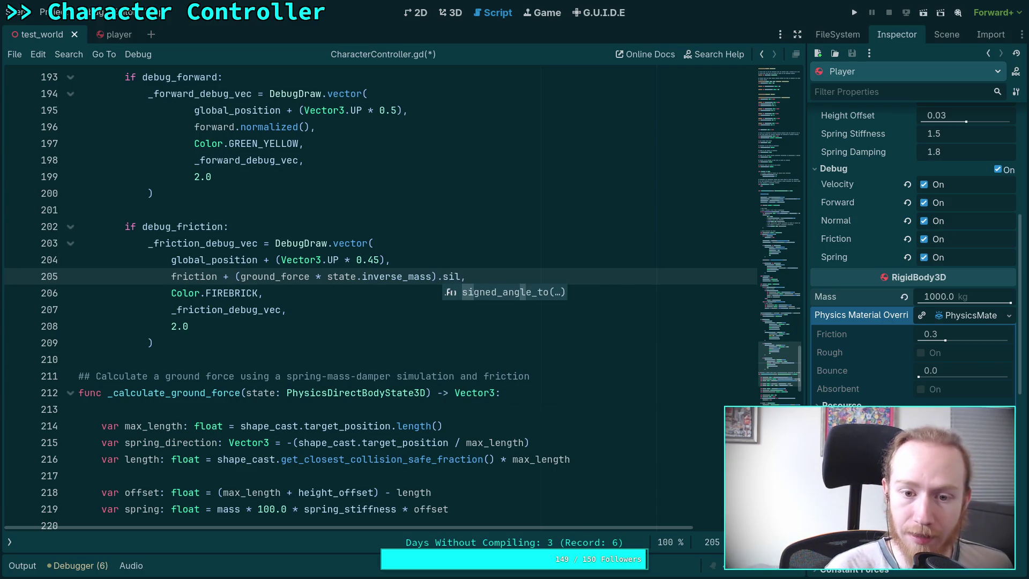
{"action": "key", "text": "BackSpace"}
{"action": "key", "text": "Down"}
{"action": "key", "text": "Return"}
{"action": "type", "text": "ground_no"}
{"action": "key", "text": "Return"}
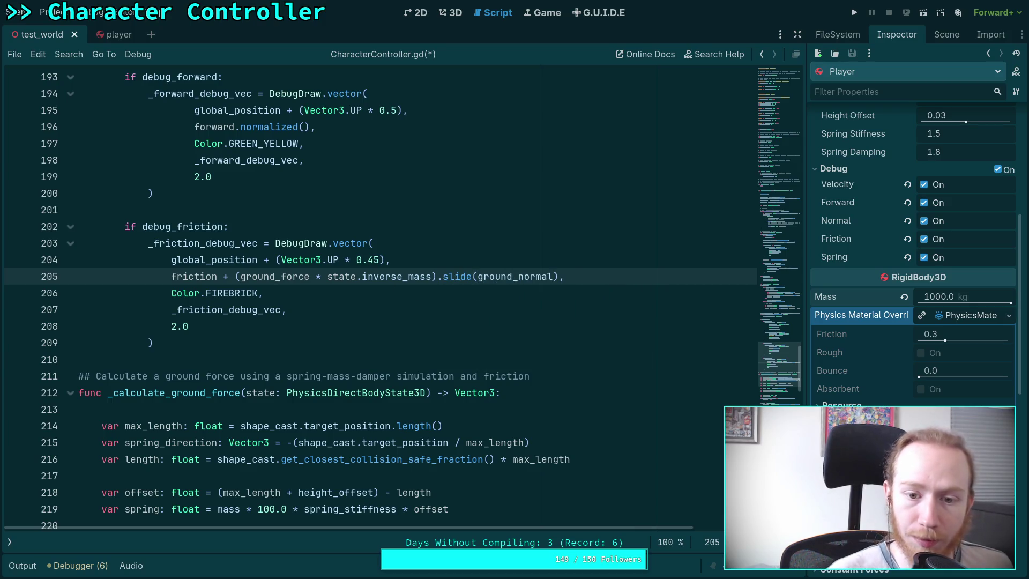
{"action": "scroll", "coordinate": [390, 352], "scroll_direction": "down", "scroll_amount": 7}
{"action": "scroll", "coordinate": [390, 352], "scroll_direction": "down", "scroll_amount": 7}
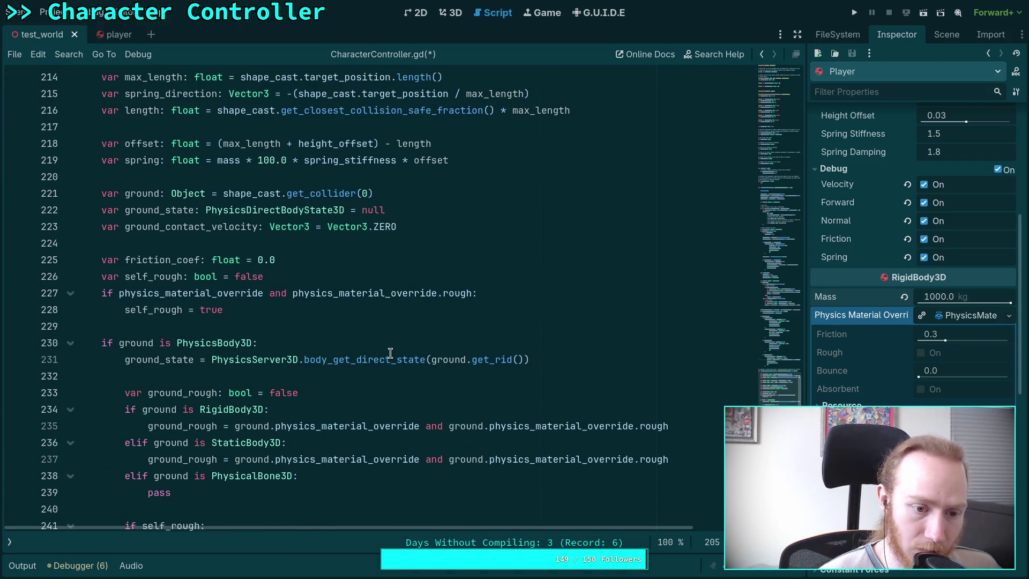
{"action": "left_click", "coordinate": [347, 360]}
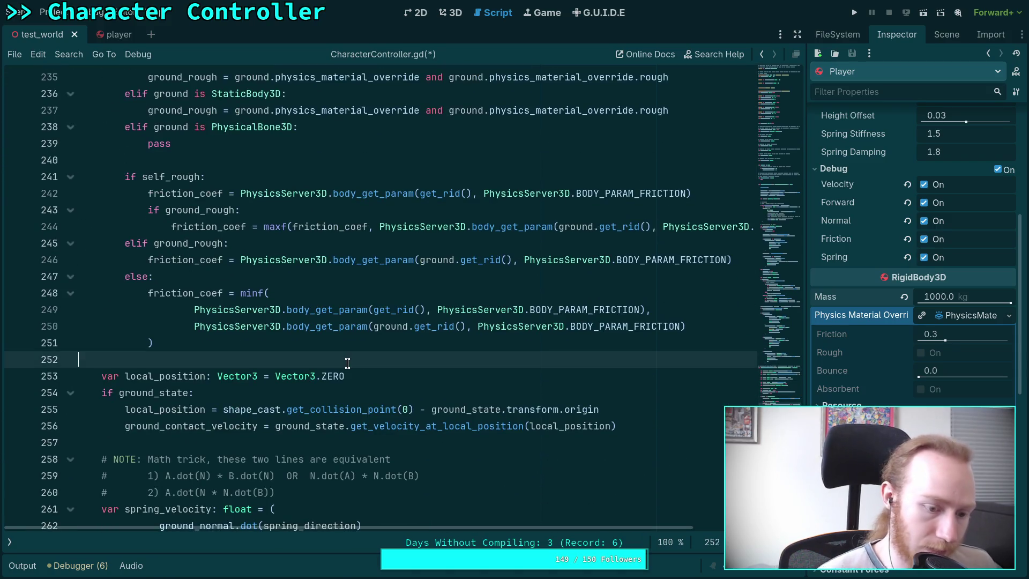
- Save, run and stop the game, then review the debugger's zero-normal errors at CharacterController.gd:203
{"action": "key", "text": "ctrl+s"}
{"action": "key", "text": "F5"}
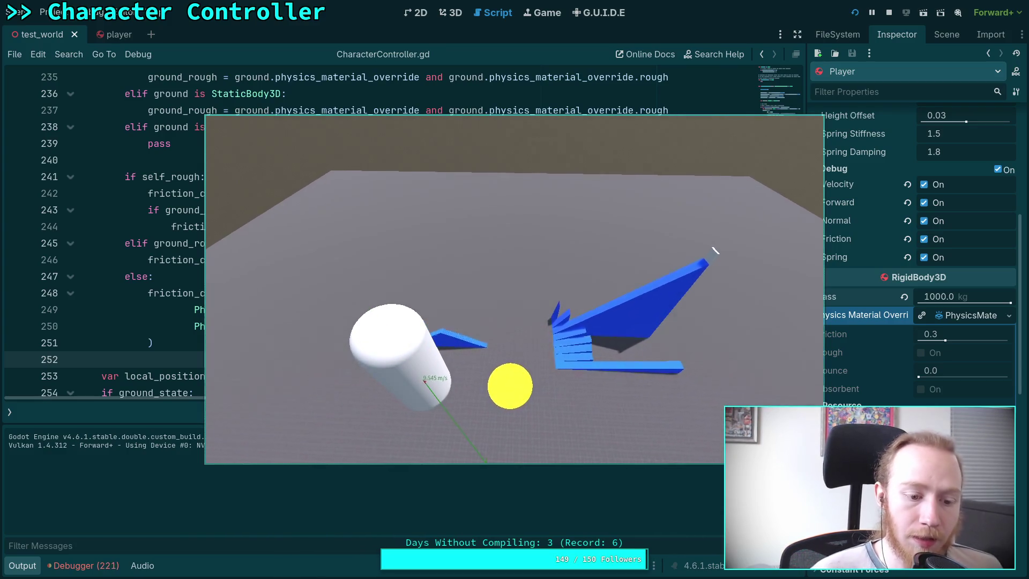
{"action": "left_click", "coordinate": [888, 12]}
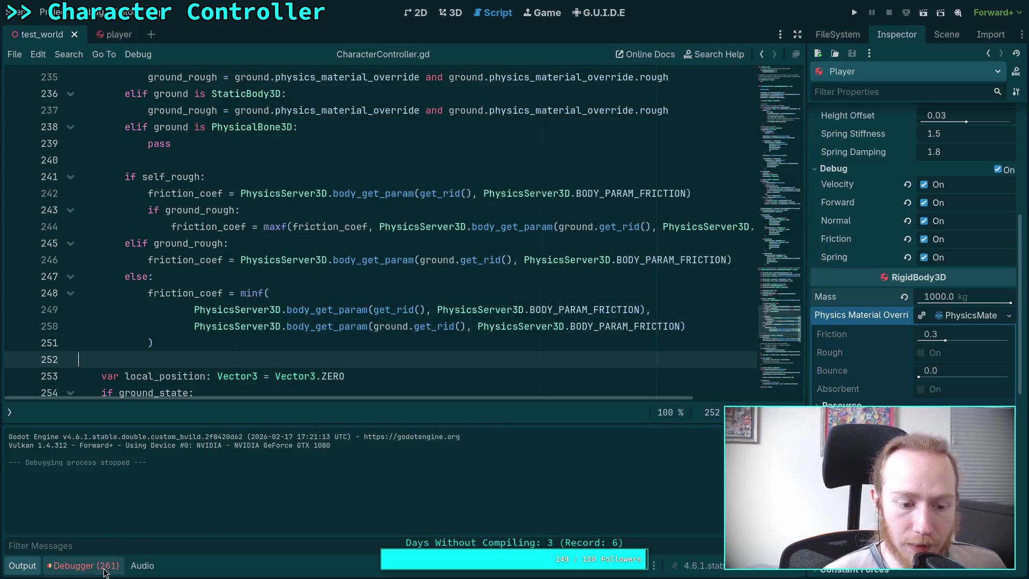
{"action": "left_click", "coordinate": [83, 565]}
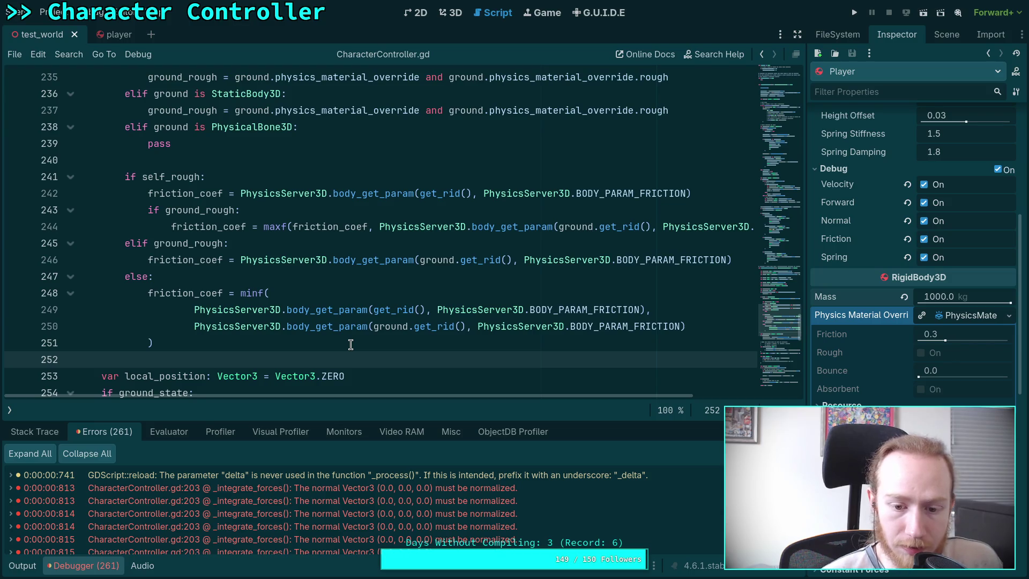
{"action": "scroll", "coordinate": [367, 394], "scroll_direction": "right", "scroll_amount": 3}
{"action": "scroll", "coordinate": [368, 394], "scroll_direction": "down", "scroll_amount": 1}
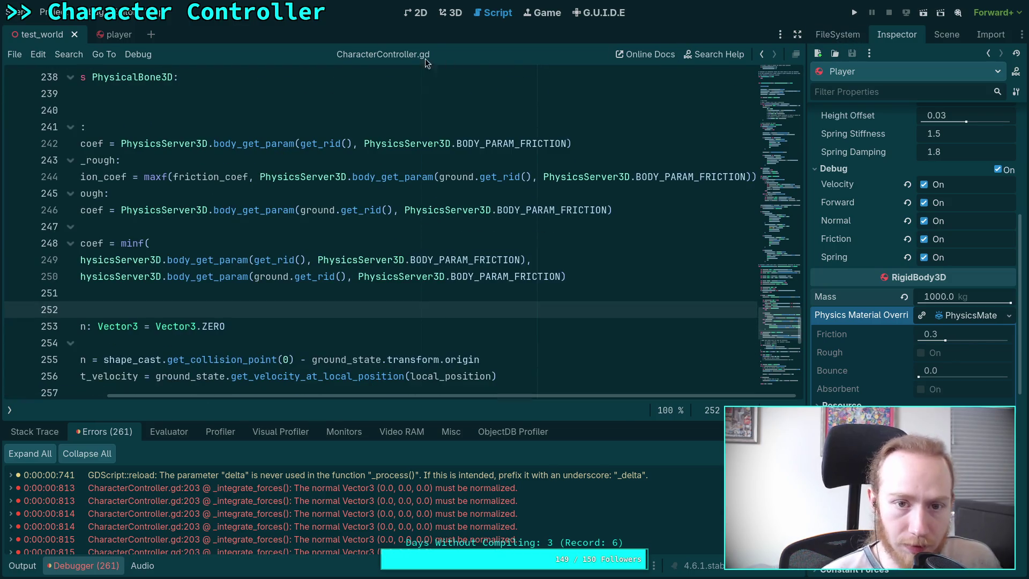
- Run the game again from the test_world 3D scene and stop it
{"action": "left_click", "coordinate": [453, 13]}
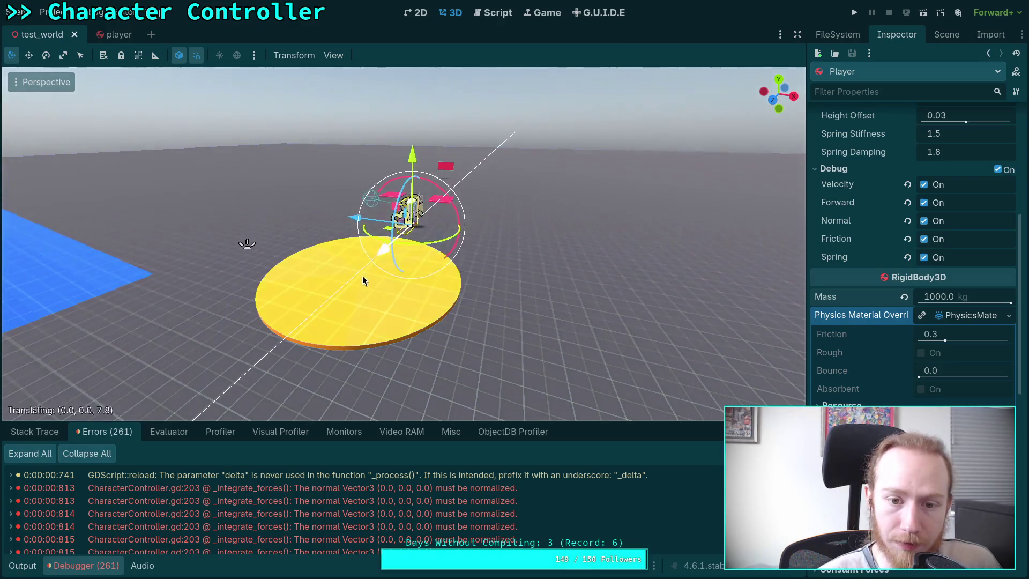
{"action": "key", "text": "F5"}
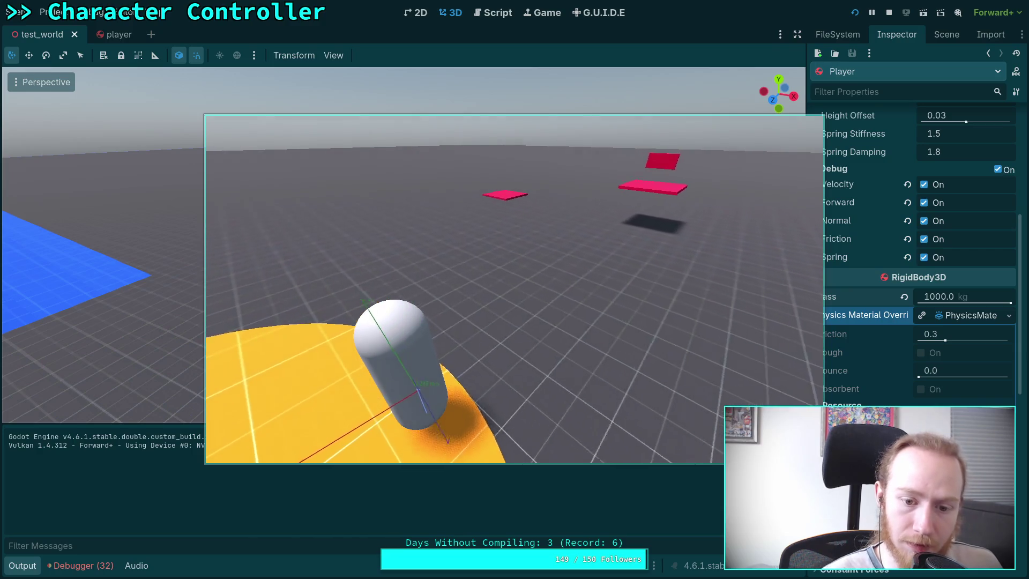
{"action": "left_click", "coordinate": [894, 15]}
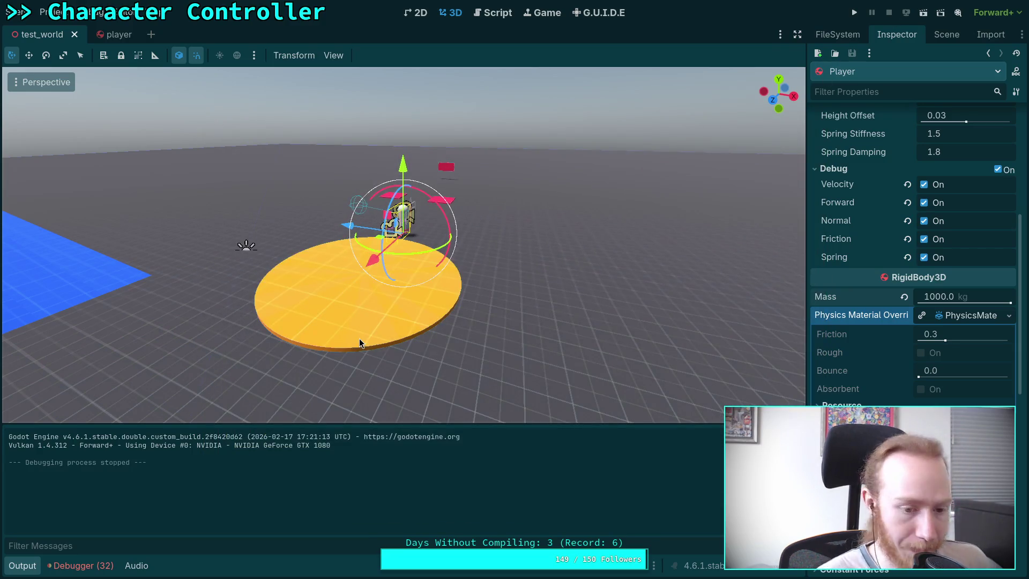
{"action": "left_click", "coordinate": [492, 12]}
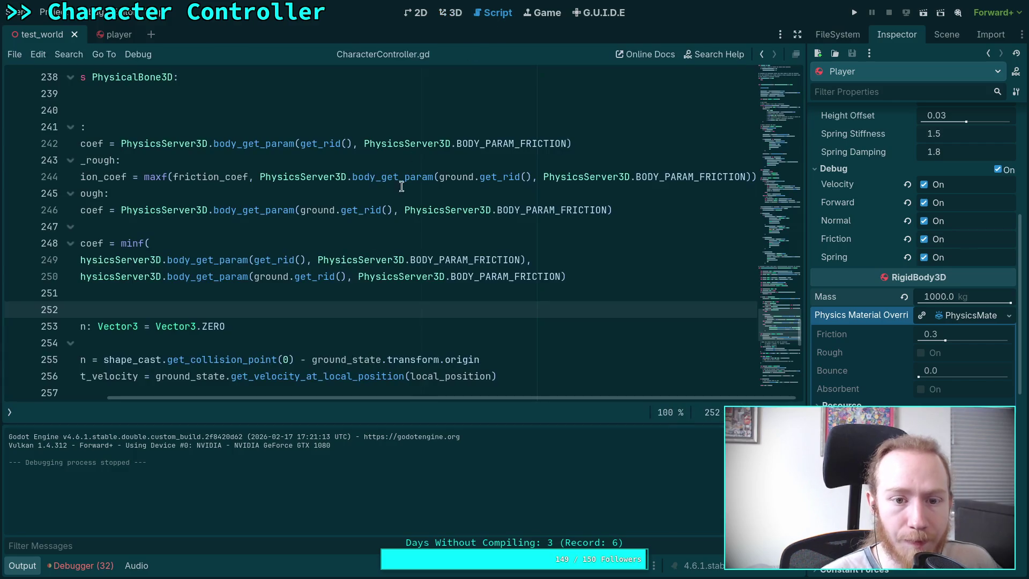
- Collapse the Output panel and scroll CharacterController.gd to _calculate_ground_force's Vector3 return type at line 212
{"action": "left_click_drag", "start_coordinate": [240, 397], "coordinate": [138, 397]}
{"action": "scroll", "coordinate": [259, 283], "scroll_direction": "down", "scroll_amount": 3}
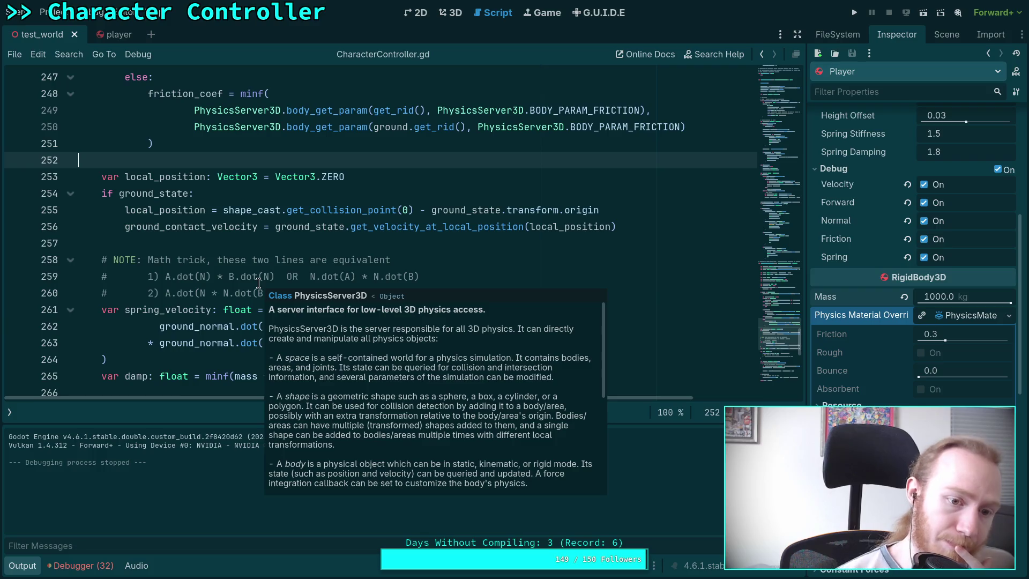
{"action": "scroll", "coordinate": [145, 341], "scroll_direction": "down", "scroll_amount": 3}
{"action": "left_click", "coordinate": [30, 566]}
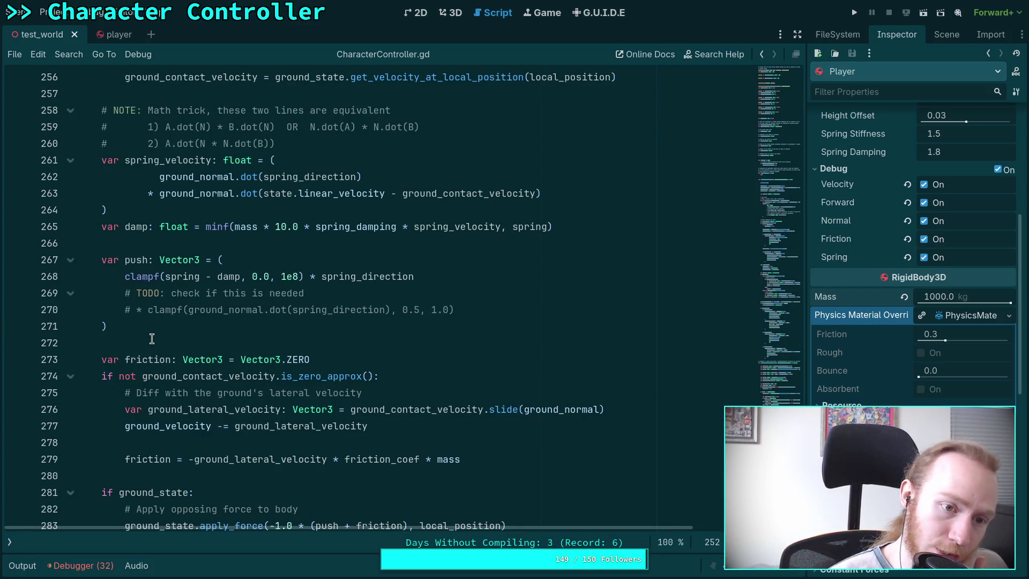
{"action": "scroll", "coordinate": [152, 343], "scroll_direction": "down", "scroll_amount": 1}
{"action": "left_click_drag", "start_coordinate": [118, 208], "coordinate": [202, 295]}
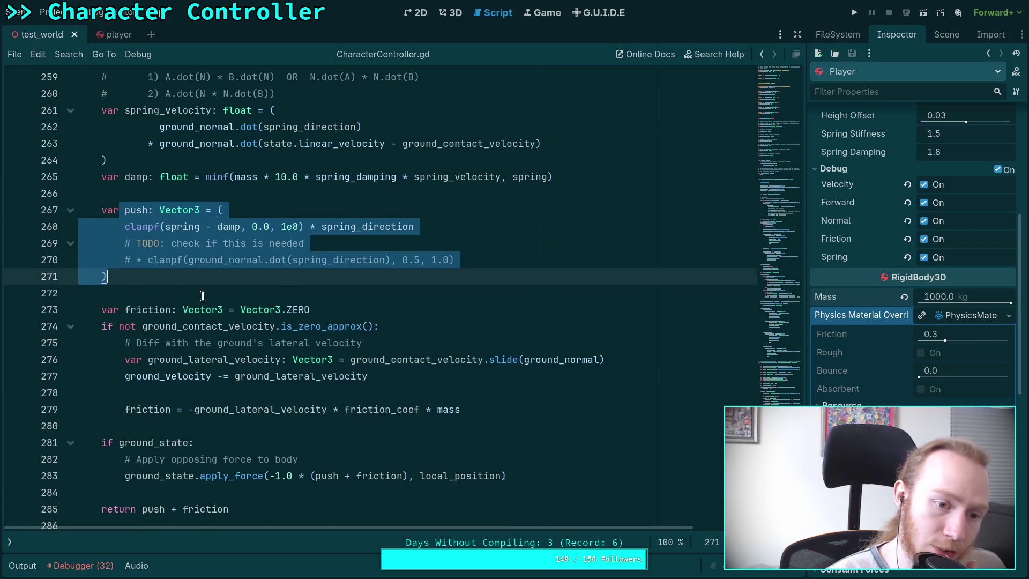
{"action": "scroll", "coordinate": [209, 316], "scroll_direction": "down", "scroll_amount": 2}
{"action": "scroll", "coordinate": [212, 318], "scroll_direction": "up", "scroll_amount": 10}
{"action": "scroll", "coordinate": [204, 312], "scroll_direction": "up", "scroll_amount": 11}
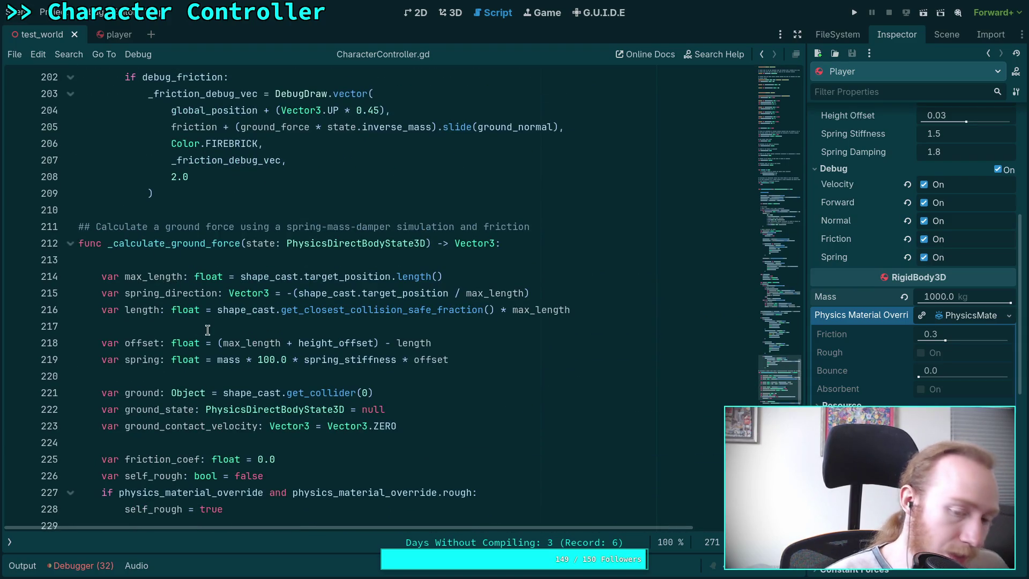
{"action": "mouse_move", "coordinate": [338, 345]}
{"action": "double_click", "coordinate": [475, 244]}
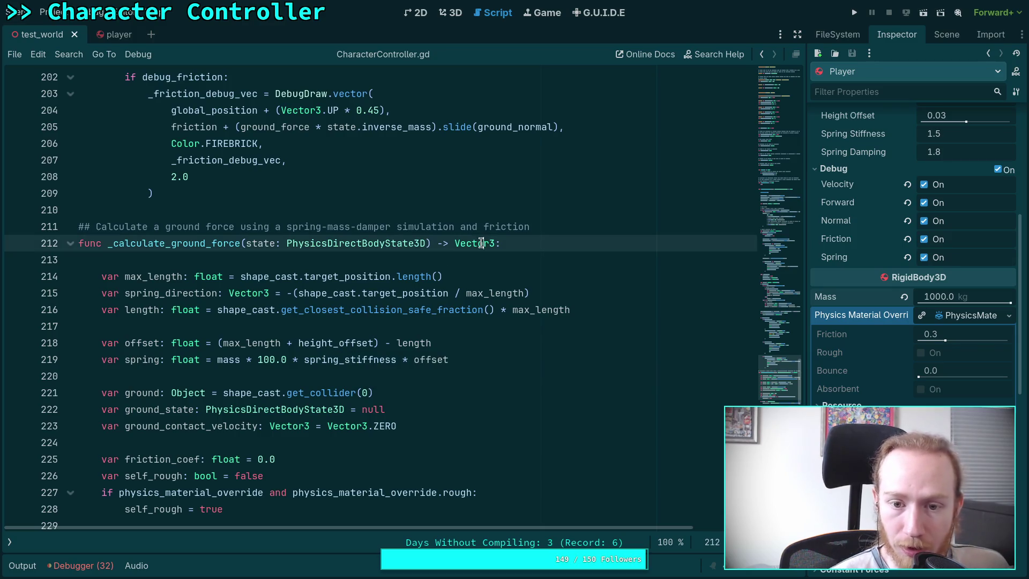
- Change _calculate_ground_force's return type from Vector3 to void
{"action": "type", "text": "void"}
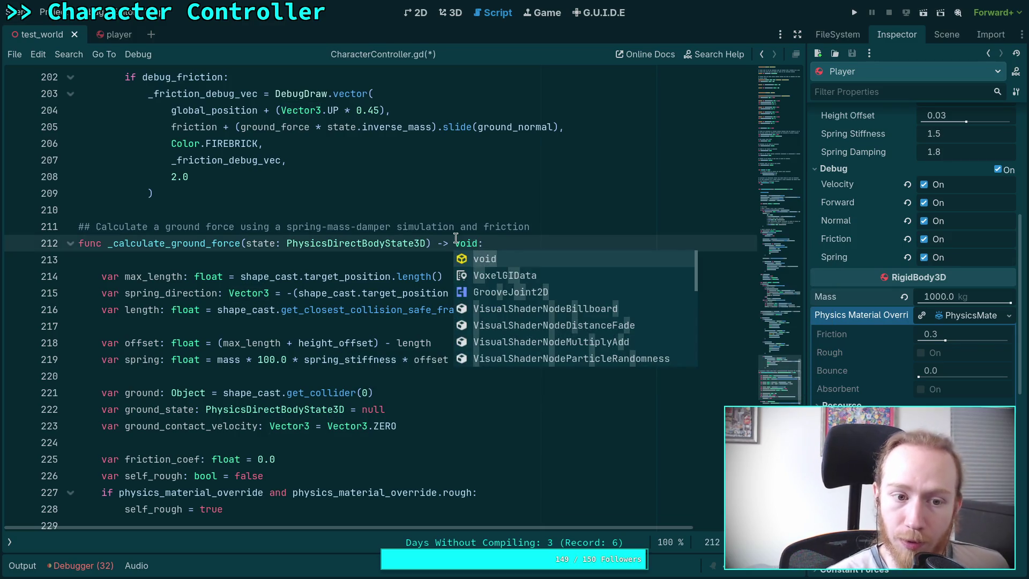
{"action": "left_click", "coordinate": [372, 208]}
{"action": "scroll", "coordinate": [429, 252], "scroll_direction": "up", "scroll_amount": 5}
{"action": "scroll", "coordinate": [450, 273], "scroll_direction": "down", "scroll_amount": 4}
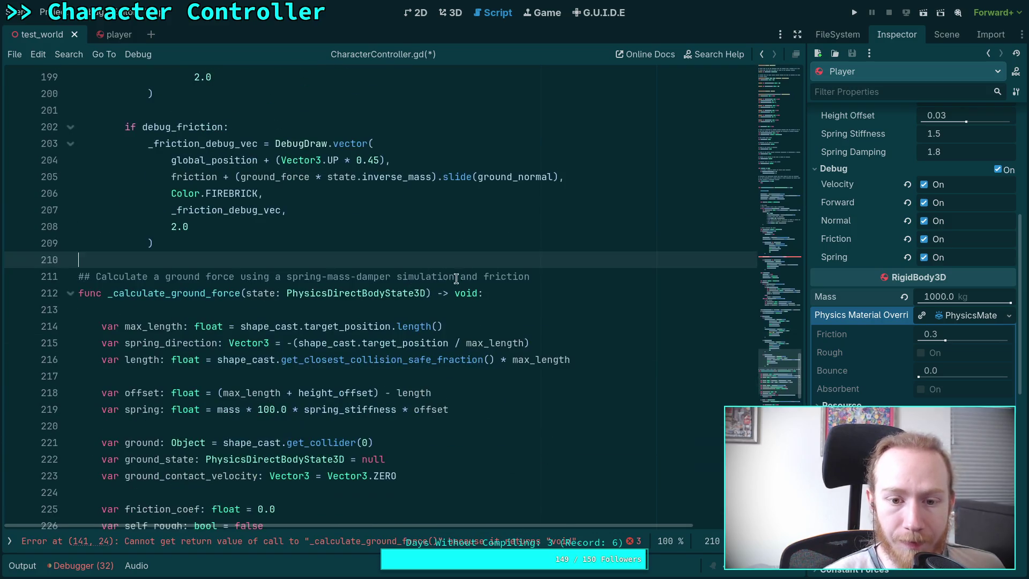
{"action": "left_click", "coordinate": [553, 276]}
- Delete the 'ground_force = ' assignment on line 141 and the var ground_force declaration on line 124
{"action": "scroll", "coordinate": [589, 289], "scroll_direction": "up", "scroll_amount": 20}
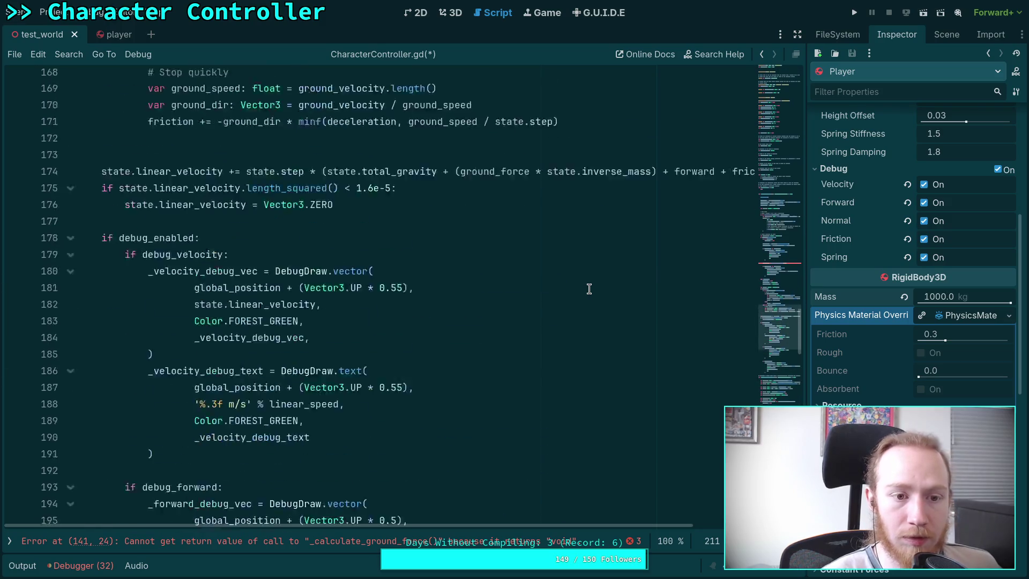
{"action": "scroll", "coordinate": [435, 261], "scroll_direction": "up", "scroll_amount": 1}
{"action": "scroll", "coordinate": [366, 314], "scroll_direction": "up", "scroll_amount": 1}
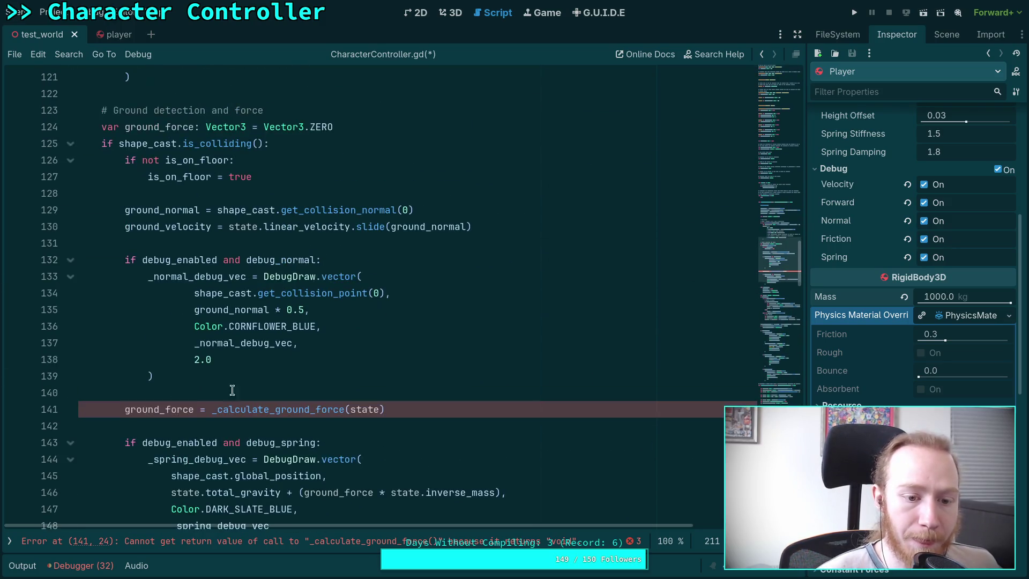
{"action": "left_click_drag", "start_coordinate": [211, 410], "coordinate": [123, 415]}
{"action": "key", "text": "BackSpace"}
{"action": "scroll", "coordinate": [278, 241], "scroll_direction": "up", "scroll_amount": 1}
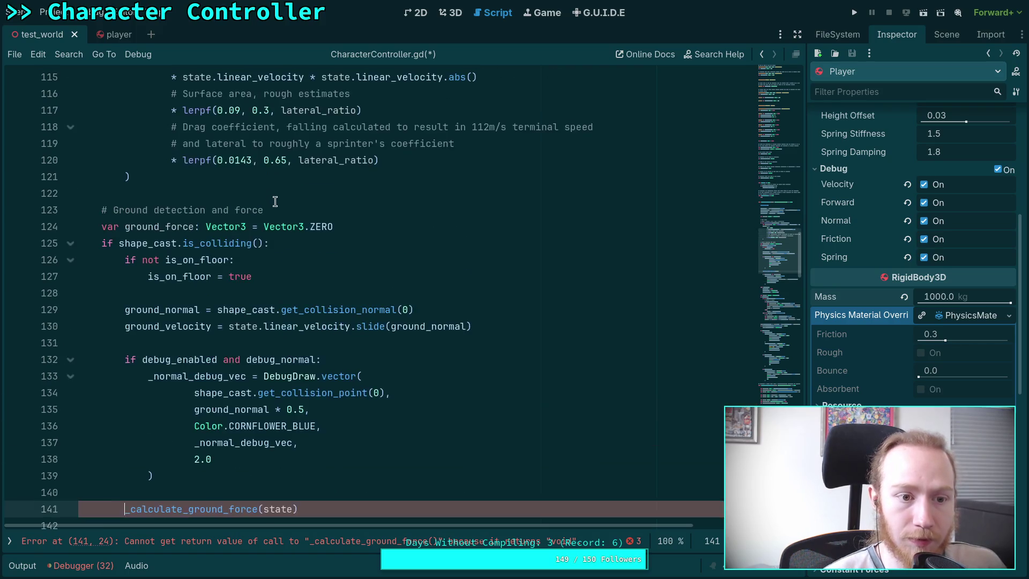
{"action": "left_click", "coordinate": [373, 223]}
{"action": "left_click_drag", "start_coordinate": [374, 218], "coordinate": [363, 214]}
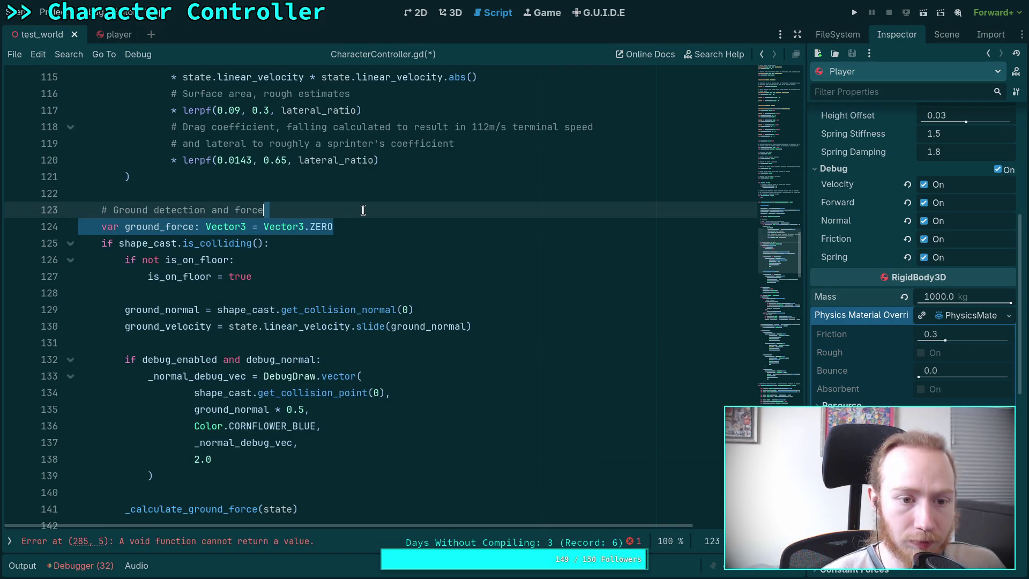
{"action": "key", "text": "ctrl+x"}
- Start a new line after the ground_velocity member declaration for a new variable
{"action": "scroll", "coordinate": [439, 245], "scroll_direction": "down", "scroll_amount": 1}
{"action": "scroll", "coordinate": [410, 286], "scroll_direction": "down", "scroll_amount": 1}
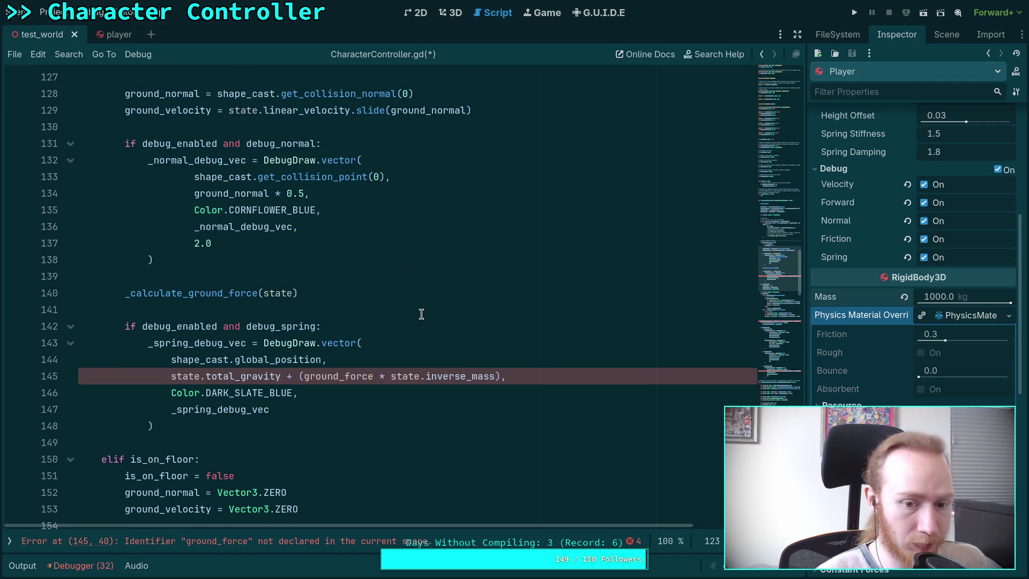
{"action": "scroll", "coordinate": [421, 314], "scroll_direction": "up", "scroll_amount": 8}
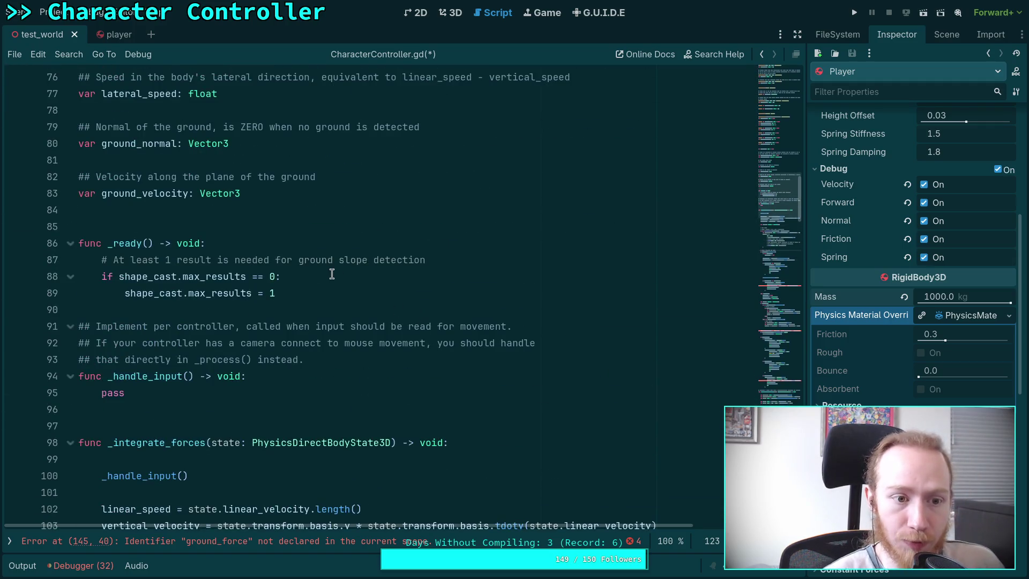
{"action": "scroll", "coordinate": [332, 274], "scroll_direction": "up", "scroll_amount": 2}
{"action": "left_click", "coordinate": [318, 292]}
{"action": "scroll", "coordinate": [342, 306], "scroll_direction": "up", "scroll_amount": 5}
{"action": "scroll", "coordinate": [370, 330], "scroll_direction": "down", "scroll_amount": 2}
{"action": "scroll", "coordinate": [391, 334], "scroll_direction": "up", "scroll_amount": 3}
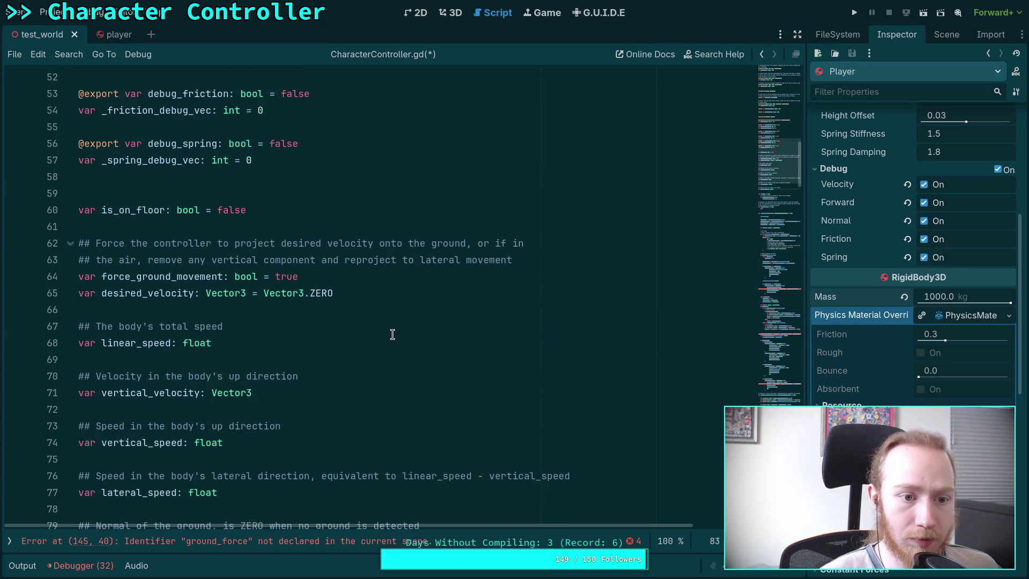
{"action": "scroll", "coordinate": [393, 333], "scroll_direction": "down", "scroll_amount": 4}
{"action": "key", "text": "Return"}
{"action": "key", "text": "Return"}
- Add a '# Calculated ground friction' vector comment and declare the ground_friction Vector3 member below it
{"action": "type", "text": "# "}
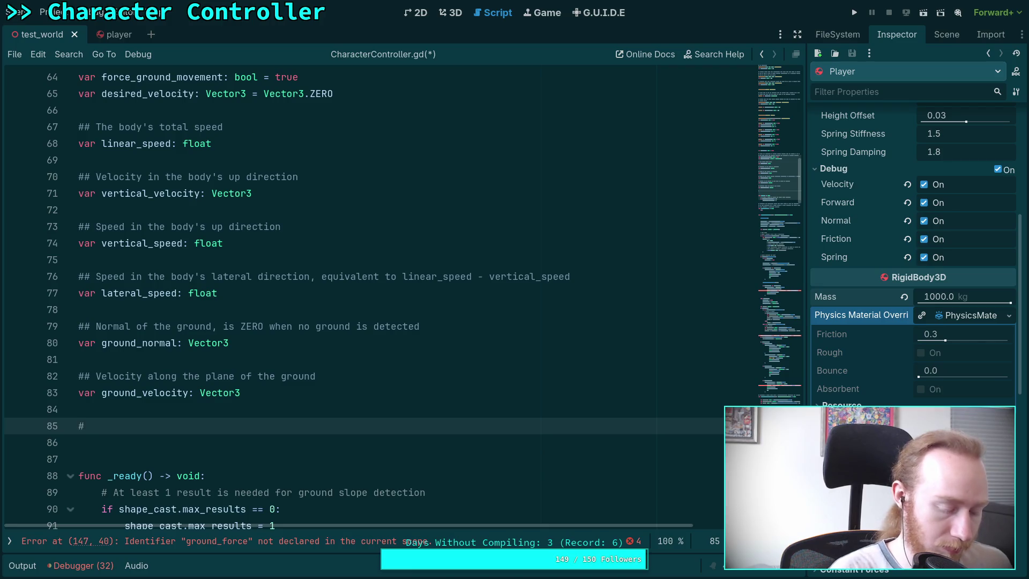
{"action": "type", "text": "C"}
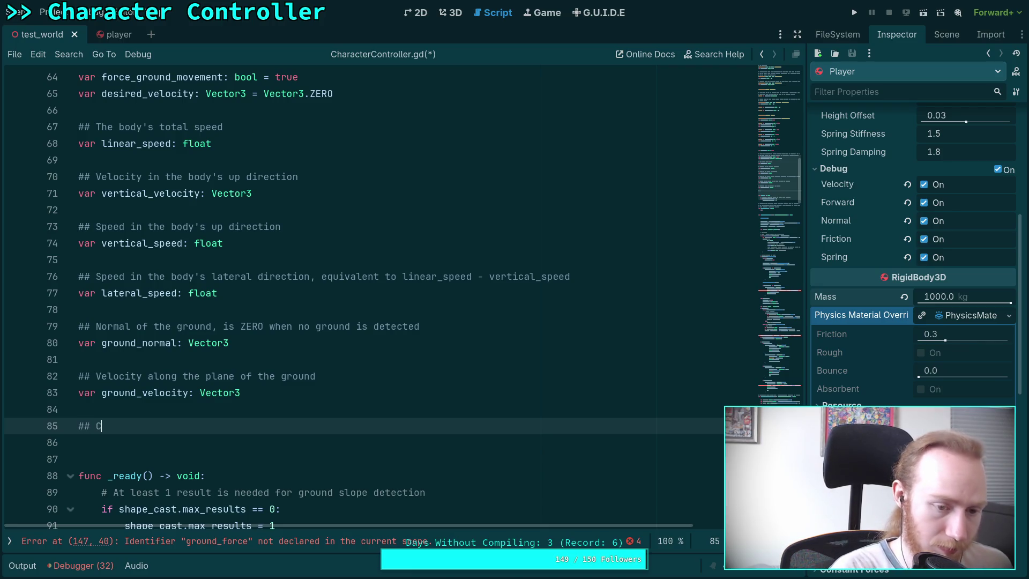
{"action": "type", "text": "alculate"}
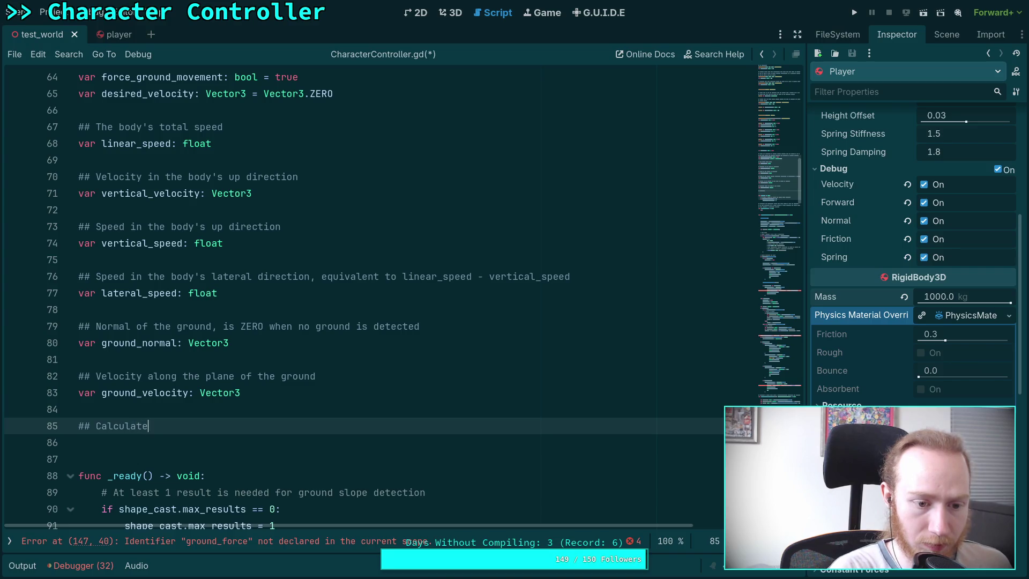
{"action": "type", "text": "d groudn"}
{"action": "key", "text": "BackSpace"}
{"action": "key", "text": "BackSpace"}
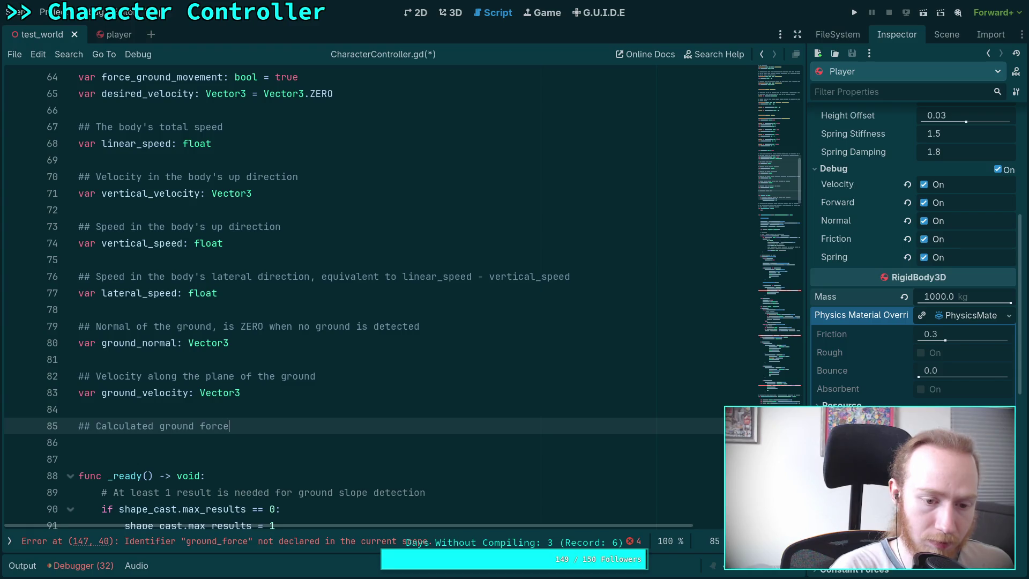
{"action": "key", "text": "BackSpace"}
{"action": "key", "text": "BackSpace"}
{"action": "key", "text": "BackSpace"}
{"action": "type", "text": "tion"}
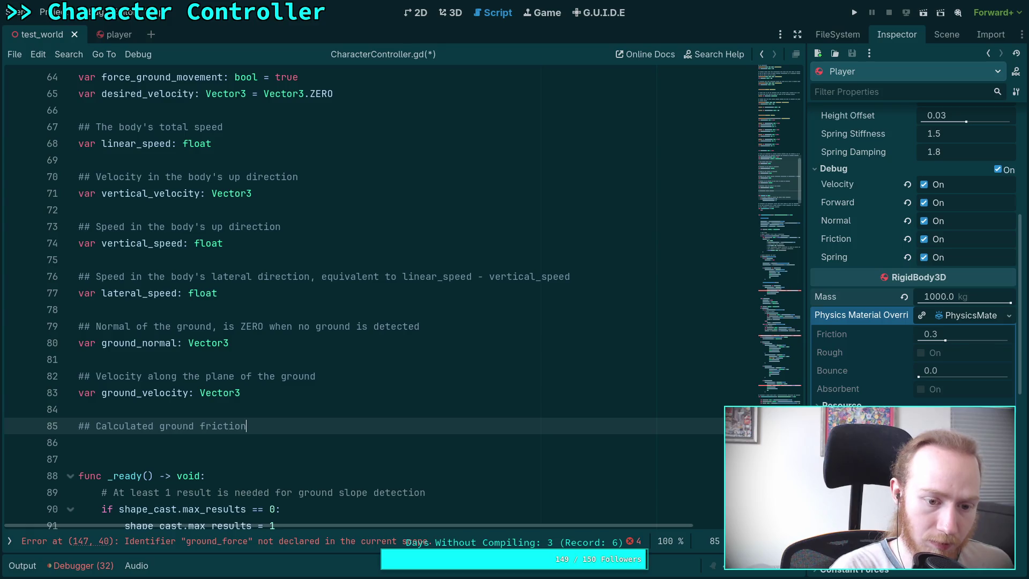
{"action": "key", "text": "Return"}
{"action": "type", "text": "var ground"}
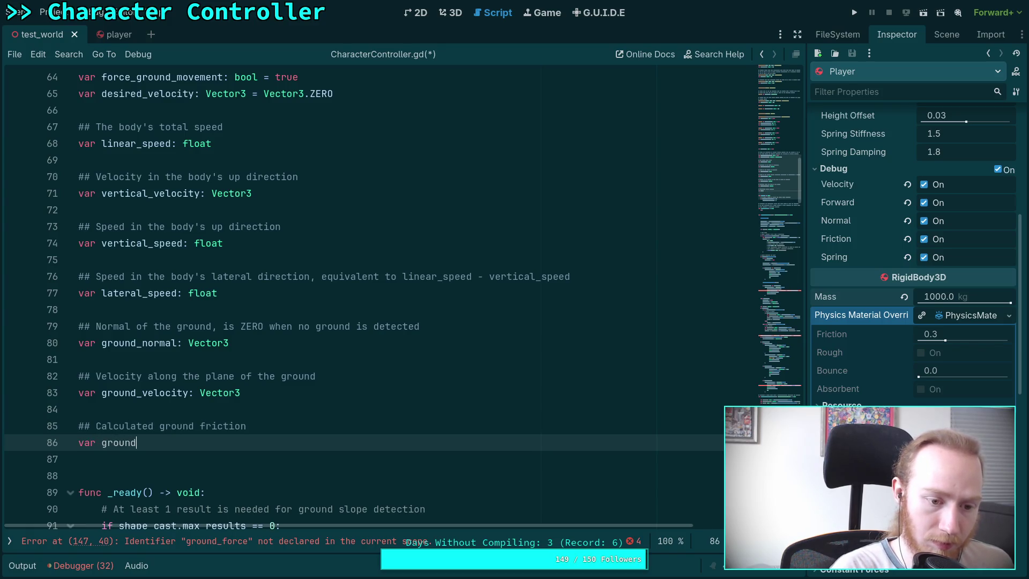
{"action": "type", "text": "_friction"}
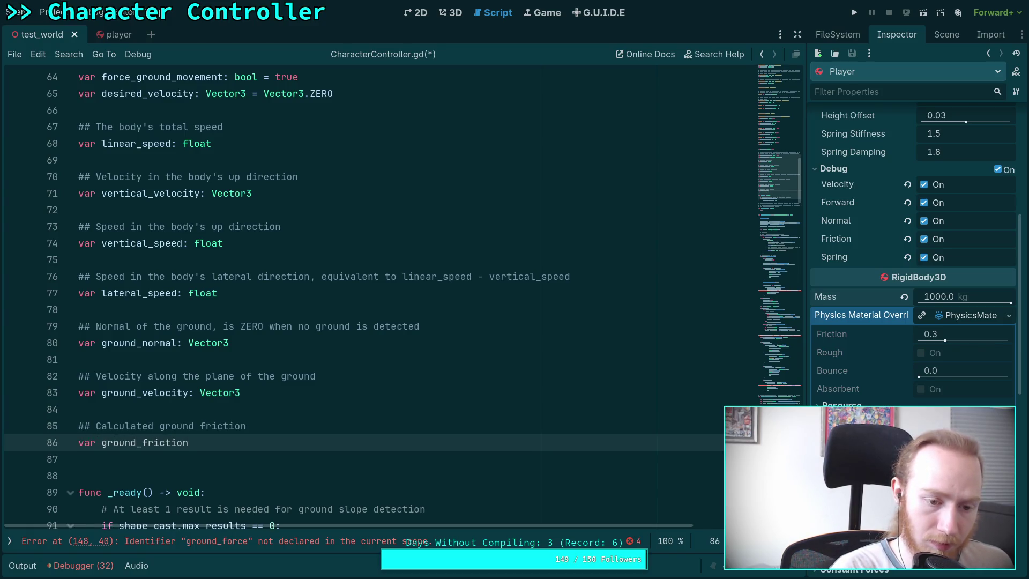
{"action": "left_click", "coordinate": [341, 427]}
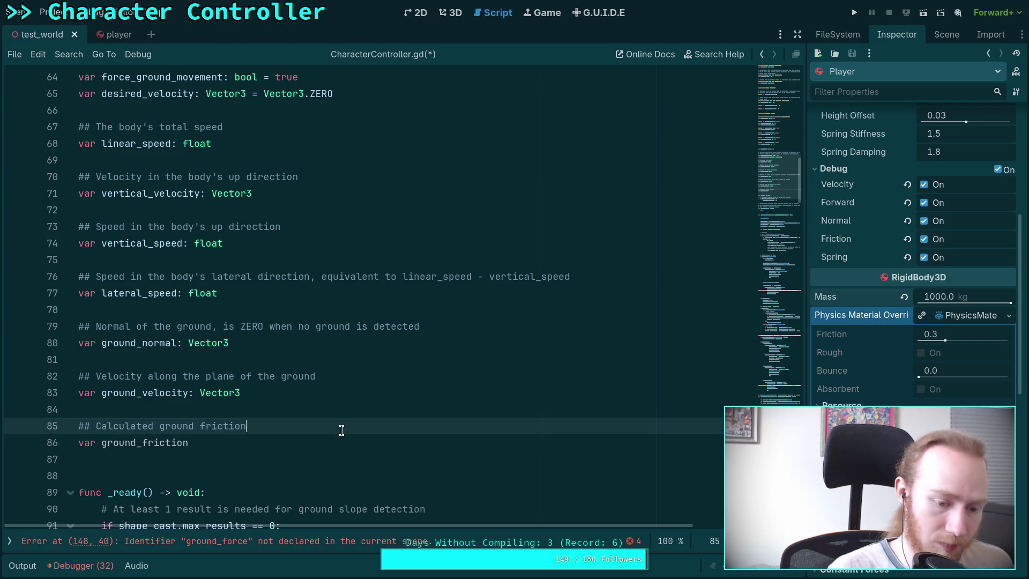
{"action": "type", "text": " as a force"}
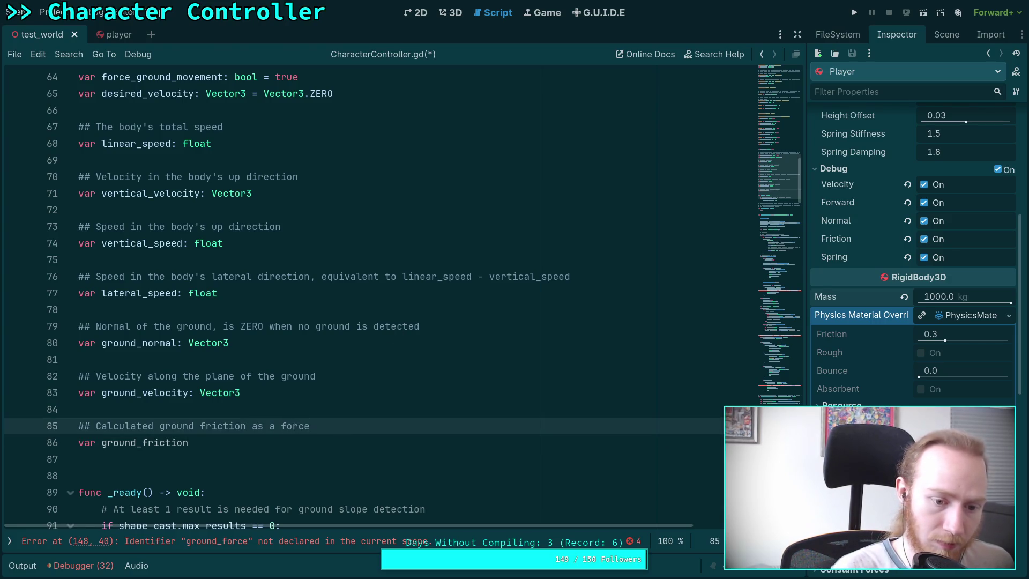
{"action": "left_click", "coordinate": [189, 442]}
{"action": "type", "text": "_fi"}
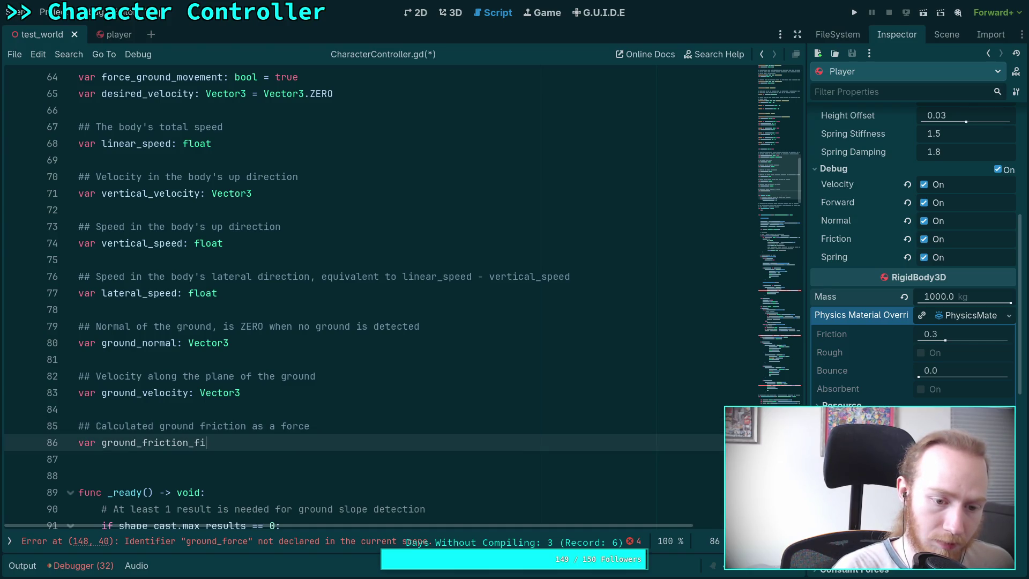
{"action": "key", "text": "BackSpace"}
{"action": "type", "text": "orce"}
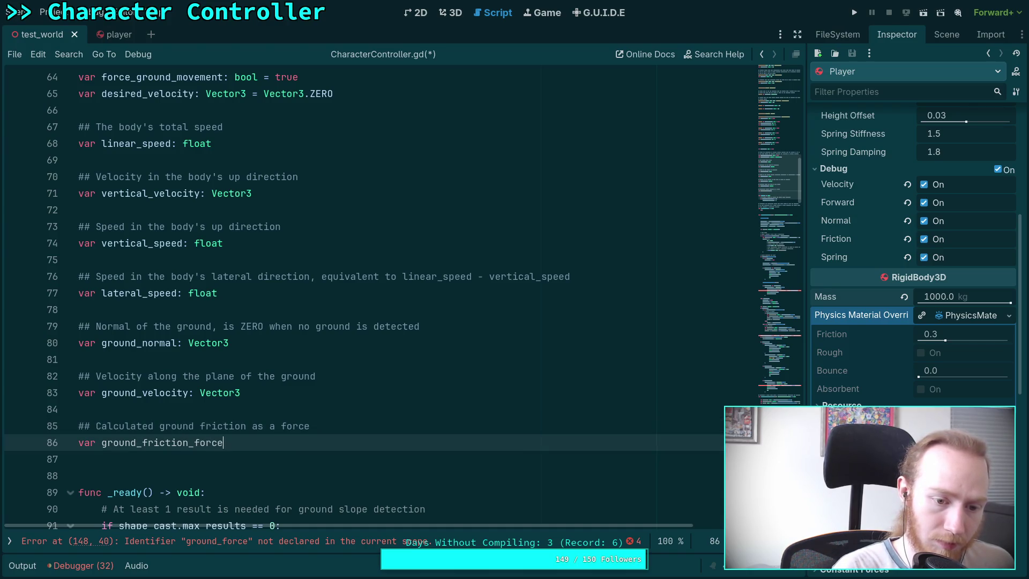
{"action": "type", "text": ": Vector3"}
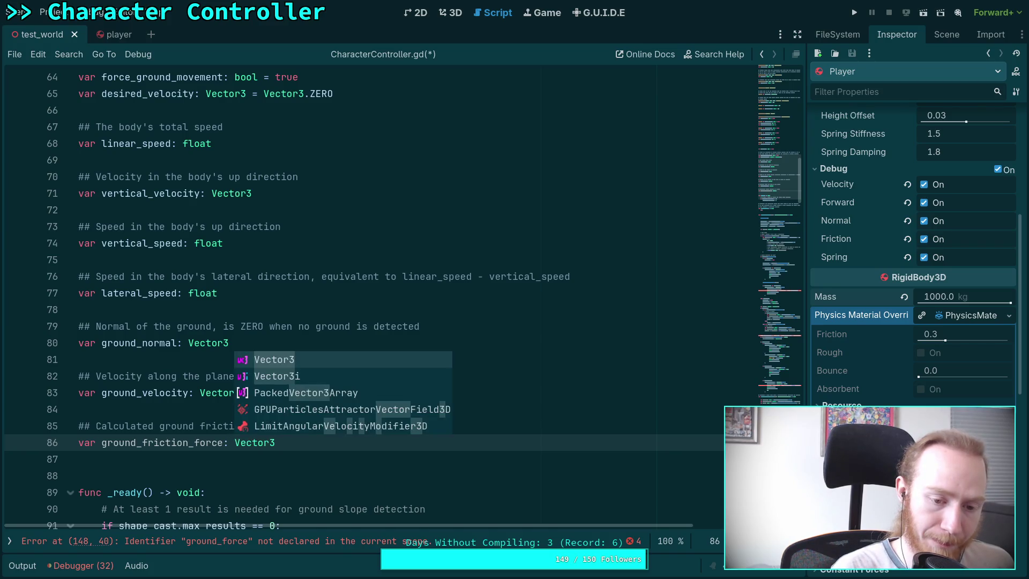
{"action": "double_click", "coordinate": [205, 442]}
{"action": "key", "text": "BackSpace"}
{"action": "key", "text": "BackSpace"}
{"action": "left_click_drag", "start_coordinate": [344, 426], "coordinate": [239, 426]}
{"action": "key", "text": "BackSpace"}
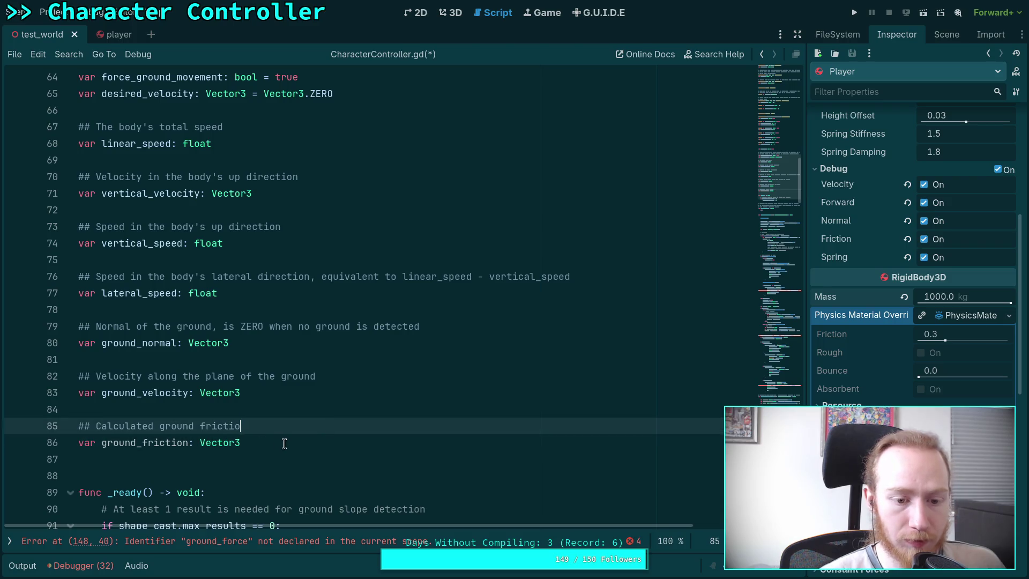
{"action": "type", "text": "n"}
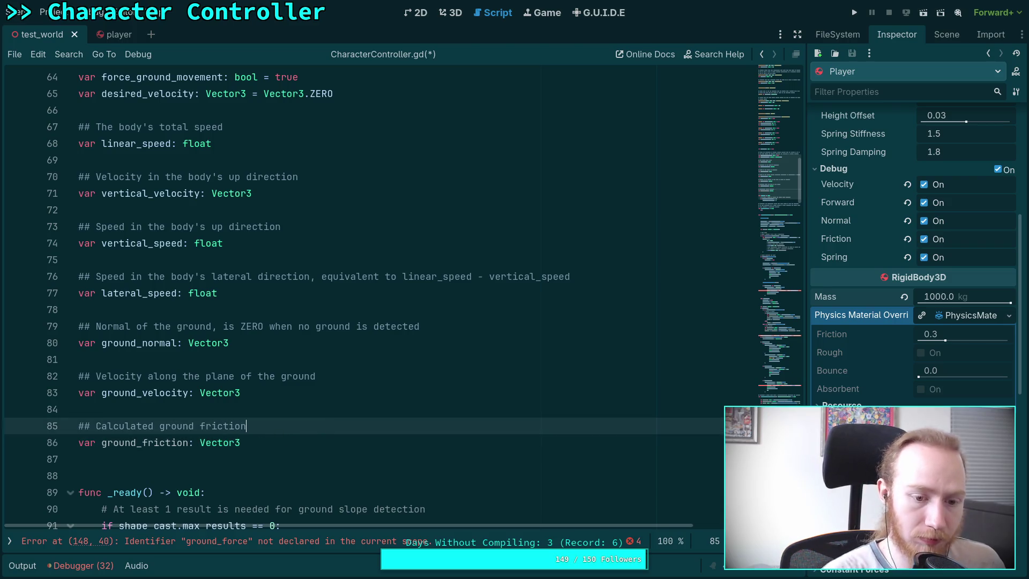
{"action": "scroll", "coordinate": [269, 438], "scroll_direction": "down", "scroll_amount": 2}
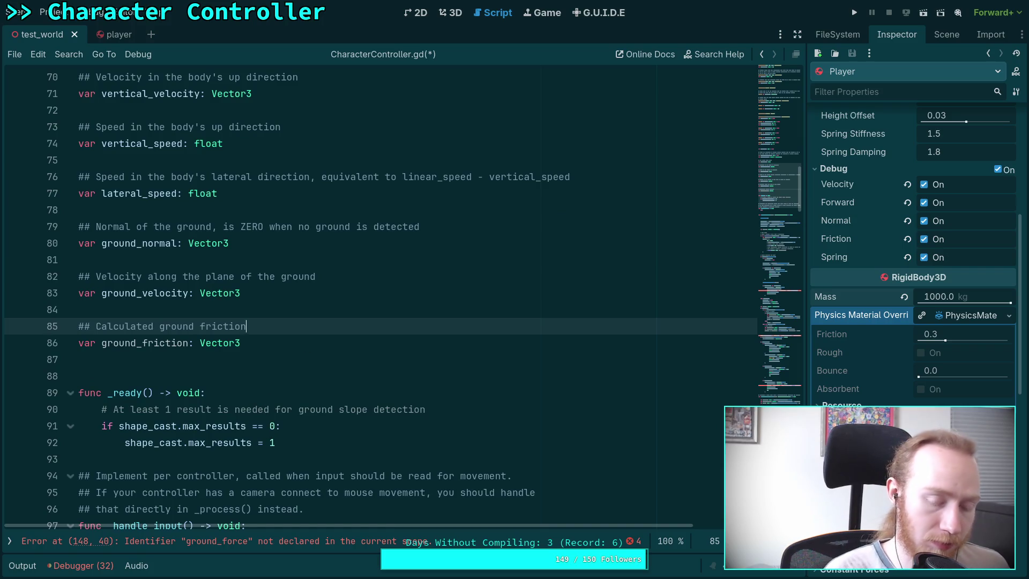
- Add the '## Calculated spring force' comment and declare var spring_force: Vector3 beneath it
{"action": "key", "text": "Down"}
{"action": "key", "text": "Return"}
{"action": "key", "text": "Return"}
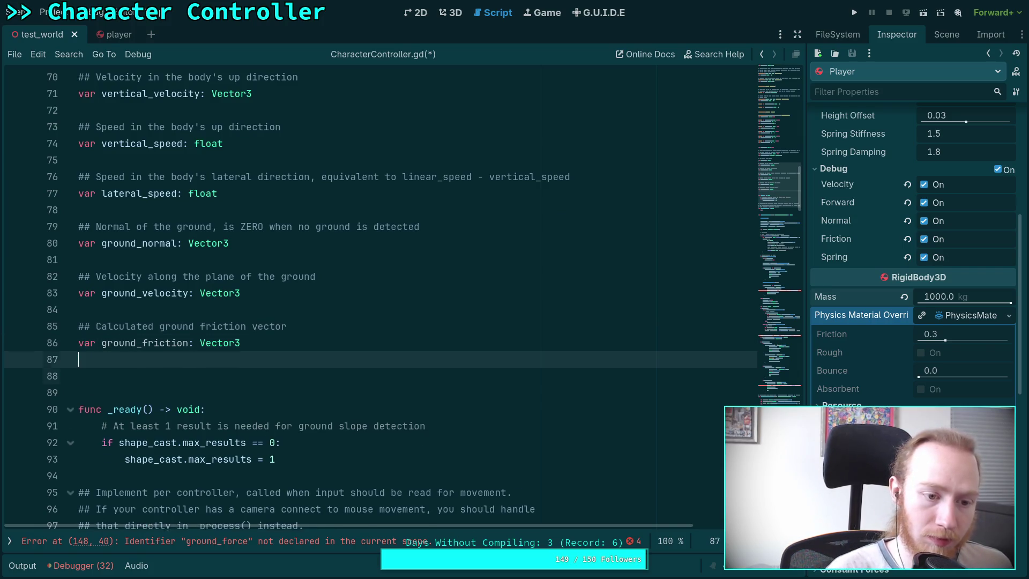
{"action": "type", "text": "## "}
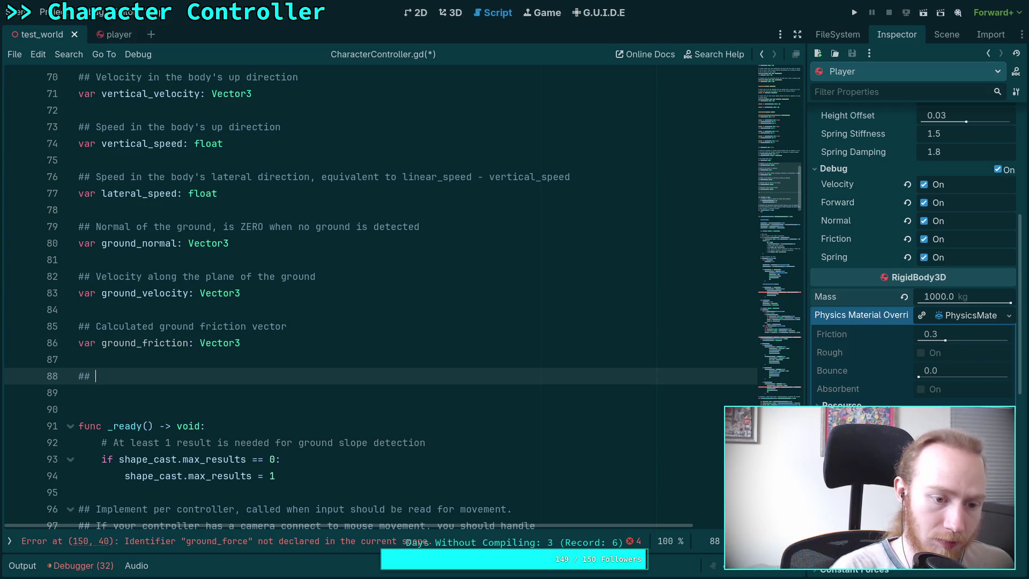
{"action": "type", "text": "Calculated spring force"}
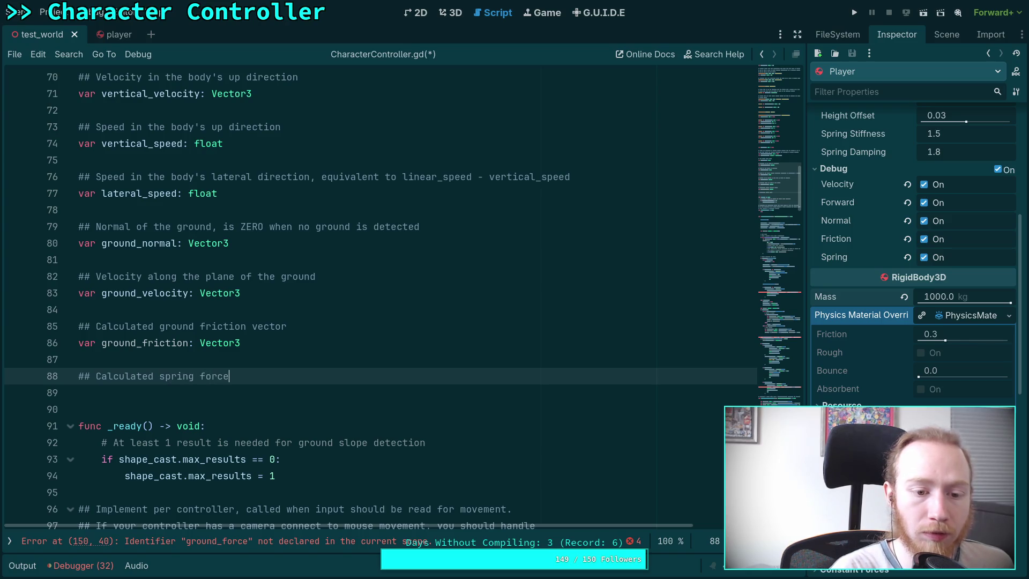
{"action": "key", "text": "Return"}
{"action": "type", "text": "var g"}
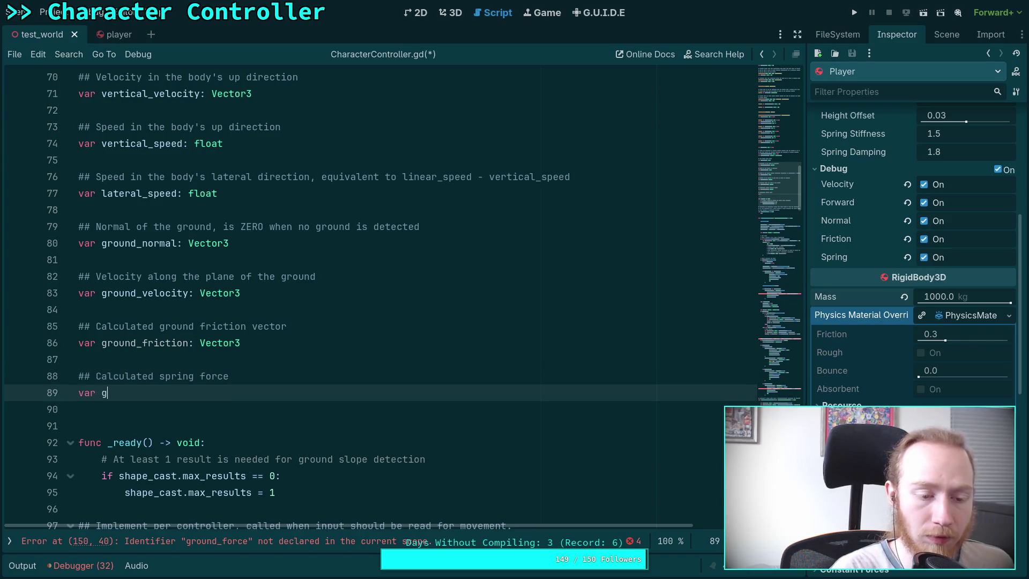
{"action": "key", "text": "BackSpace"}
{"action": "type", "text": "spring_forc"}
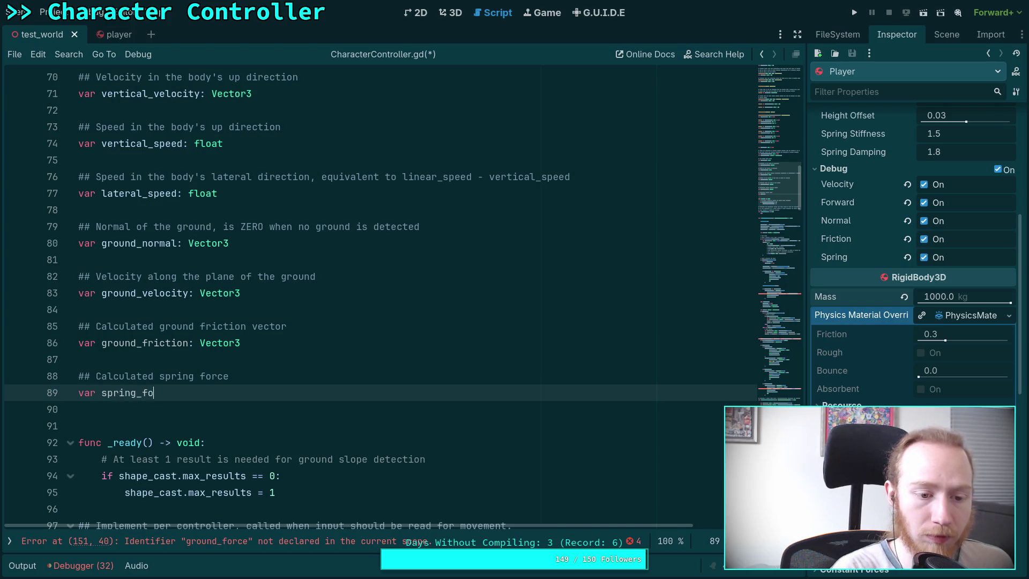
{"action": "type", "text": "e: Vector3"}
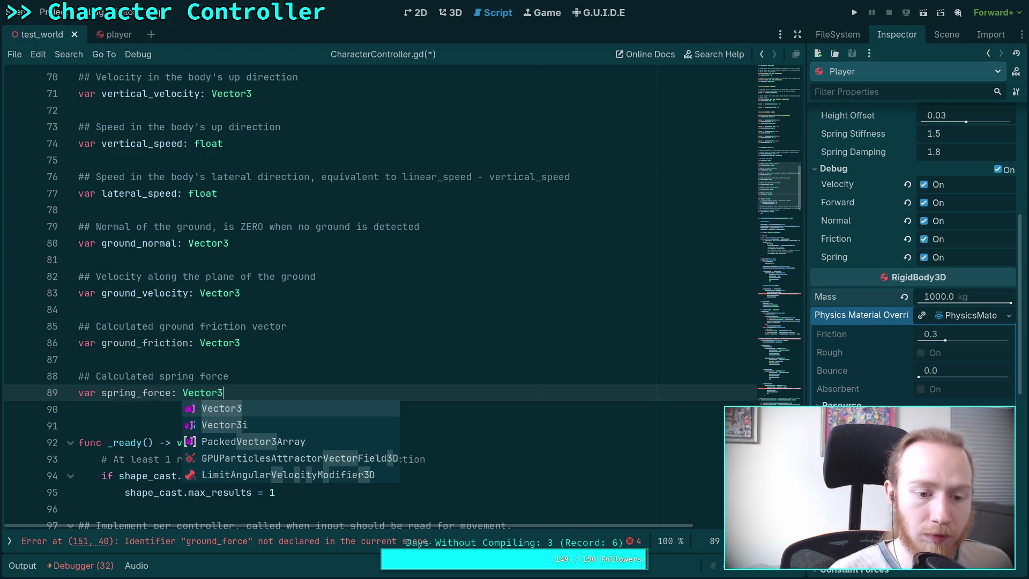
{"action": "scroll", "coordinate": [250, 322], "scroll_direction": "down", "scroll_amount": 6}
{"action": "scroll", "coordinate": [251, 321], "scroll_direction": "down", "scroll_amount": 12}
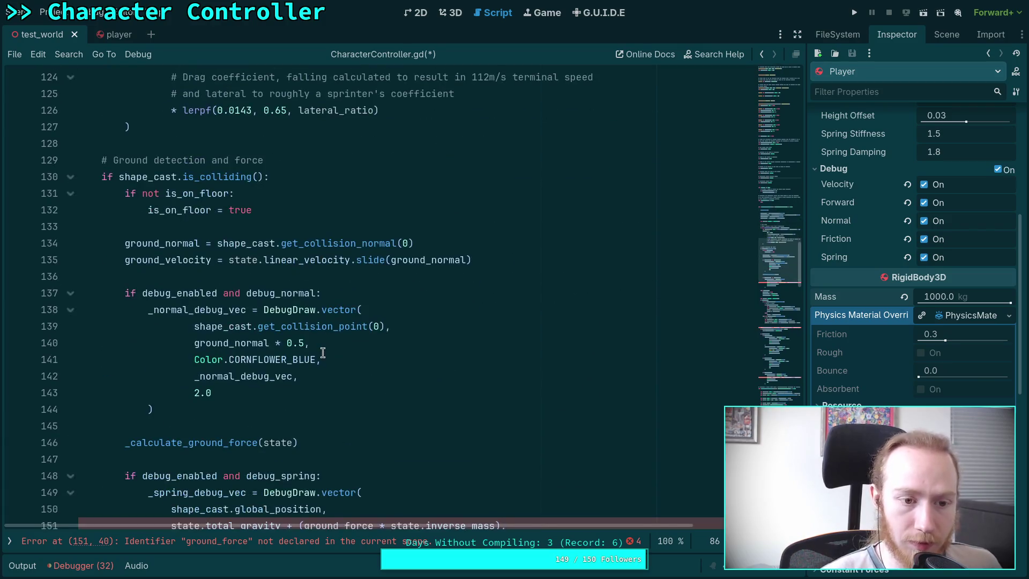
- Rename ground_force to spring_force on lines 151 and 179
{"action": "scroll", "coordinate": [197, 268], "scroll_direction": "down", "scroll_amount": 4}
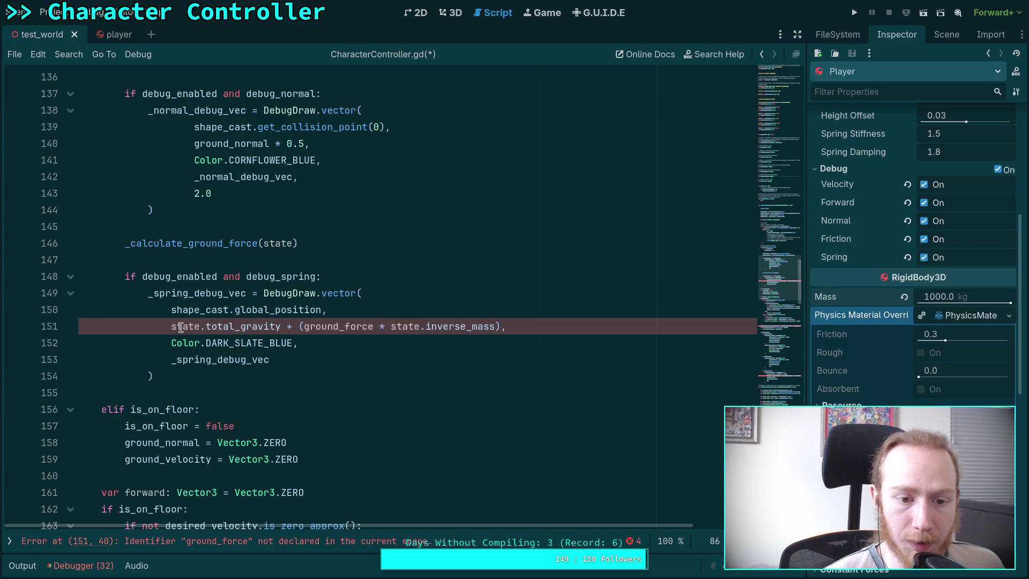
{"action": "left_click_drag", "start_coordinate": [304, 328], "coordinate": [338, 326]}
{"action": "type", "text": "spring"}
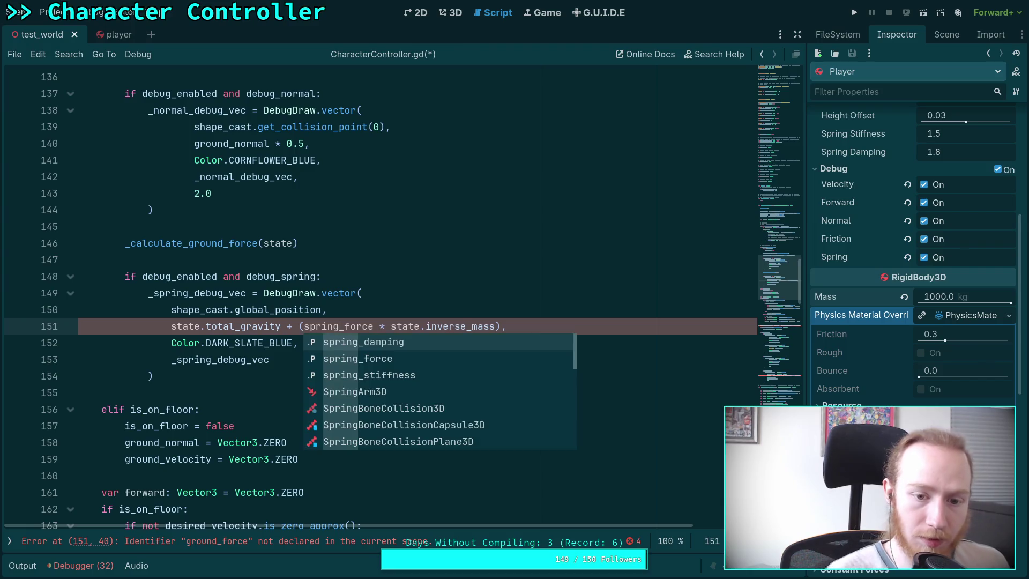
{"action": "left_click", "coordinate": [373, 293]}
{"action": "scroll", "coordinate": [424, 313], "scroll_direction": "down", "scroll_amount": 6}
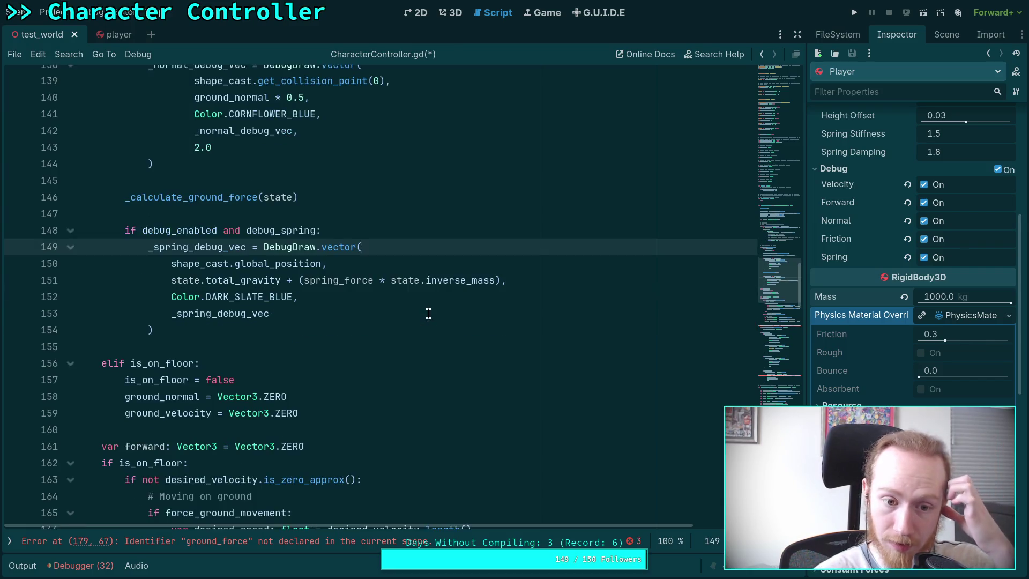
{"action": "scroll", "coordinate": [417, 311], "scroll_direction": "down", "scroll_amount": 4}
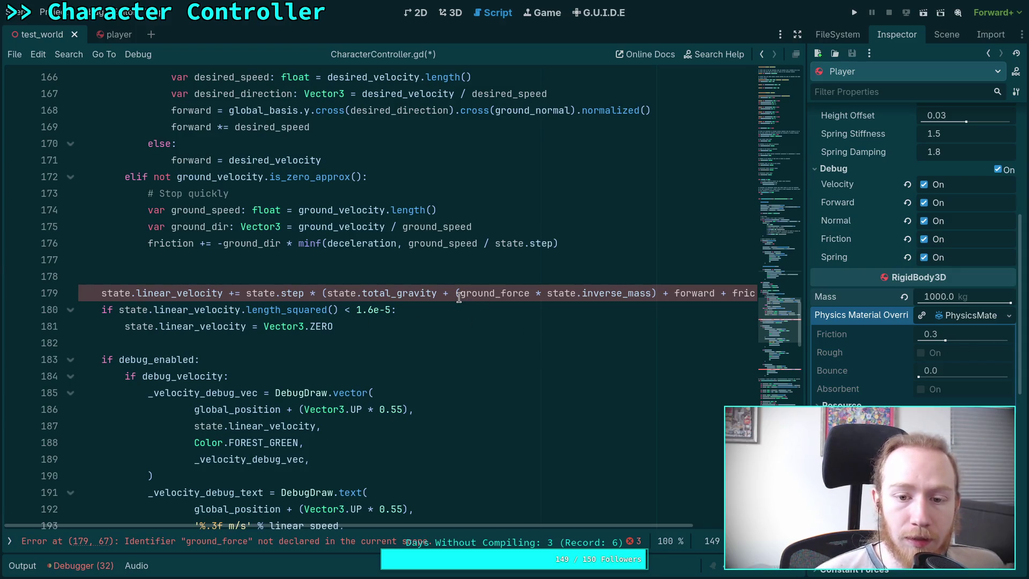
{"action": "left_click_drag", "start_coordinate": [459, 297], "coordinate": [497, 298]}
{"action": "type", "text": "spring"}
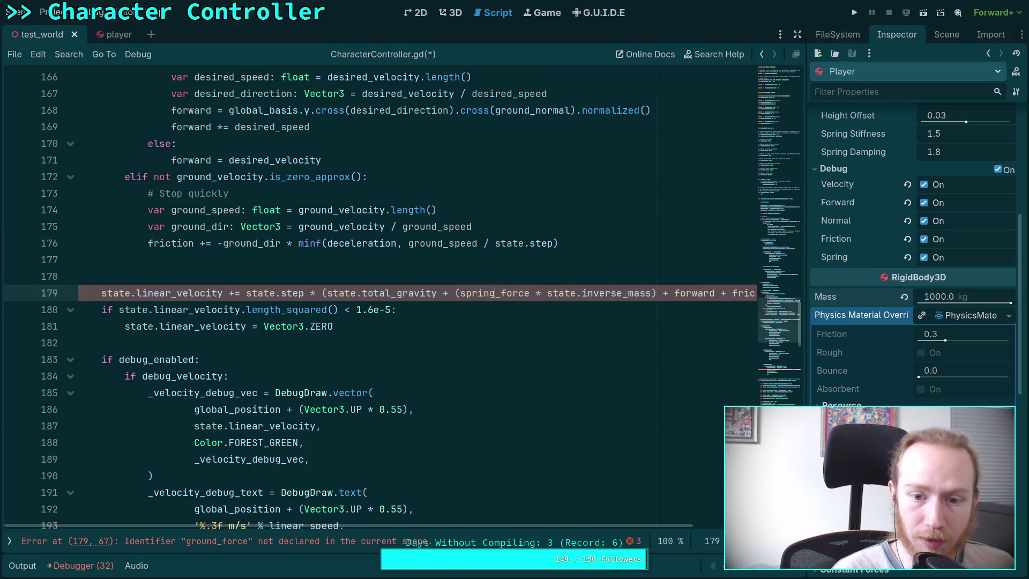
- Check the friction accumulation on line 119, then add a line after the _calculate_ground_force(state) call
{"action": "scroll", "coordinate": [361, 376], "scroll_direction": "up", "scroll_amount": 1}
{"action": "scroll", "coordinate": [360, 376], "scroll_direction": "up", "scroll_amount": 6}
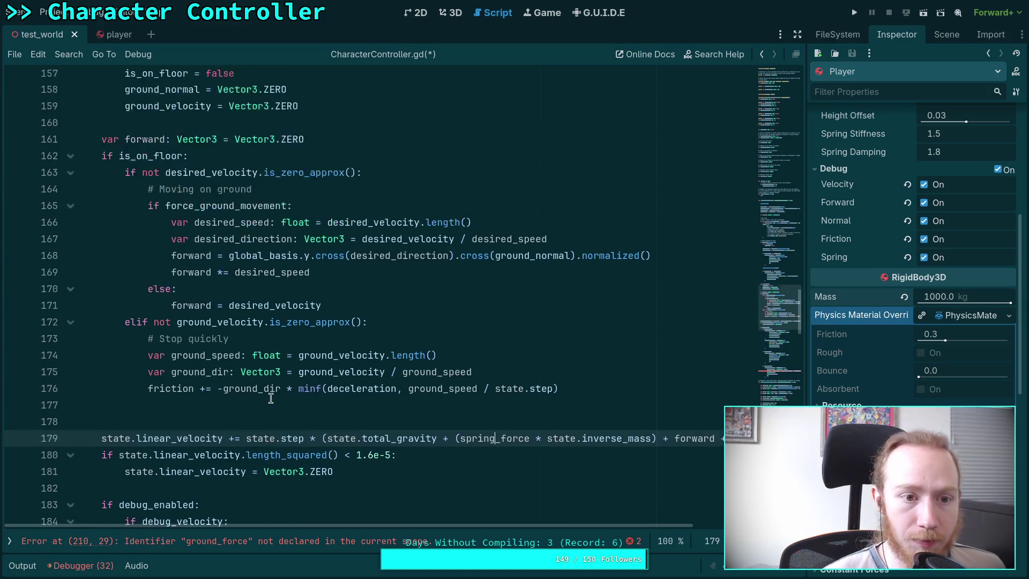
{"action": "scroll", "coordinate": [273, 360], "scroll_direction": "up", "scroll_amount": 3}
{"action": "scroll", "coordinate": [169, 407], "scroll_direction": "down", "scroll_amount": 8}
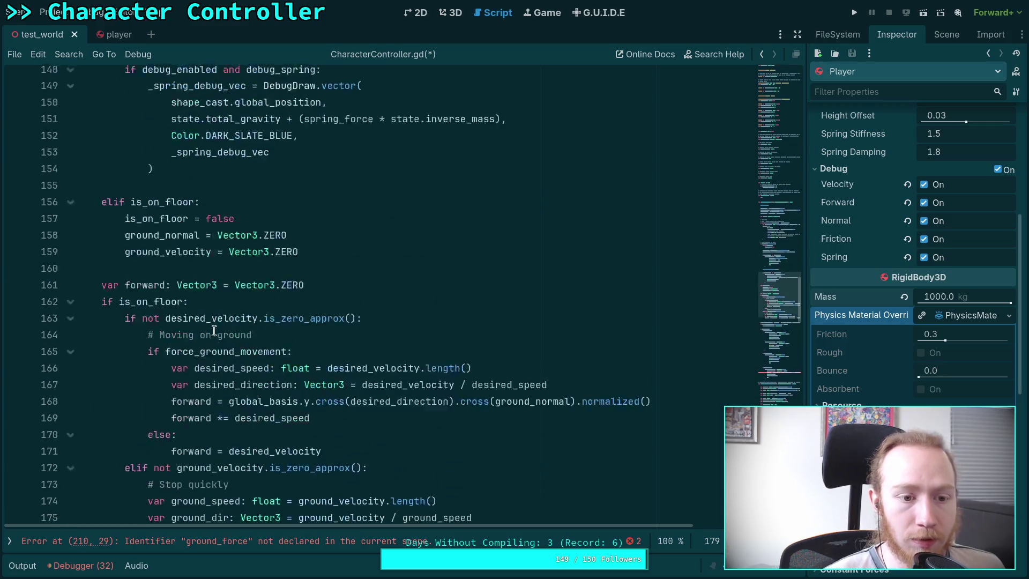
{"action": "scroll", "coordinate": [168, 407], "scroll_direction": "up", "scroll_amount": 19}
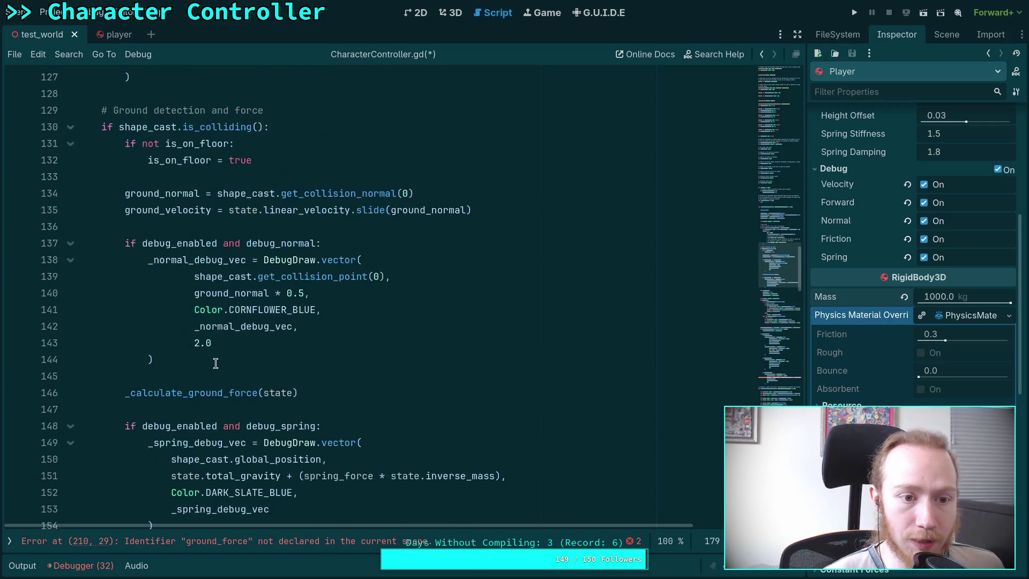
{"action": "left_click", "coordinate": [158, 342]}
{"action": "scroll", "coordinate": [246, 365], "scroll_direction": "down", "scroll_amount": 9}
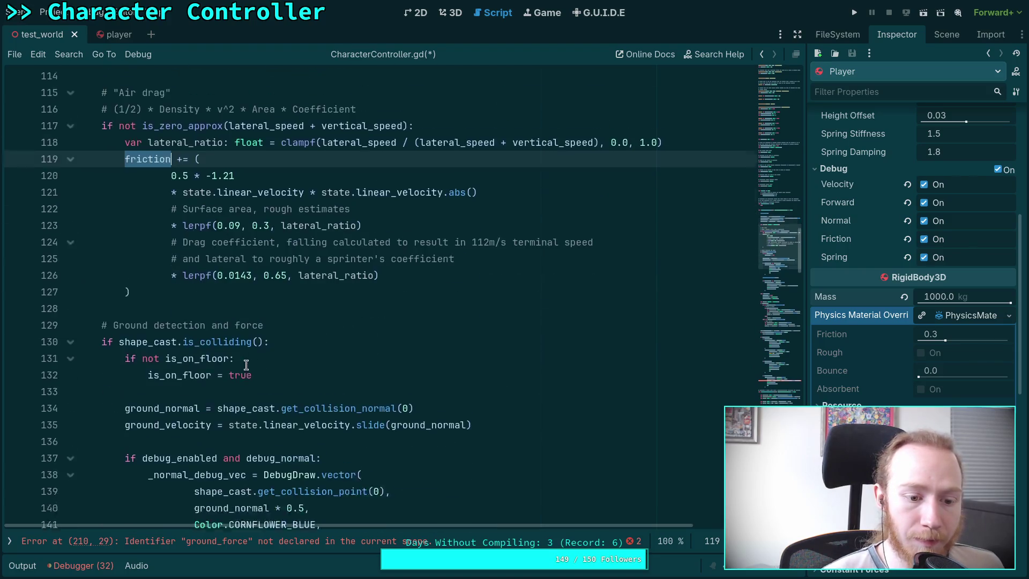
{"action": "scroll", "coordinate": [246, 365], "scroll_direction": "down", "scroll_amount": 3}
{"action": "scroll", "coordinate": [246, 365], "scroll_direction": "up", "scroll_amount": 2}
{"action": "scroll", "coordinate": [222, 334], "scroll_direction": "down", "scroll_amount": 1}
{"action": "left_click", "coordinate": [379, 252]}
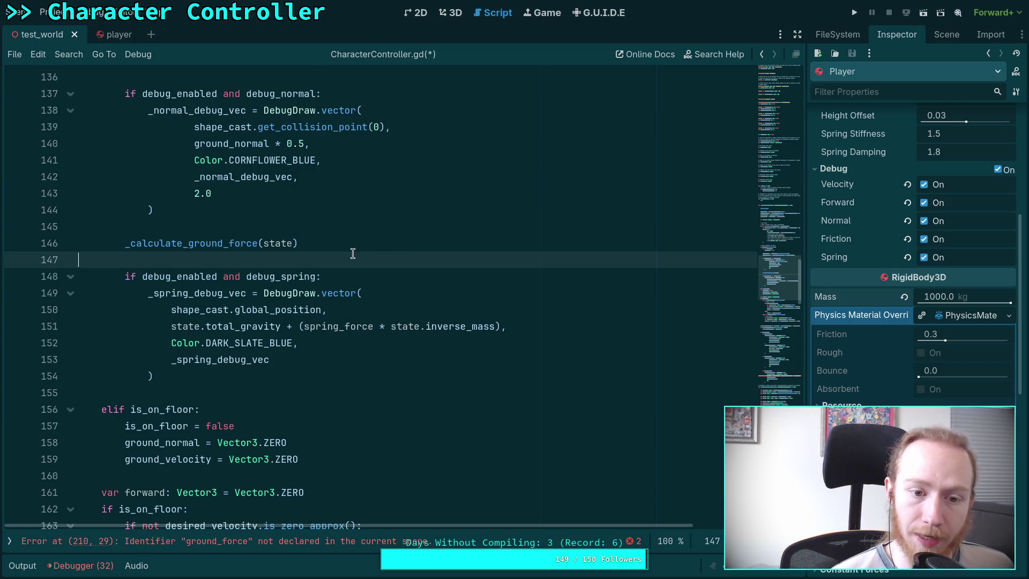
{"action": "key", "text": "Return"}
{"action": "key", "text": "Up"}
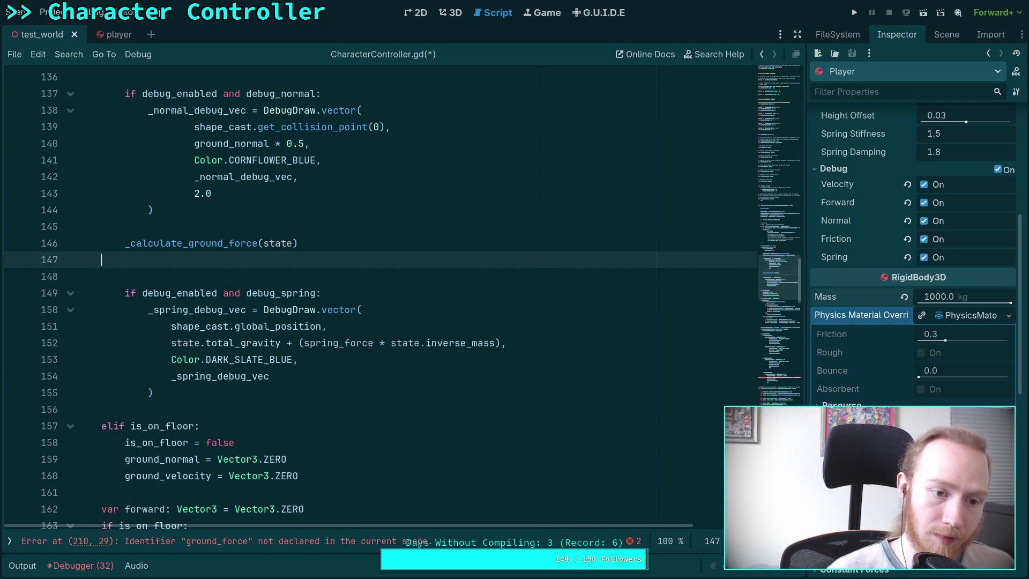
- Add the line 'friction += ground_friction' after the ground force calculation
{"action": "key", "text": "Return"}
{"action": "type", "text": "frict"}
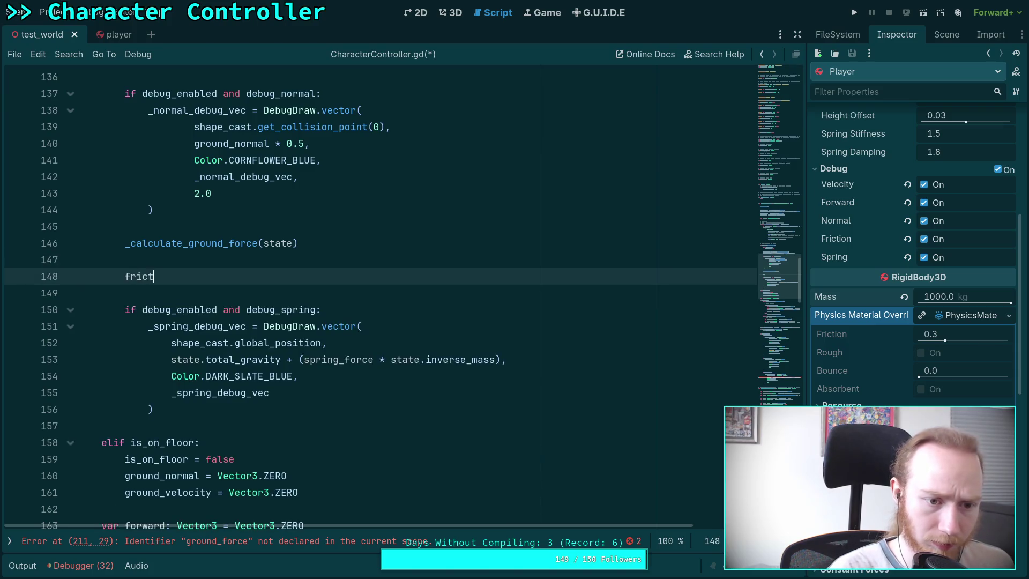
{"action": "type", "text": "ion += grou"}
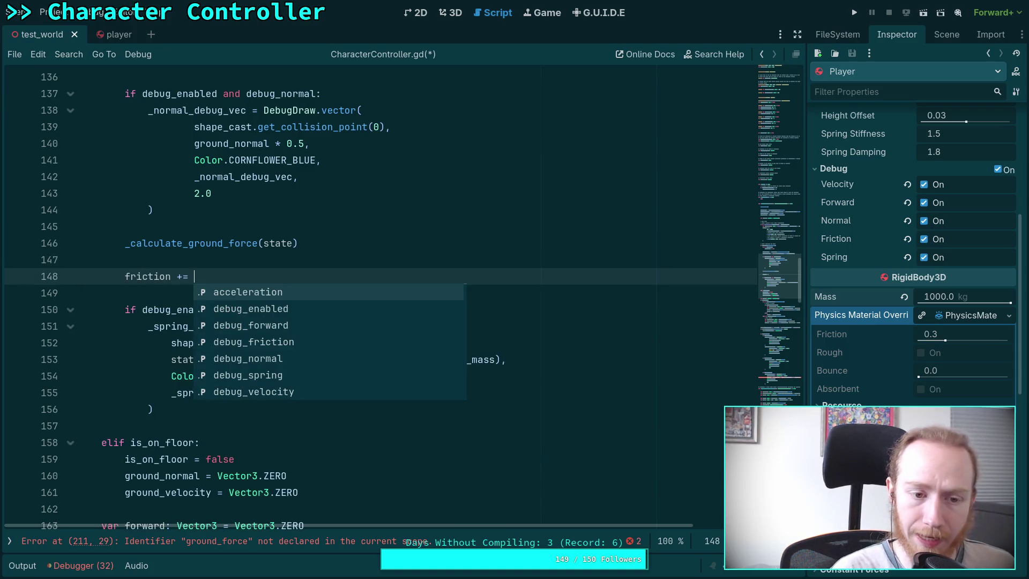
{"action": "key", "text": "Return"}
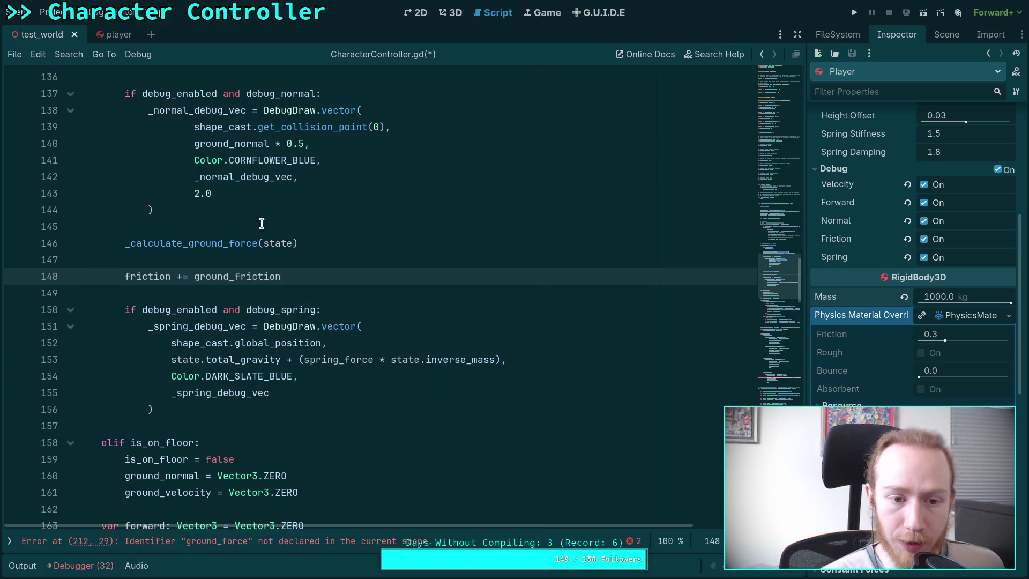
{"action": "left_click", "coordinate": [252, 259]}
- Remove the ground_force term so the friction debug vector draws friction alone
{"action": "scroll", "coordinate": [277, 298], "scroll_direction": "up", "scroll_amount": 3}
{"action": "scroll", "coordinate": [332, 294], "scroll_direction": "down", "scroll_amount": 20}
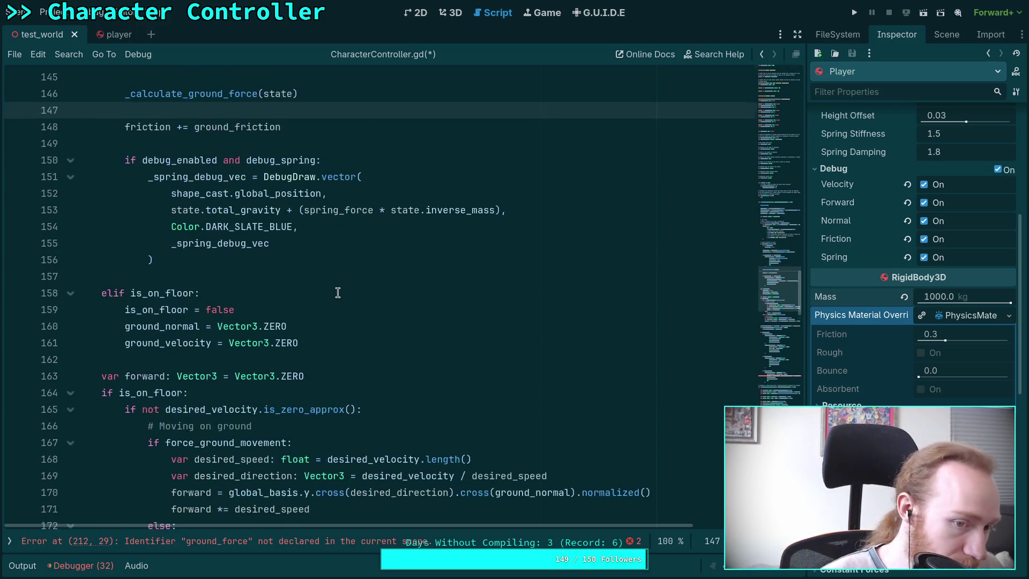
{"action": "scroll", "coordinate": [332, 294], "scroll_direction": "down", "scroll_amount": 5}
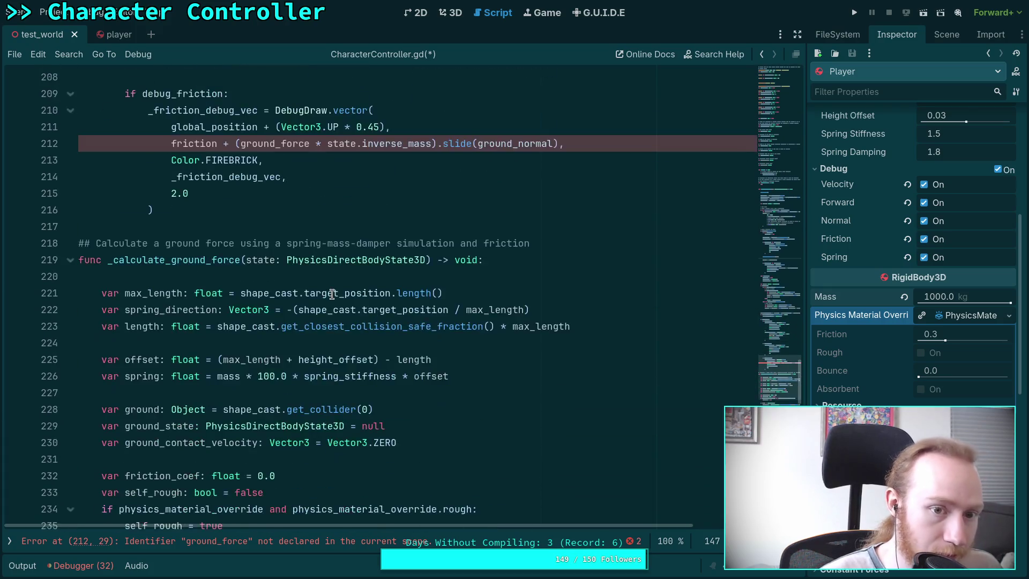
{"action": "scroll", "coordinate": [316, 297], "scroll_direction": "up", "scroll_amount": 2}
{"action": "scroll", "coordinate": [231, 321], "scroll_direction": "up", "scroll_amount": 2}
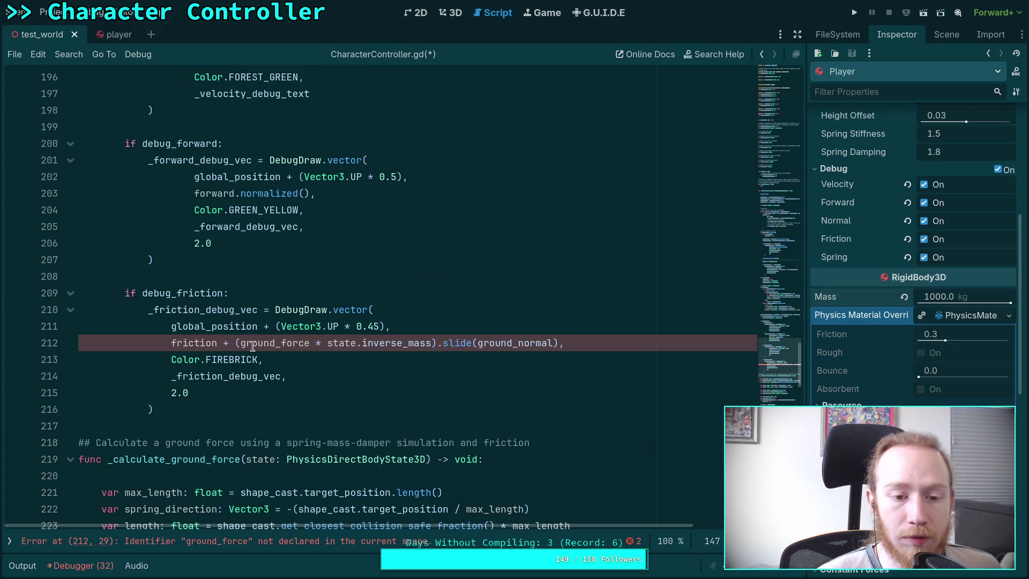
{"action": "left_click_drag", "start_coordinate": [217, 343], "coordinate": [561, 342]}
{"action": "key", "text": "BackSpace"}
- Delete the leftover 'return push + friction' line
{"action": "scroll", "coordinate": [320, 379], "scroll_direction": "down", "scroll_amount": 15}
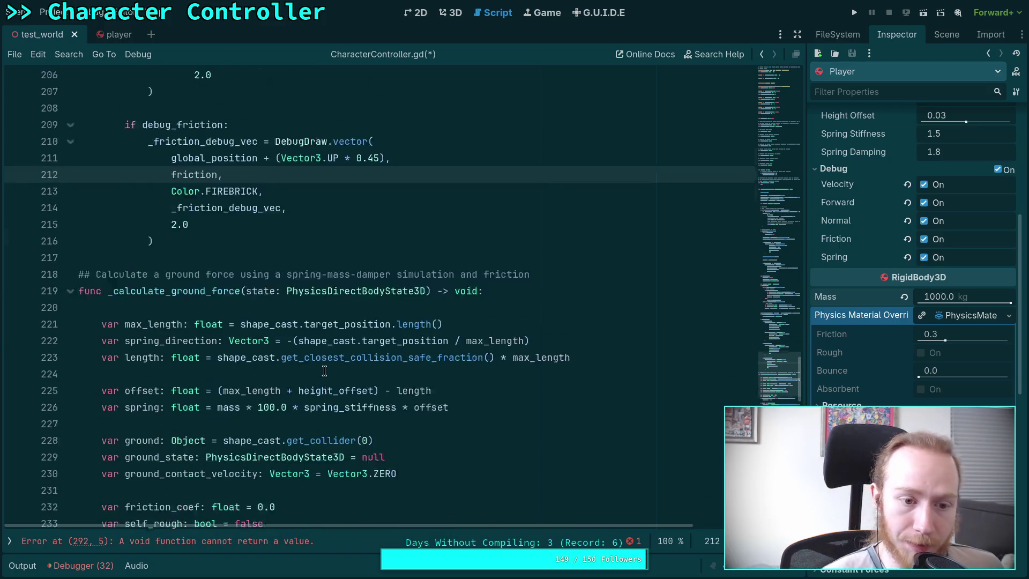
{"action": "scroll", "coordinate": [320, 344], "scroll_direction": "down", "scroll_amount": 11}
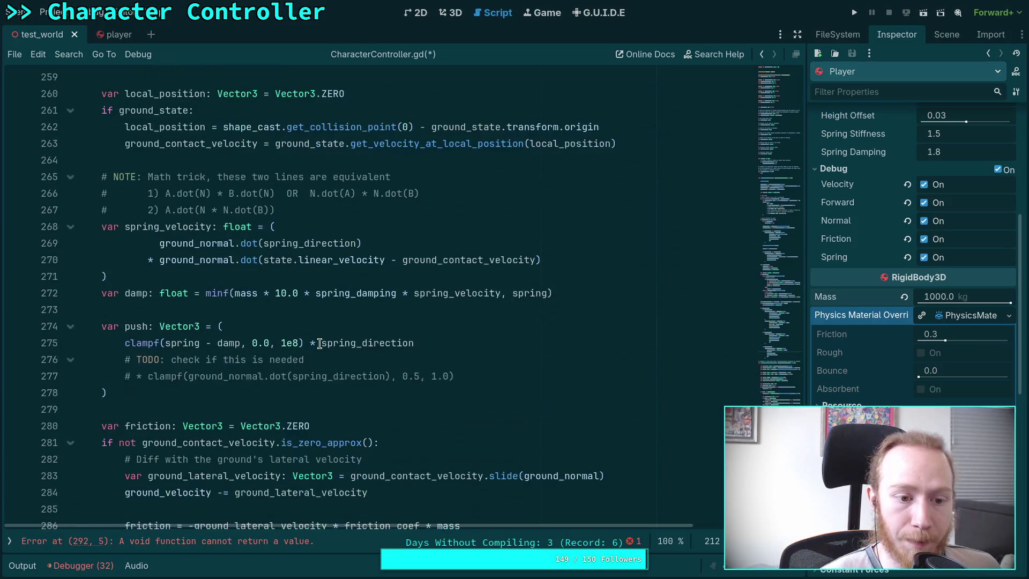
{"action": "left_click_drag", "start_coordinate": [261, 325], "coordinate": [250, 317]}
{"action": "key", "text": "BackSpace"}
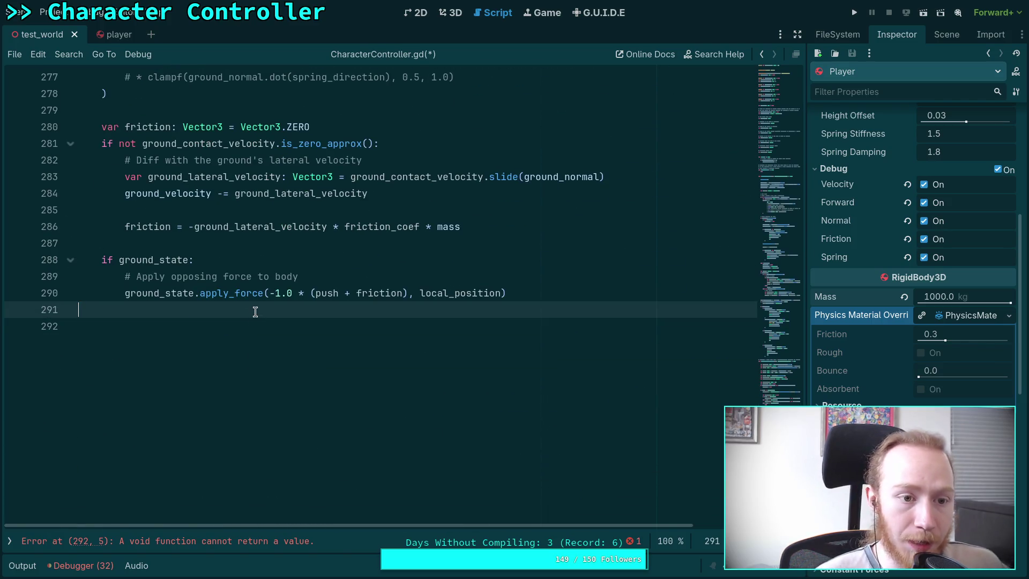
- Rename push to spring_force, including inside the apply_force call
{"action": "scroll", "coordinate": [250, 316], "scroll_direction": "up", "scroll_amount": 6}
{"action": "mouse_move", "coordinate": [102, 326]}
{"action": "left_mouse_down"}
{"action": "mouse_move", "coordinate": [208, 326]}
{"action": "mouse_move", "coordinate": [200, 322]}
{"action": "left_mouse_up"}
{"action": "type", "text": "spring_force = ("}
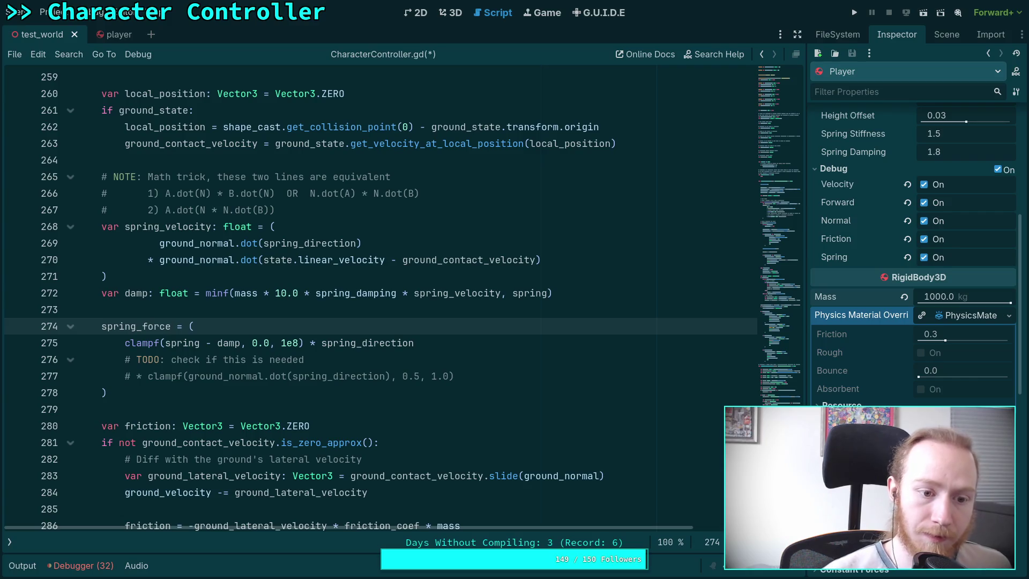
{"action": "scroll", "coordinate": [212, 331], "scroll_direction": "down", "scroll_amount": 4}
{"action": "left_click", "coordinate": [150, 375]}
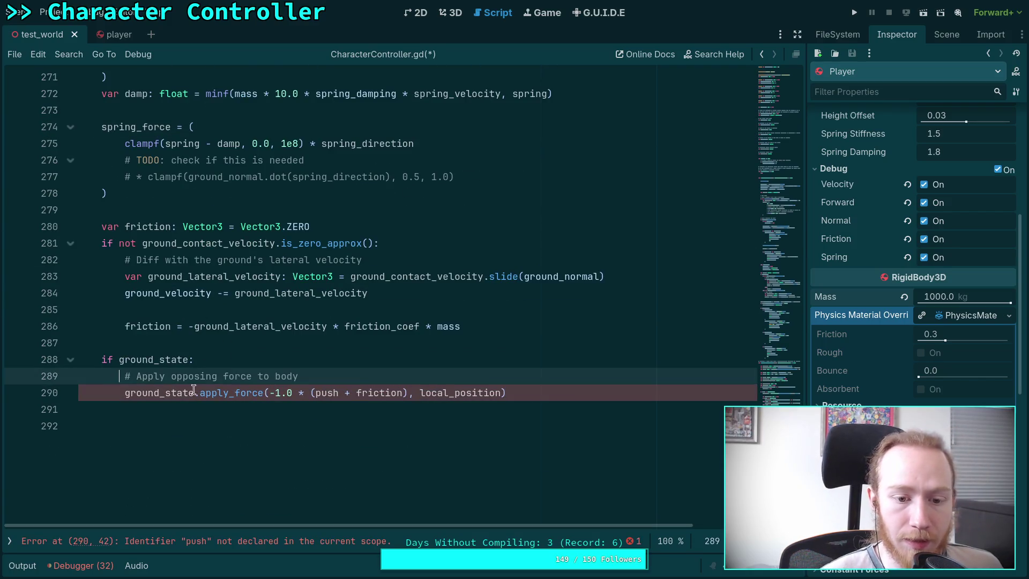
{"action": "left_click_drag", "start_coordinate": [315, 392], "coordinate": [336, 392]}
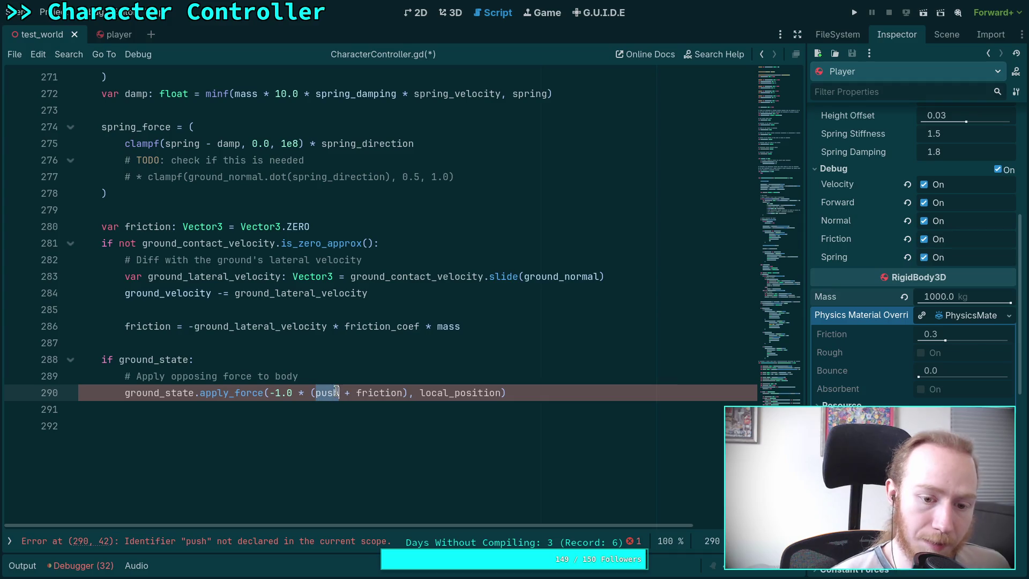
{"action": "type", "text": "spring_force"}
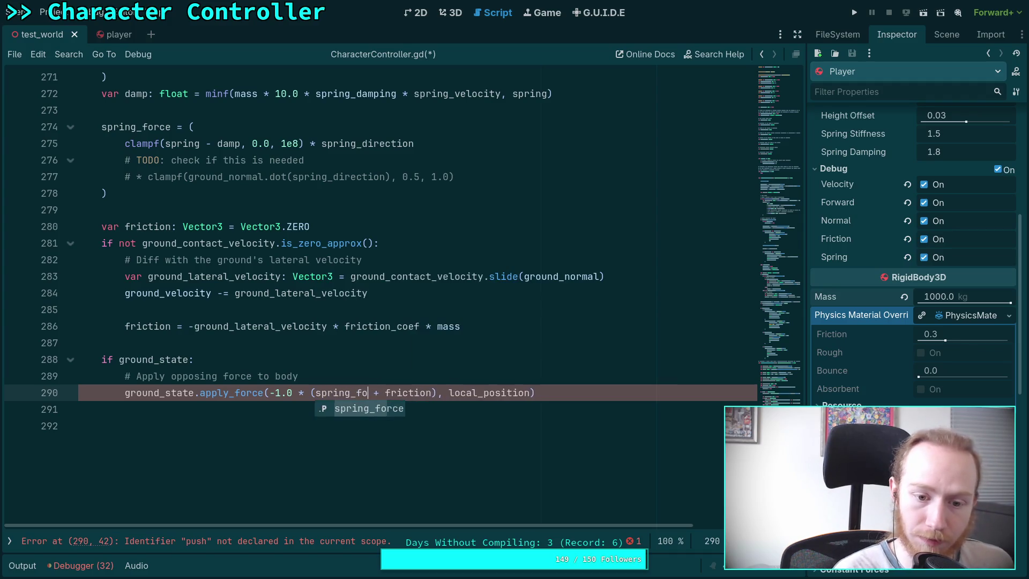
- Make apply_force use friction * mass and remove * mass from line 286
{"action": "left_click_drag", "start_coordinate": [448, 392], "coordinate": [402, 393]}
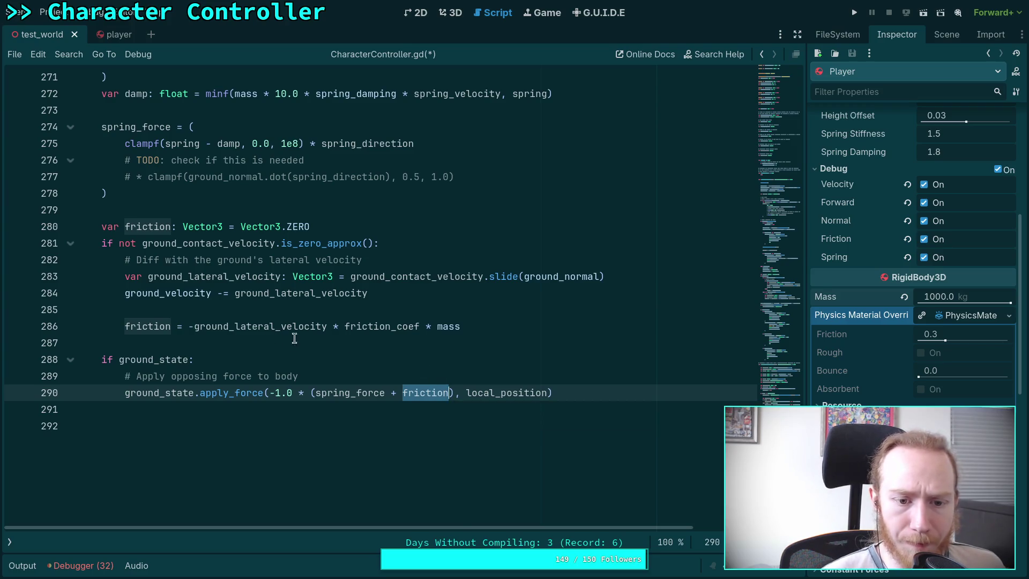
{"action": "left_click", "coordinate": [446, 391]}
{"action": "type", "text": "* mass"}
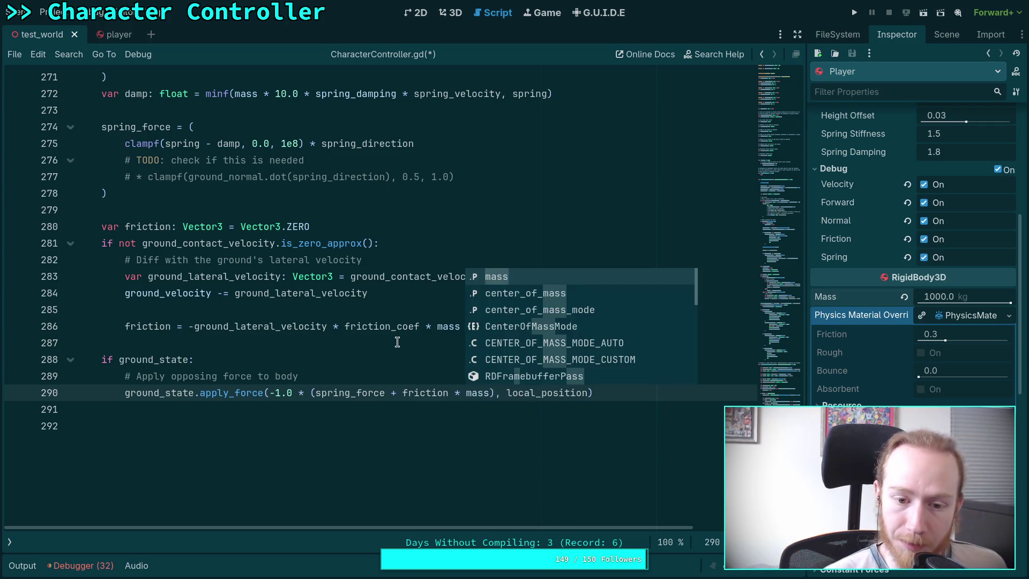
{"action": "left_click", "coordinate": [397, 342]}
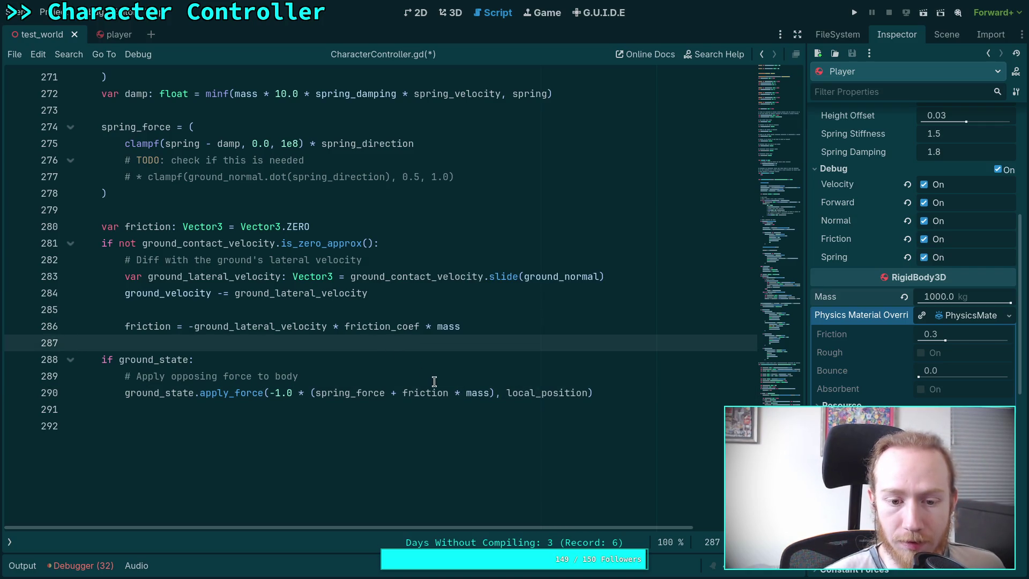
{"action": "left_click_drag", "start_coordinate": [511, 326], "coordinate": [419, 326]}
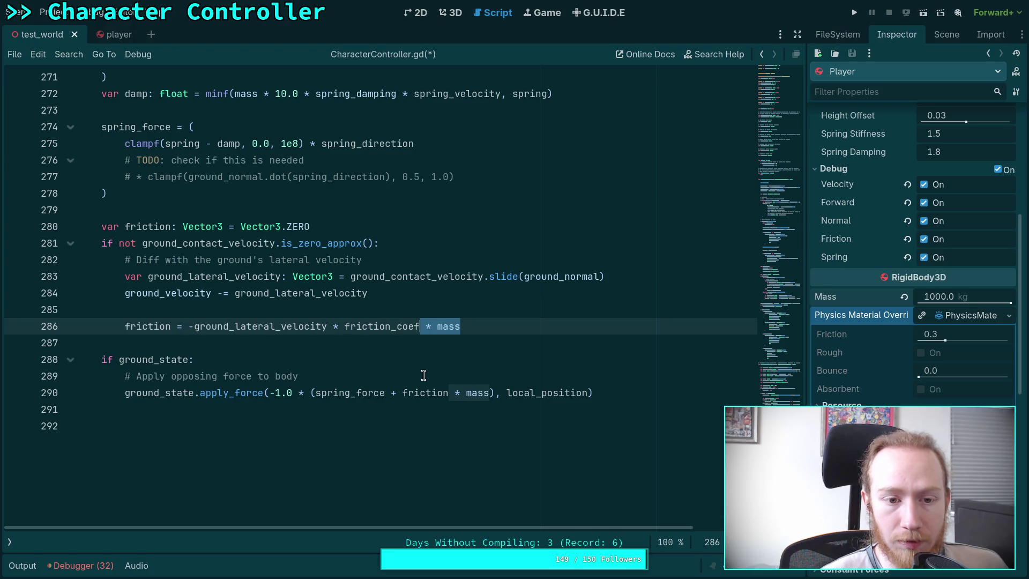
{"action": "key", "text": "BackSpace"}
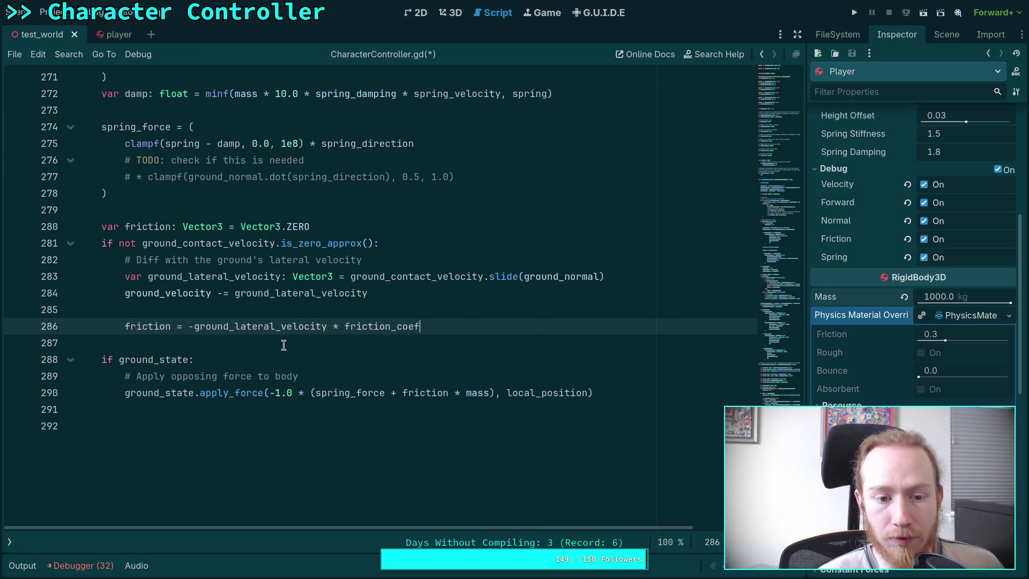
- Delete the minus sign before ground_lateral_velocity on line 286
{"action": "double_click", "coordinate": [257, 324]}
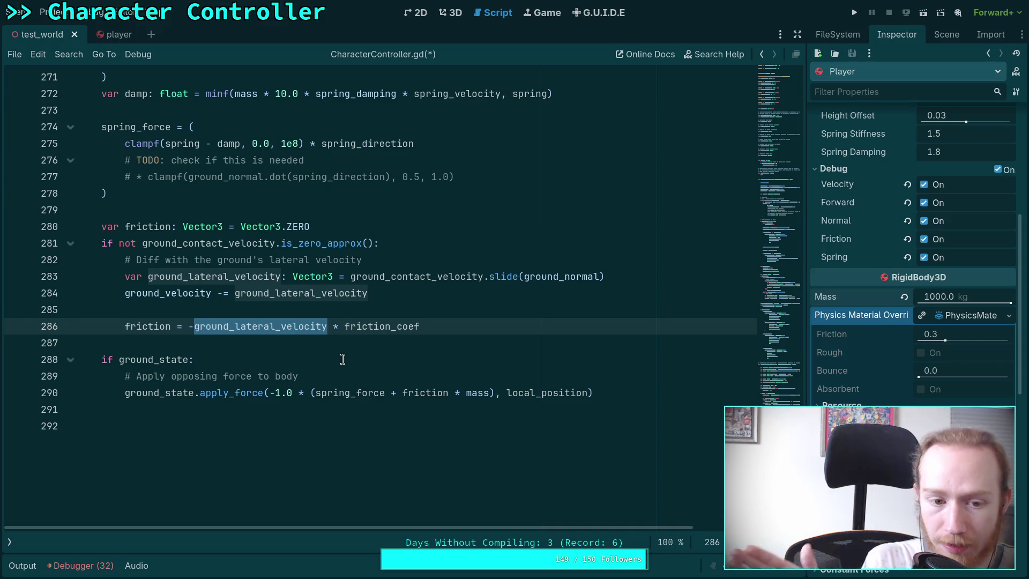
{"action": "left_click", "coordinate": [194, 326]}
{"action": "key", "text": "BackSpace"}
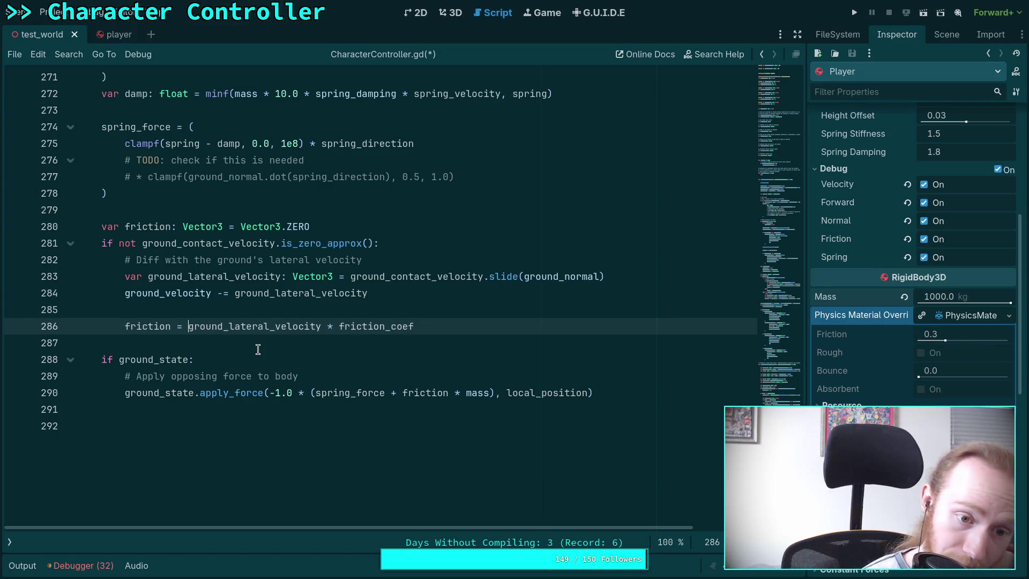
- Review the uses of ground_lateral_velocity, ground_velocity and friction, including line 177
{"action": "double_click", "coordinate": [243, 325]}
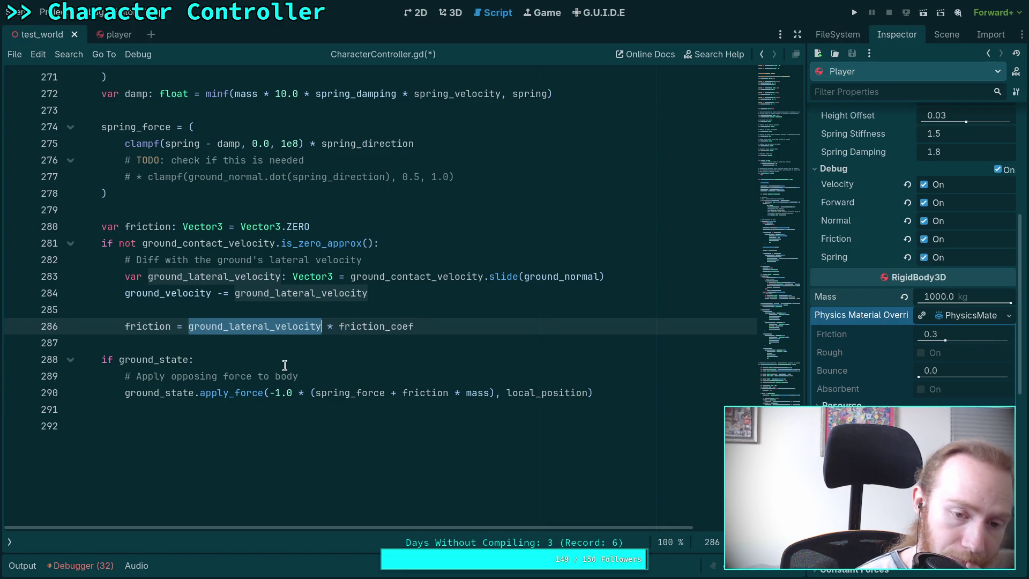
{"action": "scroll", "coordinate": [284, 365], "scroll_direction": "up", "scroll_amount": 1}
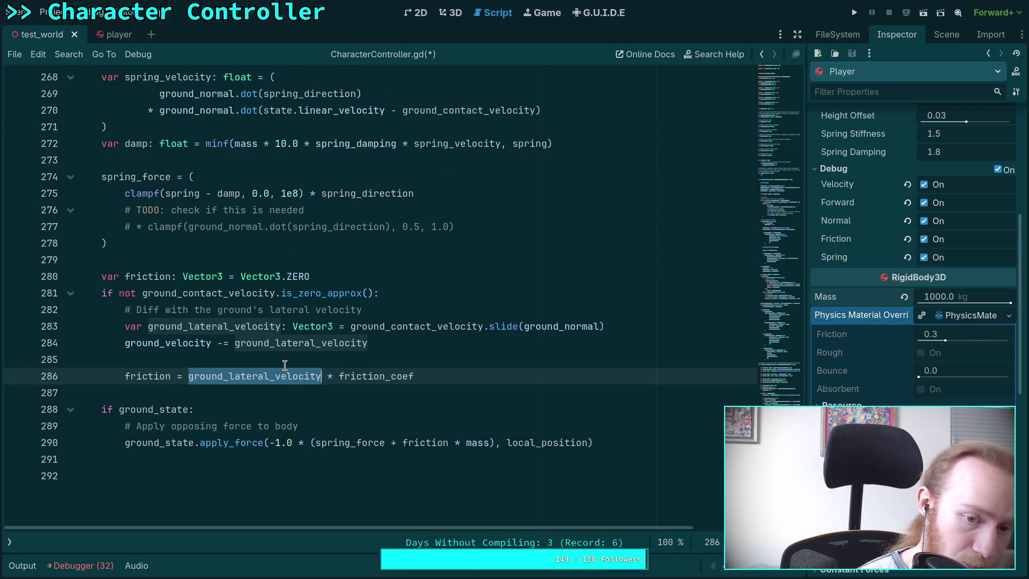
{"action": "double_click", "coordinate": [169, 343]}
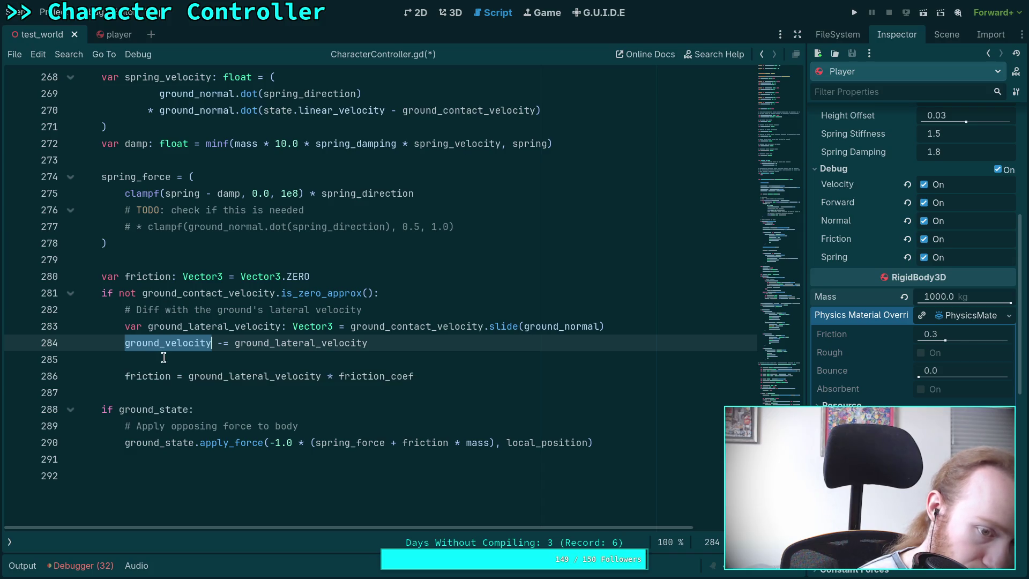
{"action": "double_click", "coordinate": [150, 373]}
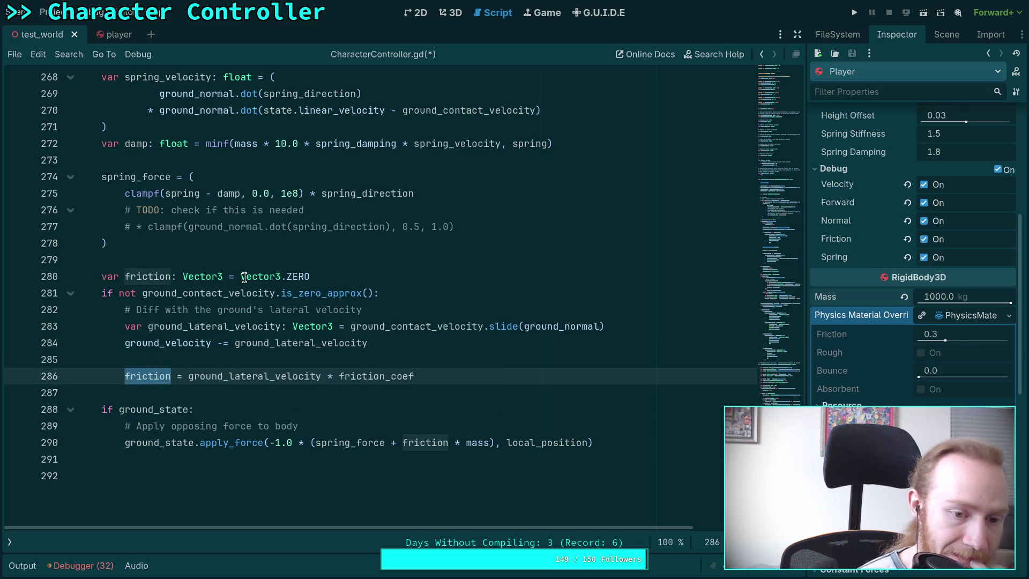
{"action": "scroll", "coordinate": [247, 286], "scroll_direction": "up", "scroll_amount": 20}
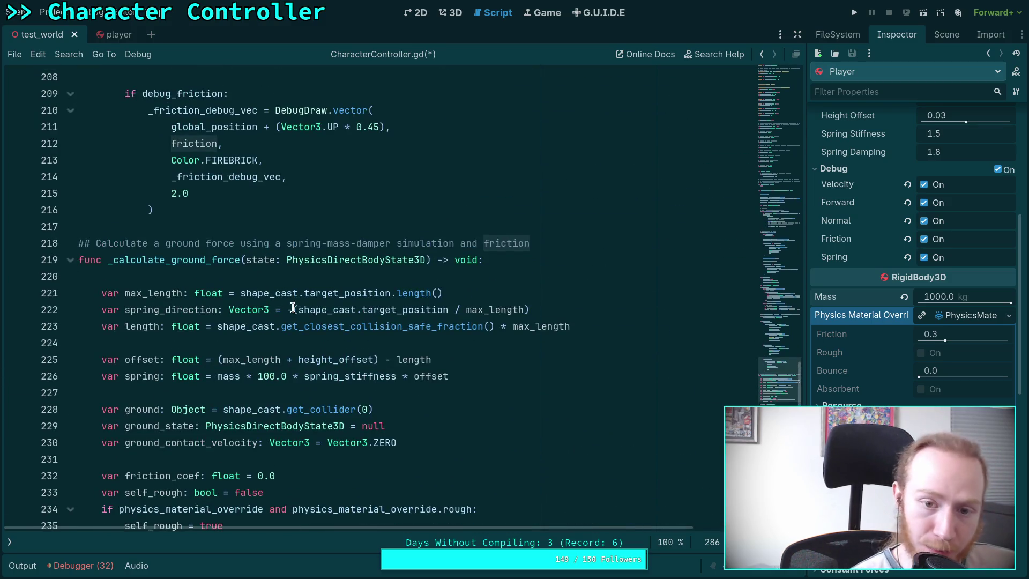
{"action": "scroll", "coordinate": [293, 309], "scroll_direction": "down", "scroll_amount": 1}
{"action": "scroll", "coordinate": [280, 292], "scroll_direction": "up", "scroll_amount": 6}
{"action": "scroll", "coordinate": [280, 292], "scroll_direction": "up", "scroll_amount": 12}
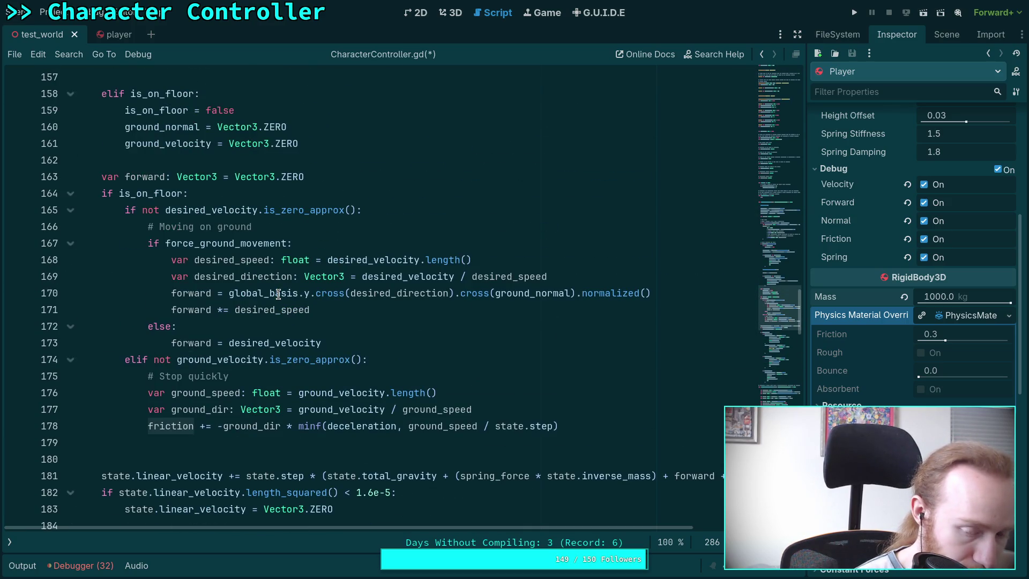
{"action": "left_click", "coordinate": [336, 403]}
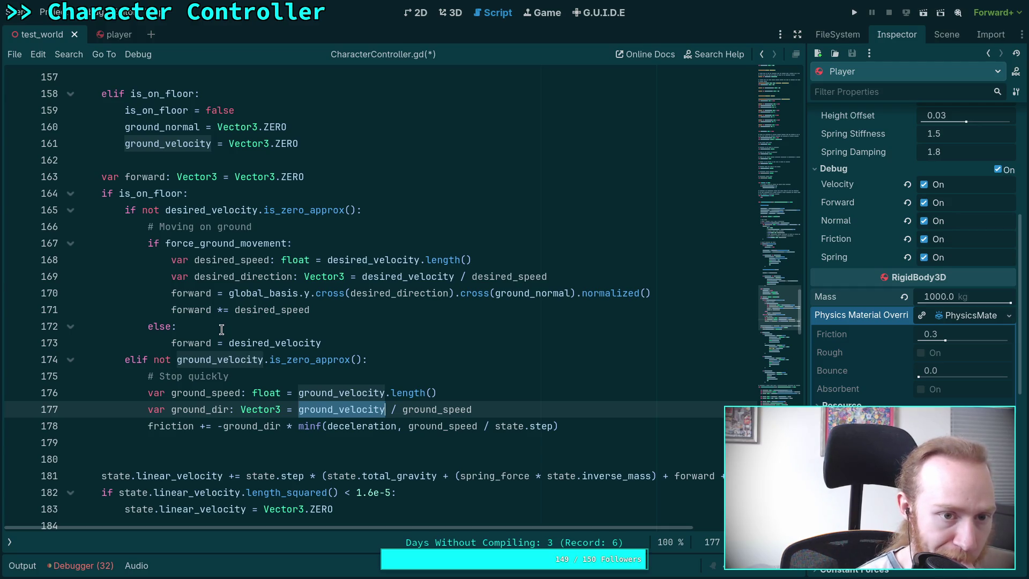
{"action": "scroll", "coordinate": [221, 328], "scroll_direction": "up", "scroll_amount": 6}
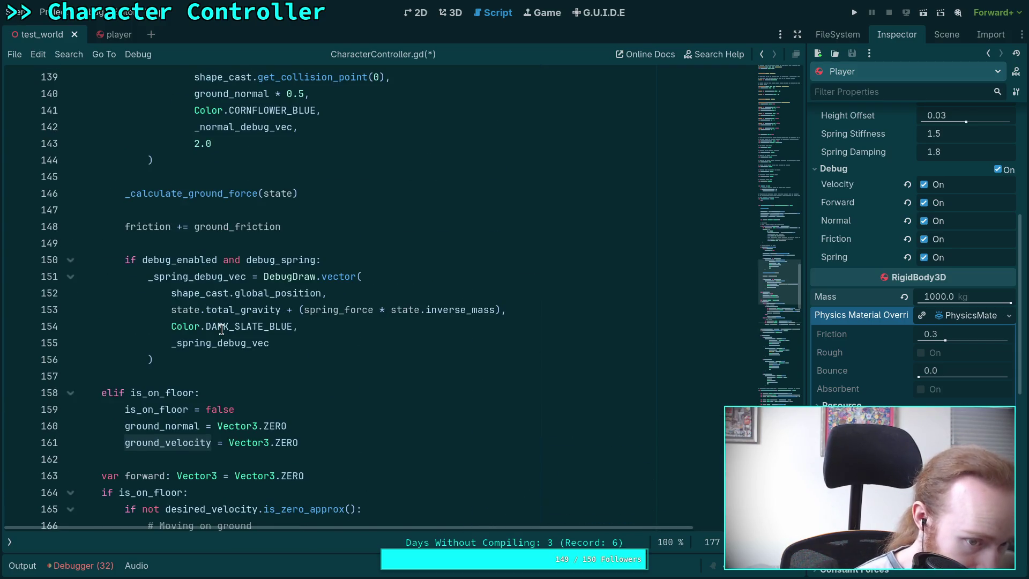
{"action": "scroll", "coordinate": [221, 329], "scroll_direction": "up", "scroll_amount": 3}
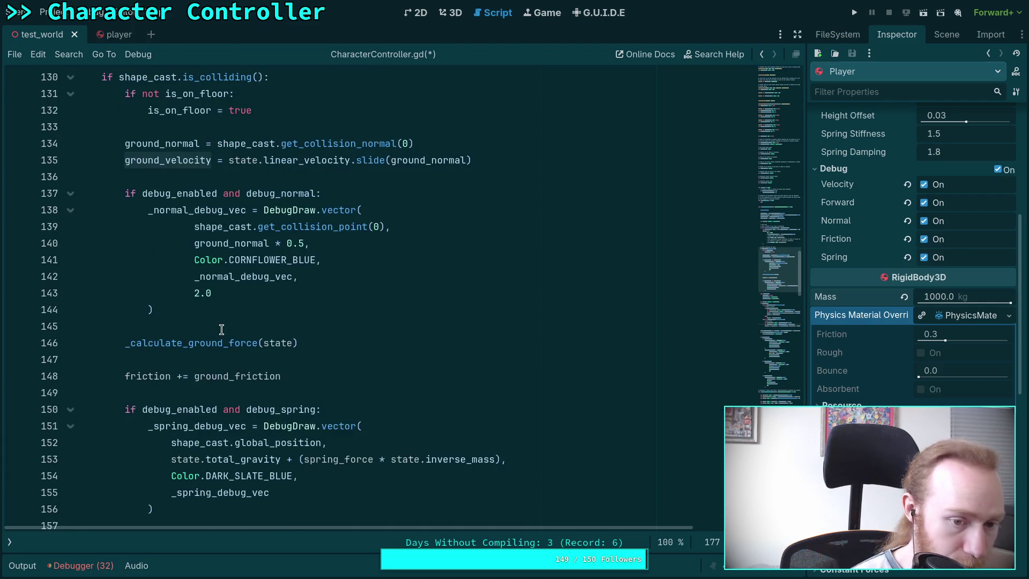
{"action": "left_click_drag", "start_coordinate": [298, 376], "coordinate": [319, 363]}
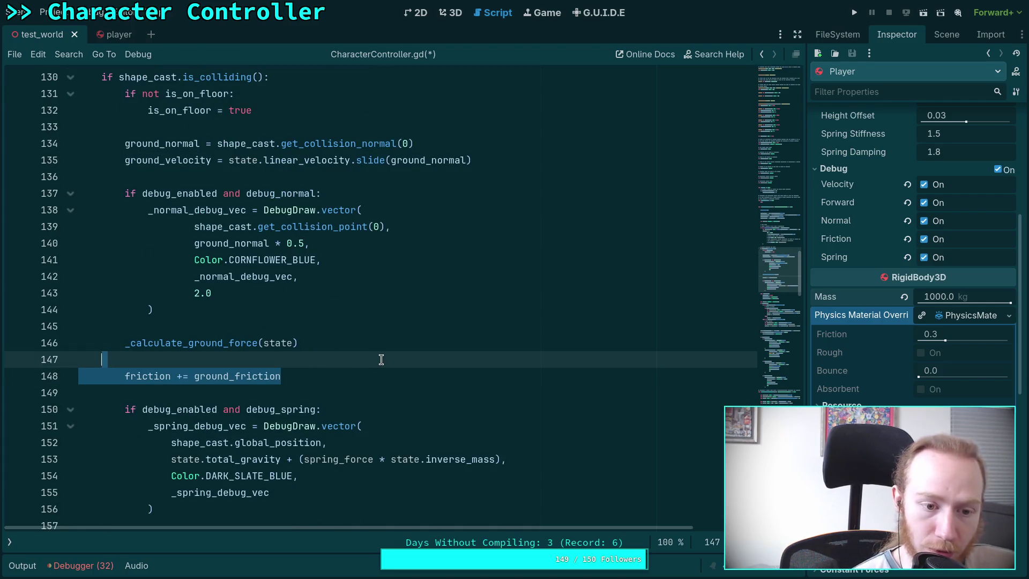
{"action": "key", "text": "BackSpace"}
{"action": "scroll", "coordinate": [361, 362], "scroll_direction": "down", "scroll_amount": 4}
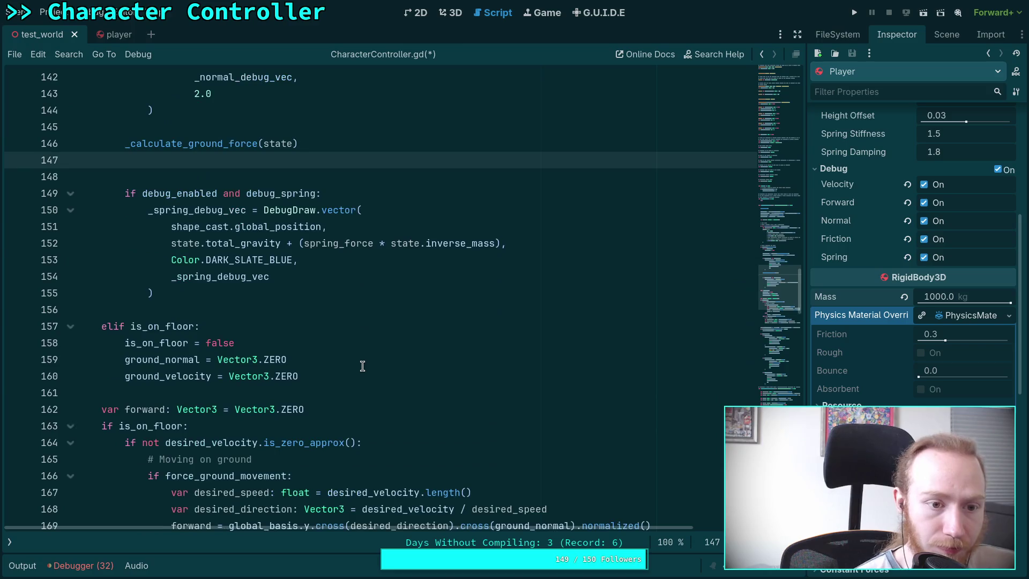
{"action": "key", "text": "BackSpace"}
{"action": "scroll", "coordinate": [342, 371], "scroll_direction": "down", "scroll_amount": 4}
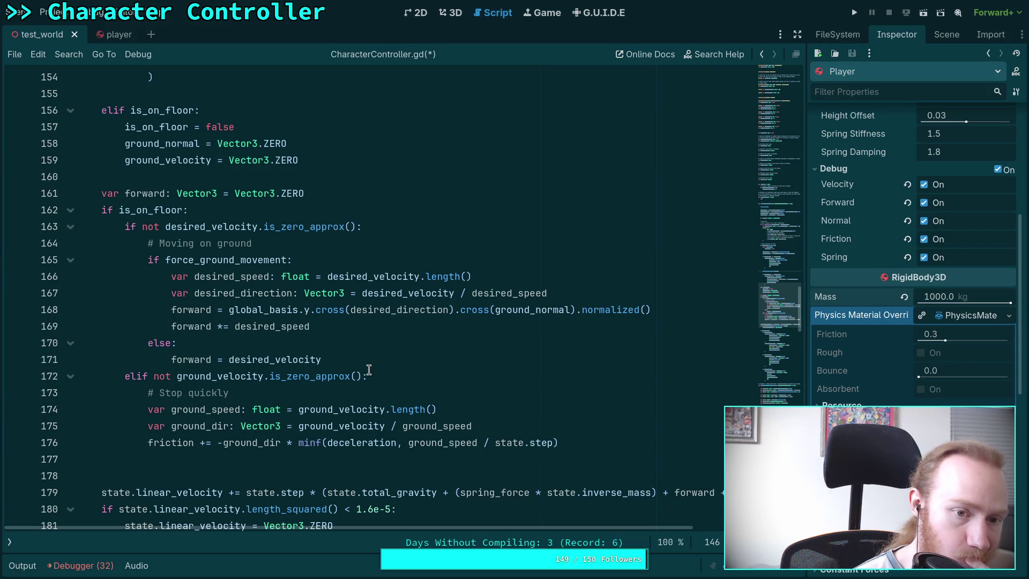
{"action": "scroll", "coordinate": [340, 272], "scroll_direction": "up", "scroll_amount": 6}
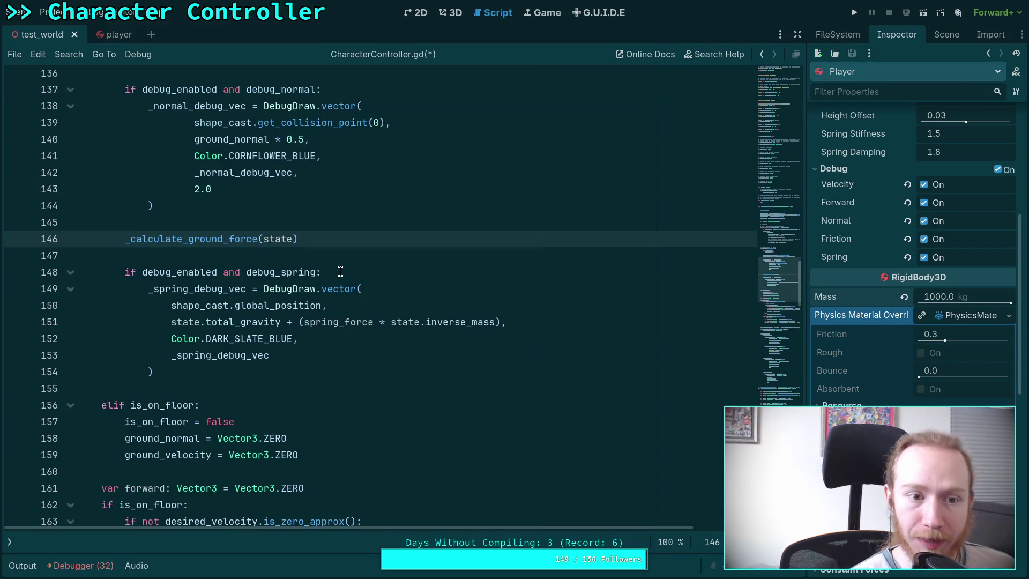
{"action": "key", "text": "Return"}
{"action": "key", "text": "Return"}
{"action": "type", "text": "ground_contact_velocity.slide(ground_normal)"}
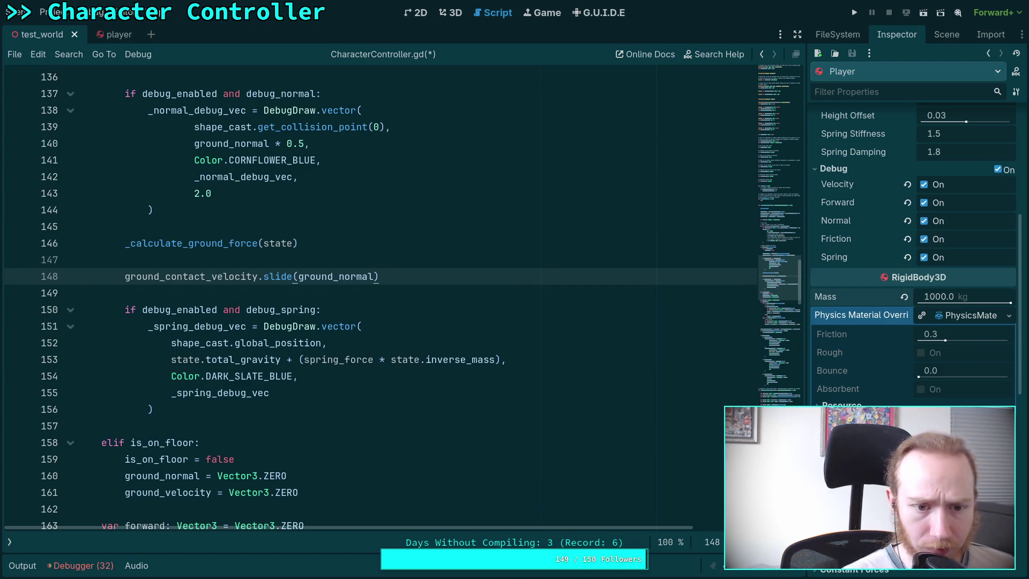
{"action": "key", "text": "ctrl+z"}
{"action": "key", "text": "ctrl+z"}
{"action": "key", "text": "ctrl+z"}
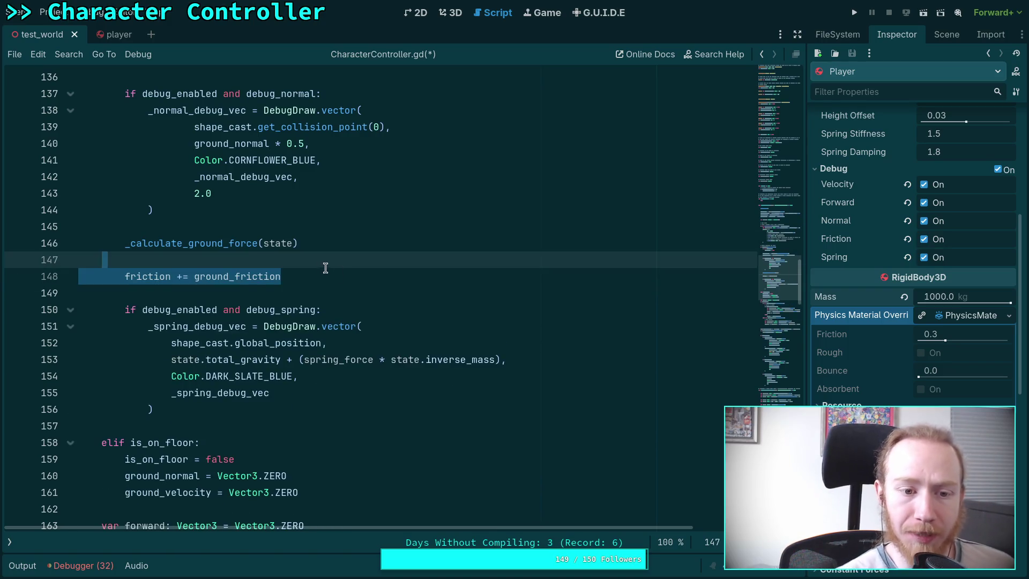
{"action": "left_click", "coordinate": [293, 287]}
{"action": "scroll", "coordinate": [291, 305], "scroll_direction": "down", "scroll_amount": 16}
{"action": "scroll", "coordinate": [432, 296], "scroll_direction": "down", "scroll_amount": 15}
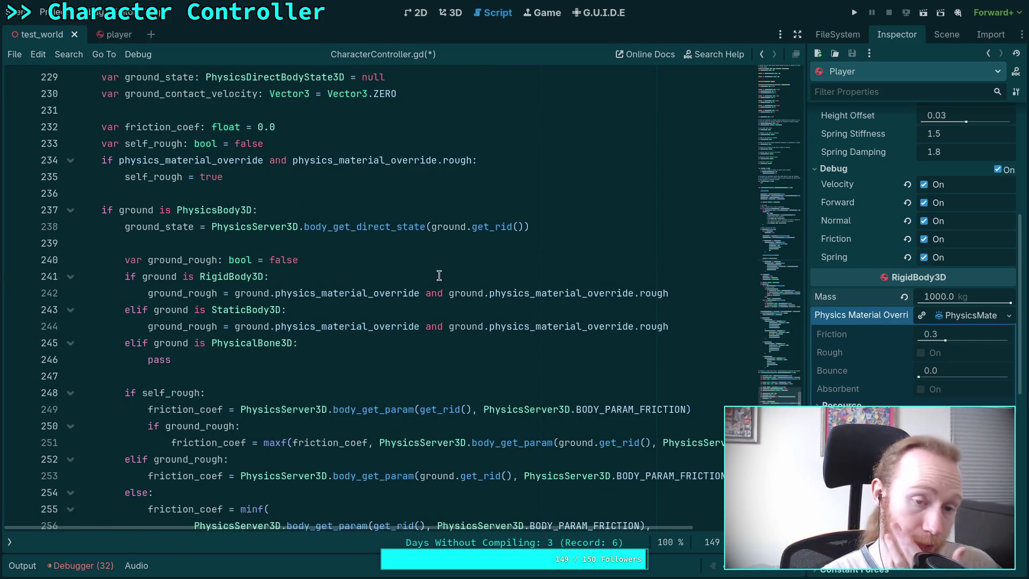
{"action": "scroll", "coordinate": [365, 294], "scroll_direction": "down", "scroll_amount": 8}
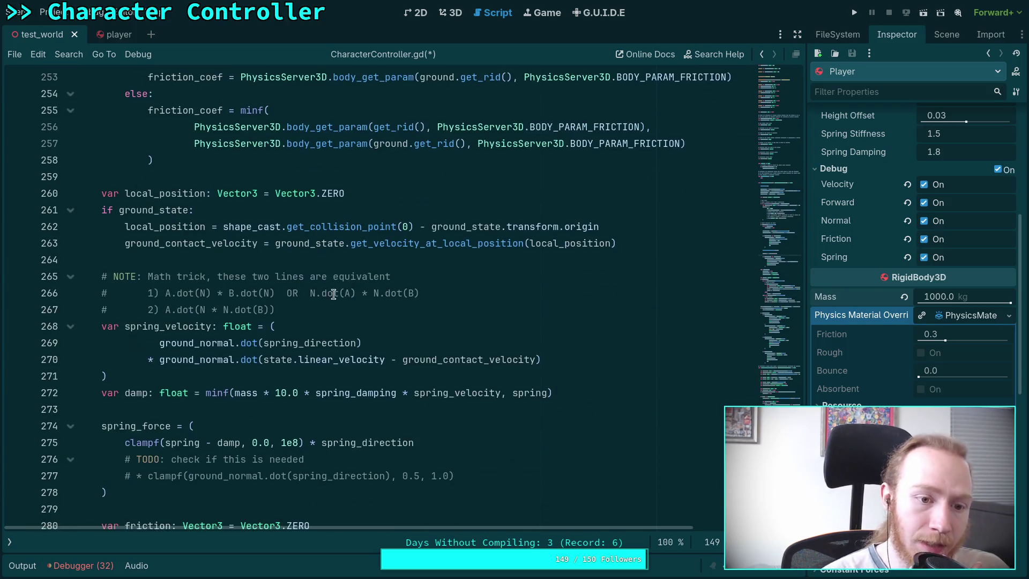
{"action": "scroll", "coordinate": [304, 295], "scroll_direction": "down", "scroll_amount": 2}
{"action": "scroll", "coordinate": [225, 324], "scroll_direction": "down", "scroll_amount": 3}
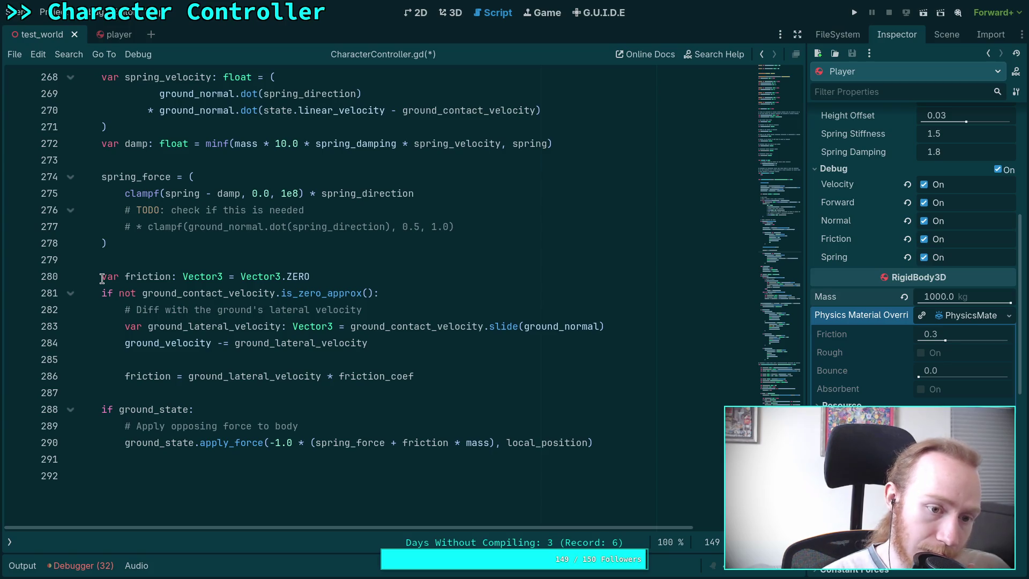
{"action": "left_click_drag", "start_coordinate": [99, 277], "coordinate": [221, 278]}
- Delete the local friction declaration on line 280
{"action": "mouse_move", "coordinate": [222, 278]}
{"action": "type", "text": "ground_friction"}
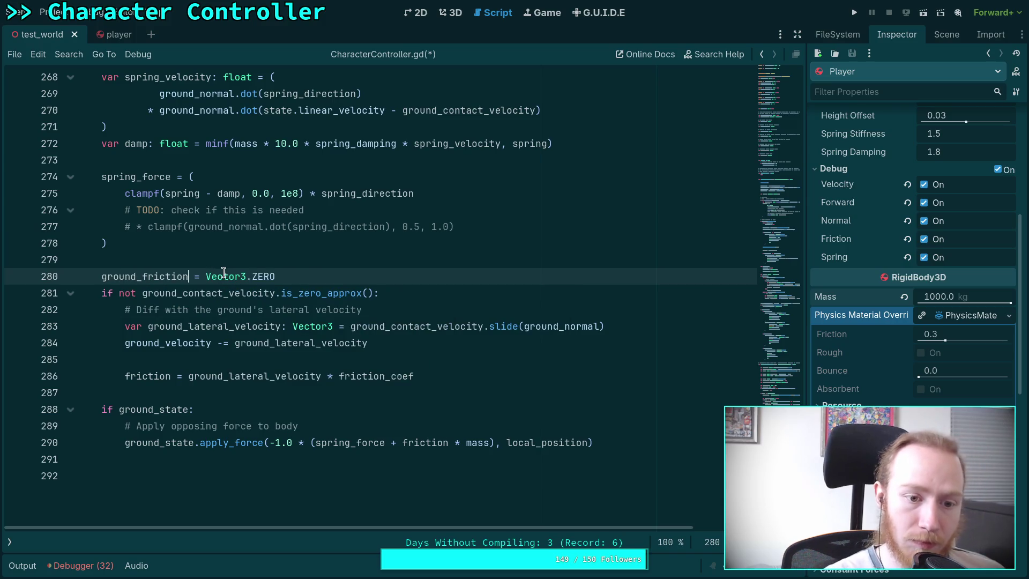
{"action": "triple_click", "coordinate": [308, 276]}
{"action": "key", "text": "BackSpace"}
- Add 'ground_friction = Vector3.ZERO' after the ground_velocity reset in the off-floor branch
{"action": "scroll", "coordinate": [441, 299], "scroll_direction": "up", "scroll_amount": 5}
{"action": "scroll", "coordinate": [441, 299], "scroll_direction": "up", "scroll_amount": 20}
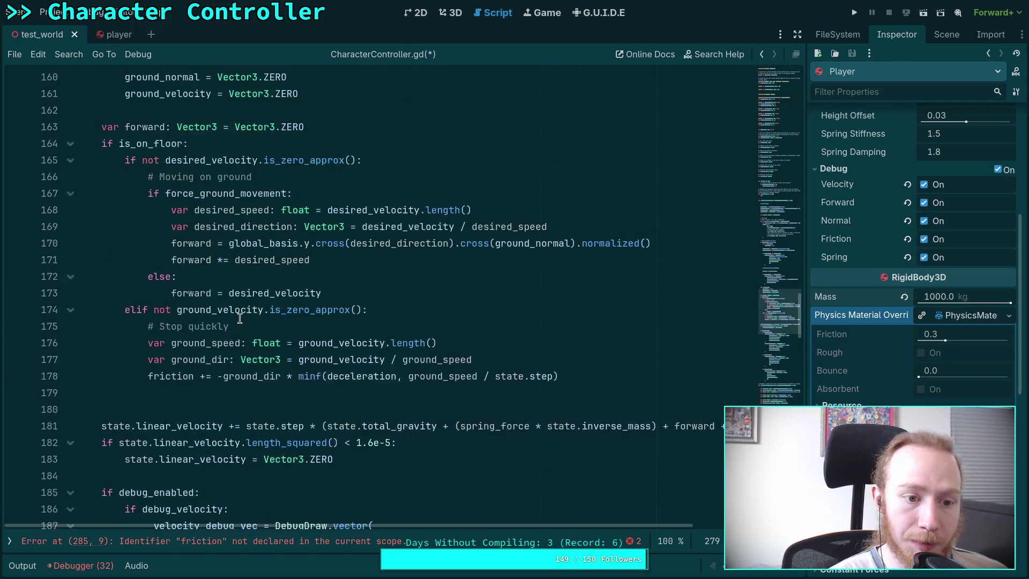
{"action": "scroll", "coordinate": [240, 318], "scroll_direction": "up", "scroll_amount": 6}
{"action": "left_click", "coordinate": [363, 388]}
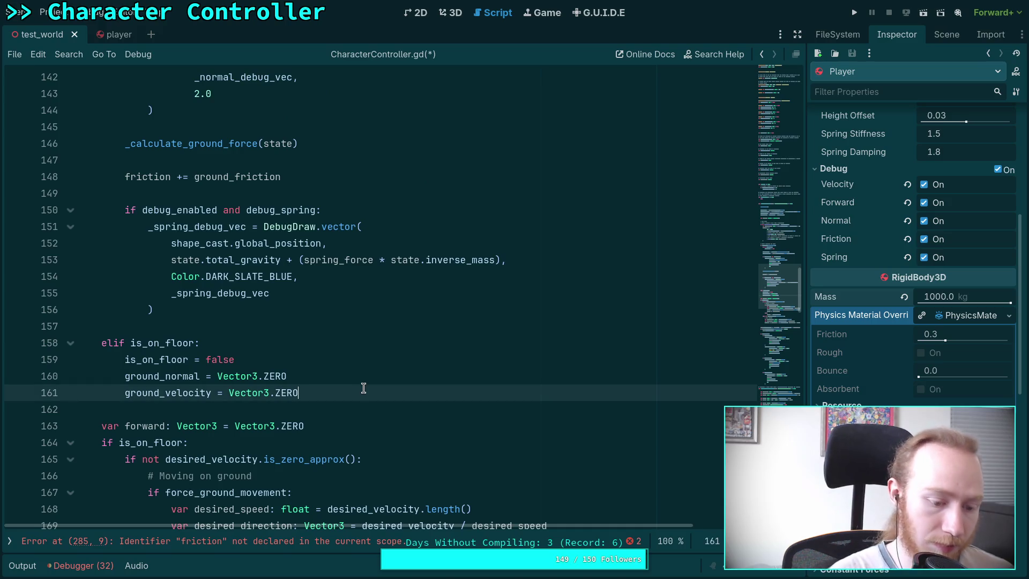
{"action": "key", "text": "Return"}
{"action": "type", "text": "ground_friction = "}
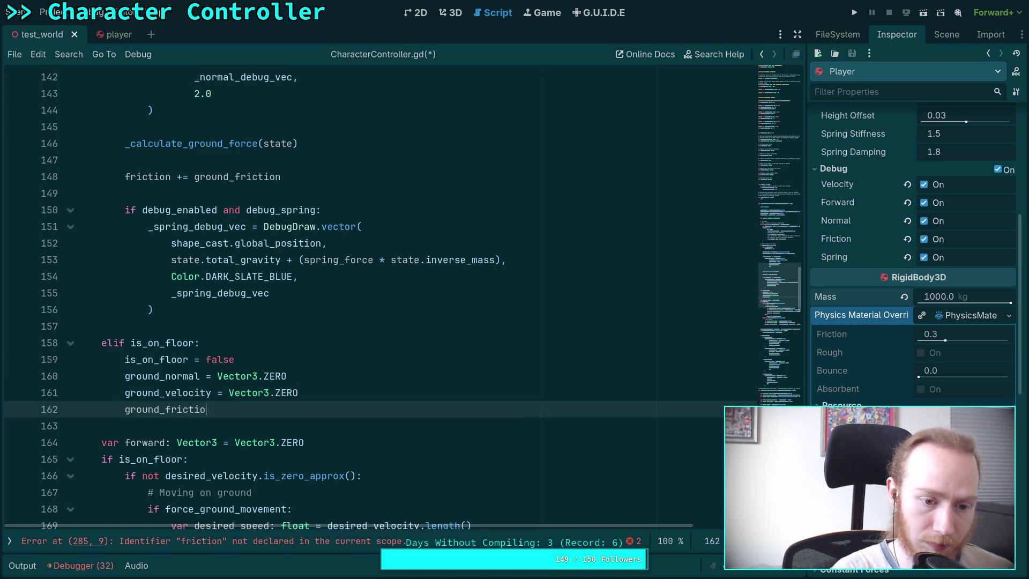
{"action": "type", "text": "Ve"}
{"action": "type", "text": "ctor3.ZERO"}
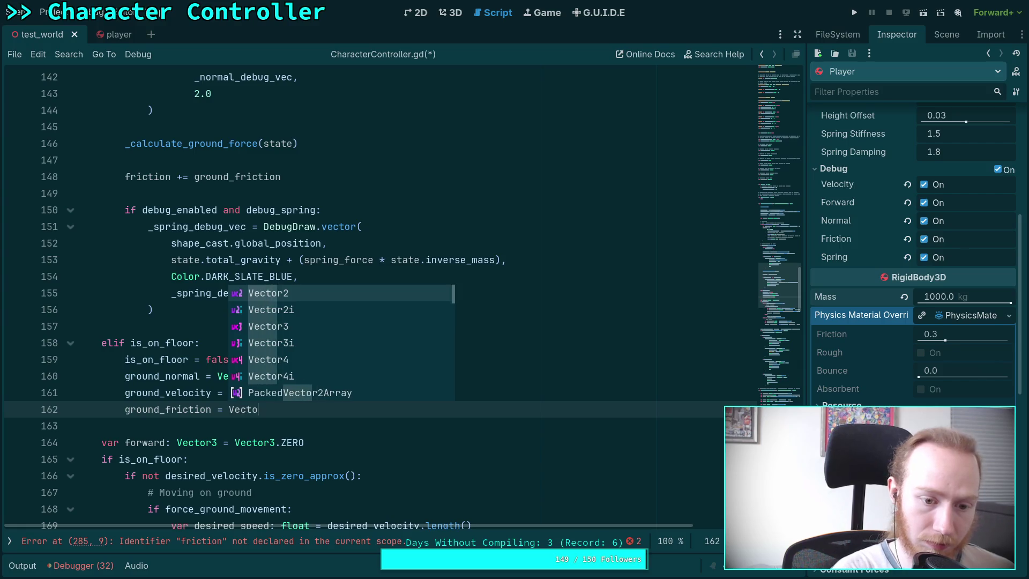
{"action": "left_click", "coordinate": [279, 424]}
{"action": "scroll", "coordinate": [279, 424], "scroll_direction": "down", "scroll_amount": 15}
{"action": "scroll", "coordinate": [327, 385], "scroll_direction": "down", "scroll_amount": 14}
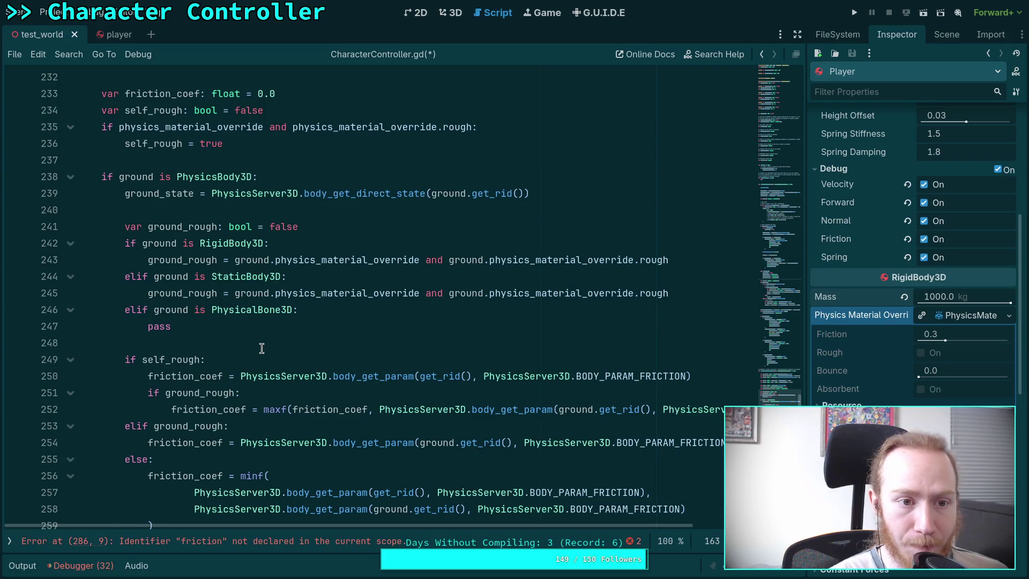
{"action": "scroll", "coordinate": [261, 349], "scroll_direction": "down", "scroll_amount": 9}
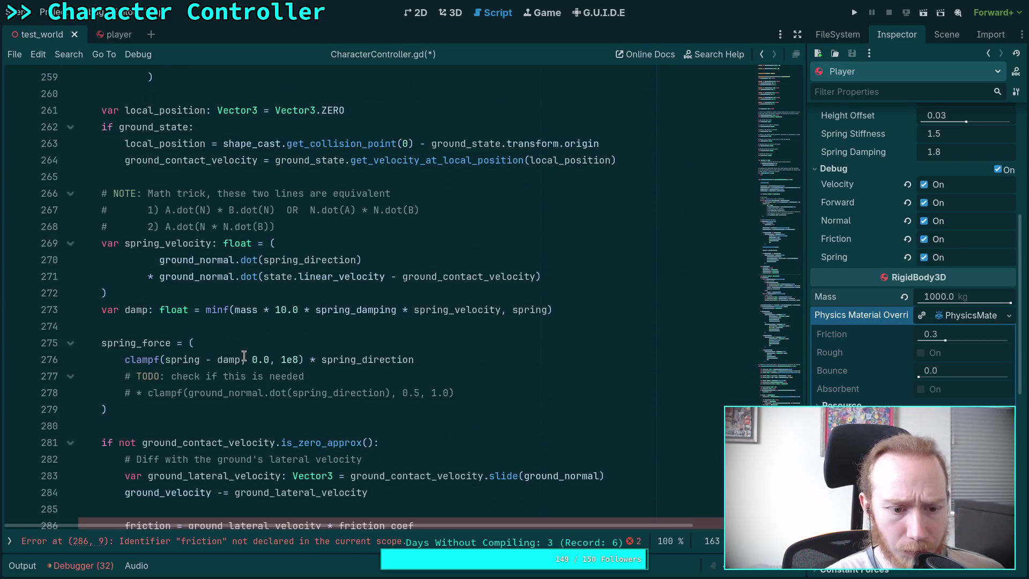
{"action": "scroll", "coordinate": [245, 356], "scroll_direction": "down", "scroll_amount": 3}
{"action": "left_click", "coordinate": [516, 373]}
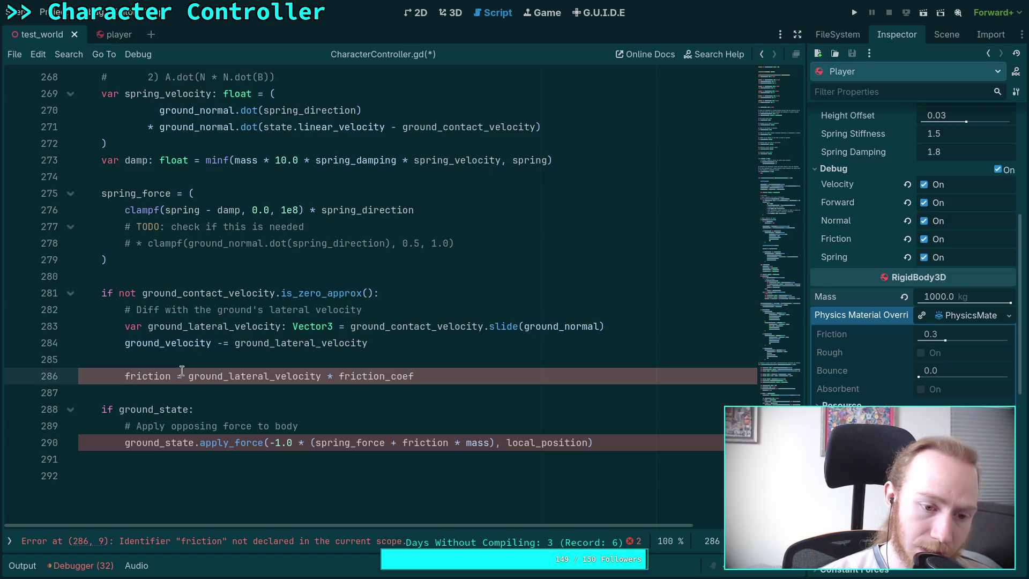
- Change friction to ground_friction on line 286 and in the apply_force call
{"action": "left_click", "coordinate": [125, 375]}
{"action": "type", "text": "ground_"}
{"action": "left_click", "coordinate": [189, 358]}
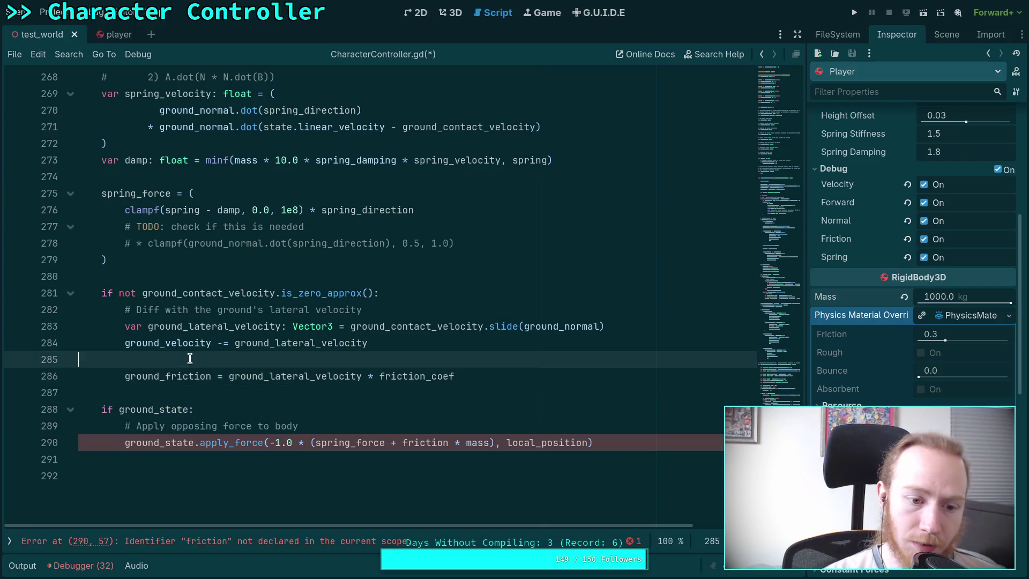
{"action": "left_click", "coordinate": [403, 442]}
{"action": "type", "text": "ground_"}
{"action": "left_click", "coordinate": [293, 415]}
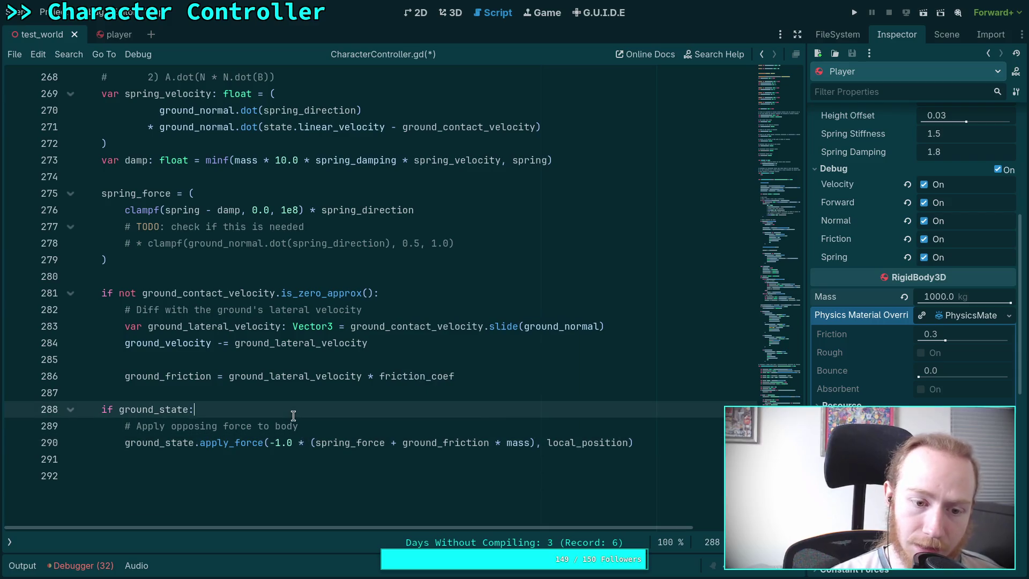
- Highlight and inspect the uses of ground_lateral_velocity and ground_velocity
{"action": "double_click", "coordinate": [286, 375]}
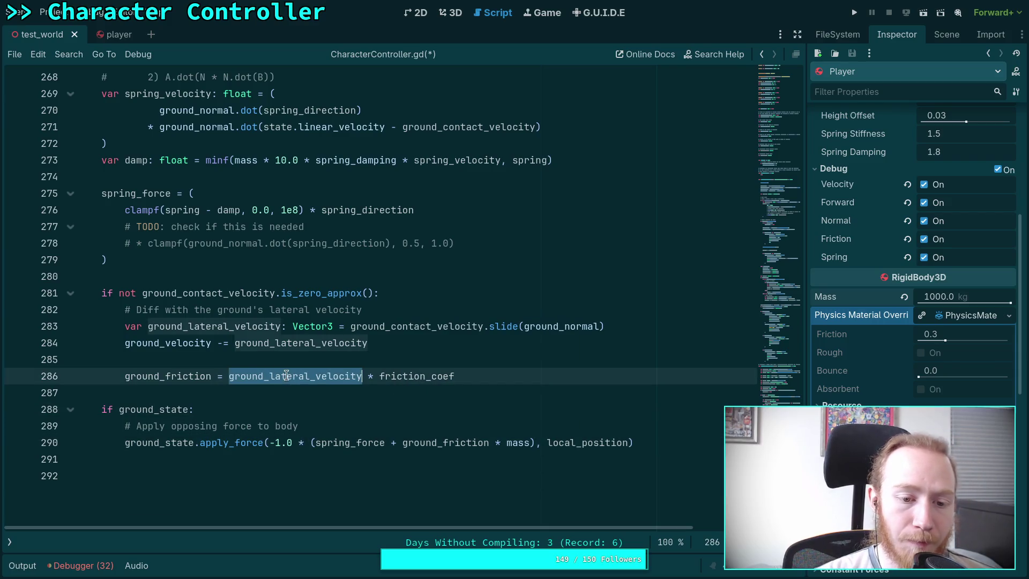
{"action": "left_click", "coordinate": [231, 375]}
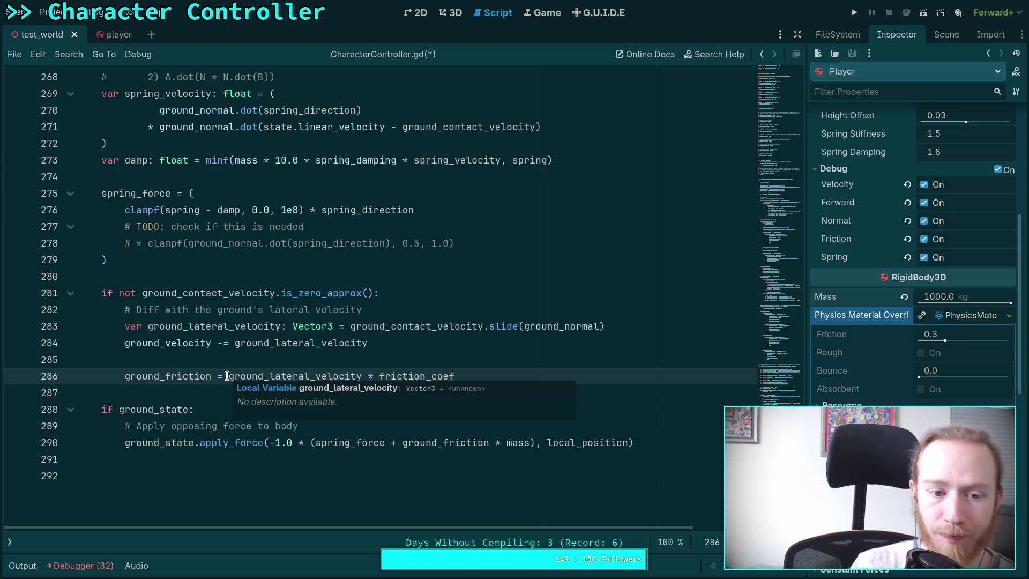
{"action": "double_click", "coordinate": [180, 343]}
{"action": "scroll", "coordinate": [277, 328], "scroll_direction": "up", "scroll_amount": 15}
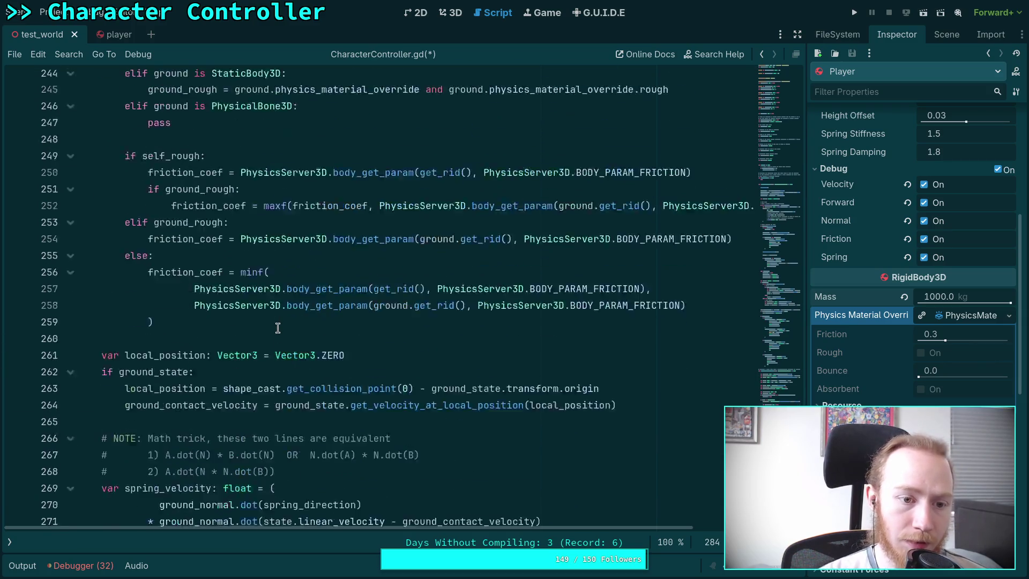
{"action": "scroll", "coordinate": [277, 327], "scroll_direction": "up", "scroll_amount": 20}
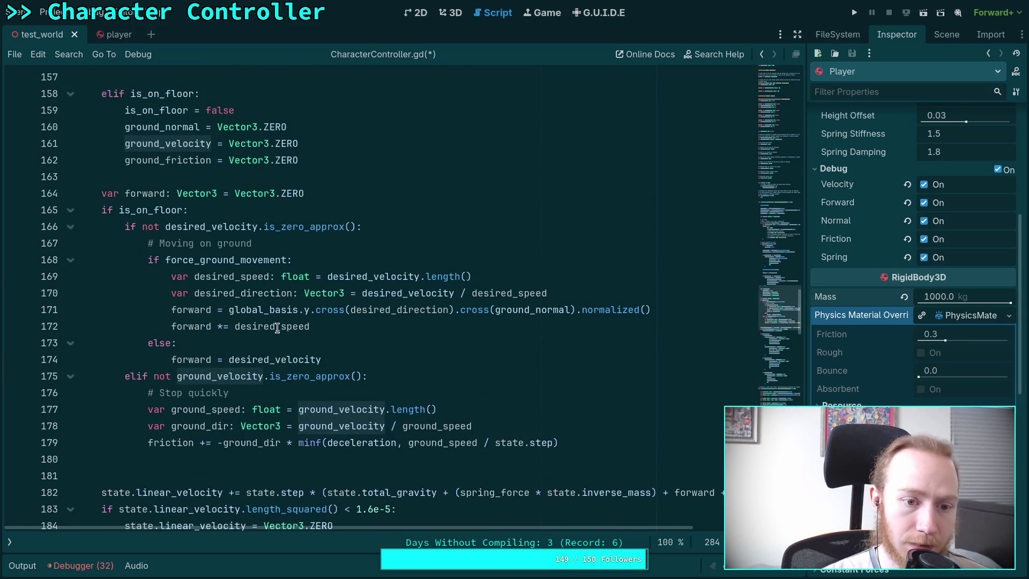
{"action": "scroll", "coordinate": [277, 328], "scroll_direction": "up", "scroll_amount": 11}
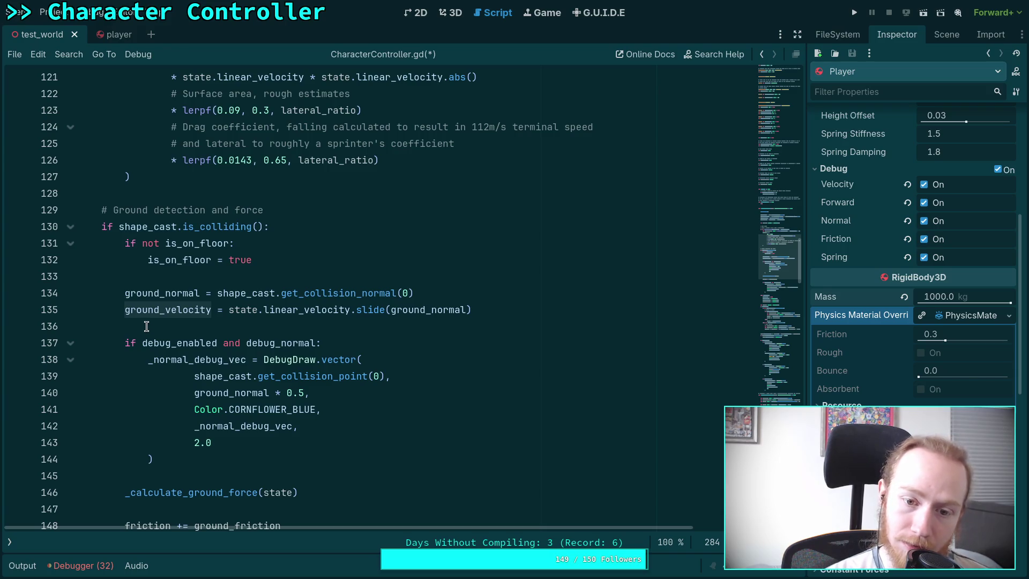
{"action": "scroll", "coordinate": [146, 326], "scroll_direction": "down", "scroll_amount": 18}
{"action": "scroll", "coordinate": [146, 326], "scroll_direction": "up", "scroll_amount": 18}
{"action": "scroll", "coordinate": [146, 326], "scroll_direction": "down", "scroll_amount": 16}
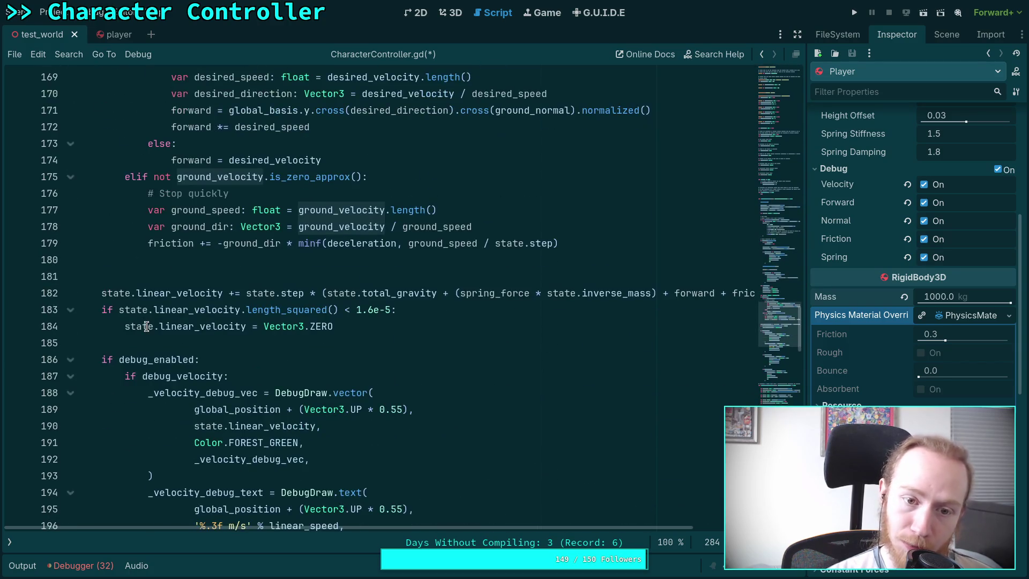
{"action": "scroll", "coordinate": [146, 326], "scroll_direction": "up", "scroll_amount": 5}
{"action": "scroll", "coordinate": [146, 326], "scroll_direction": "down", "scroll_amount": 14}
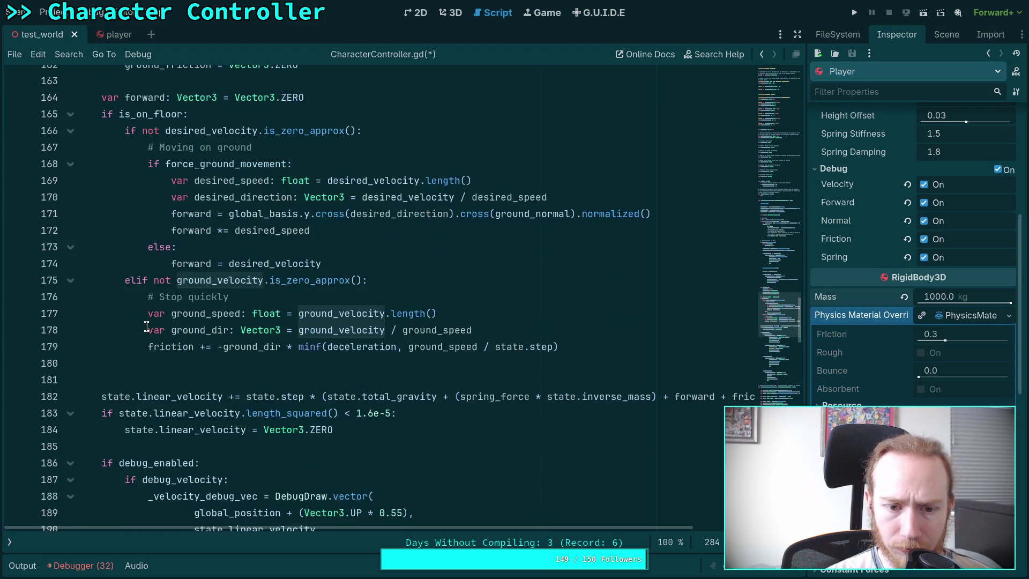
{"action": "scroll", "coordinate": [146, 326], "scroll_direction": "down", "scroll_amount": 20}
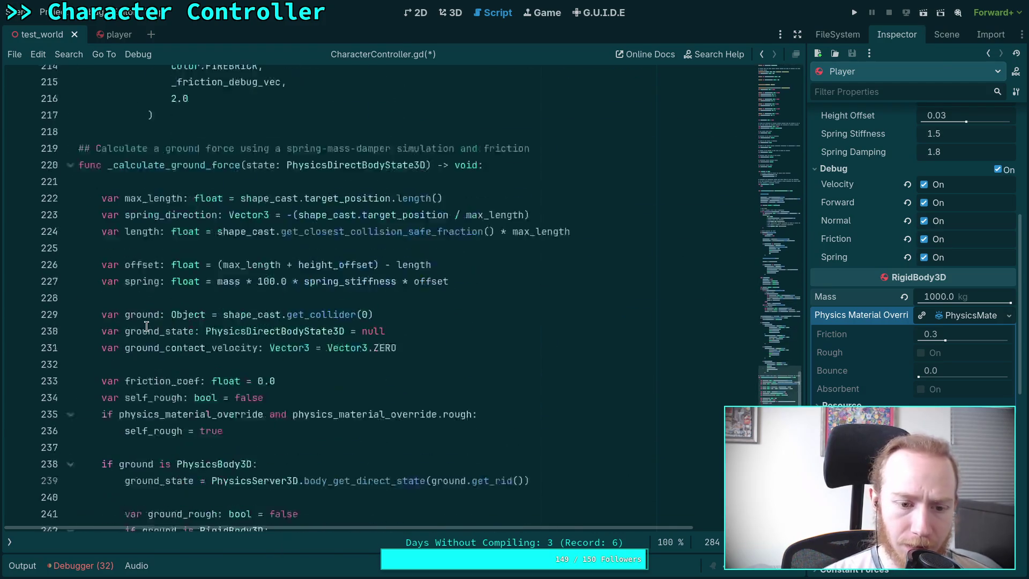
{"action": "scroll", "coordinate": [146, 326], "scroll_direction": "down", "scroll_amount": 3}
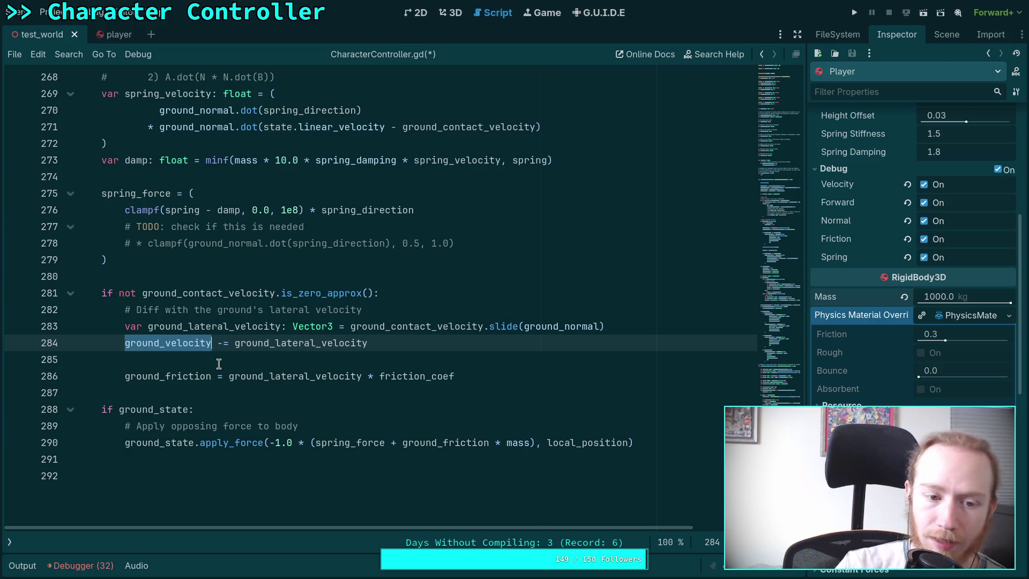
{"action": "left_click", "coordinate": [429, 343]}
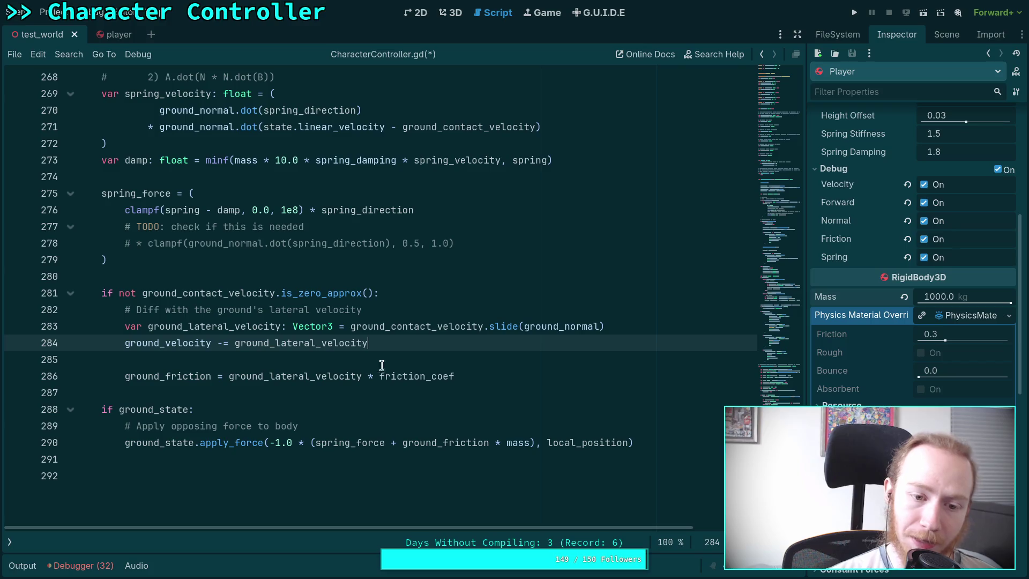
- Move the ground_friction line to just before the ground_velocity update
{"action": "mouse_move", "coordinate": [408, 374]}
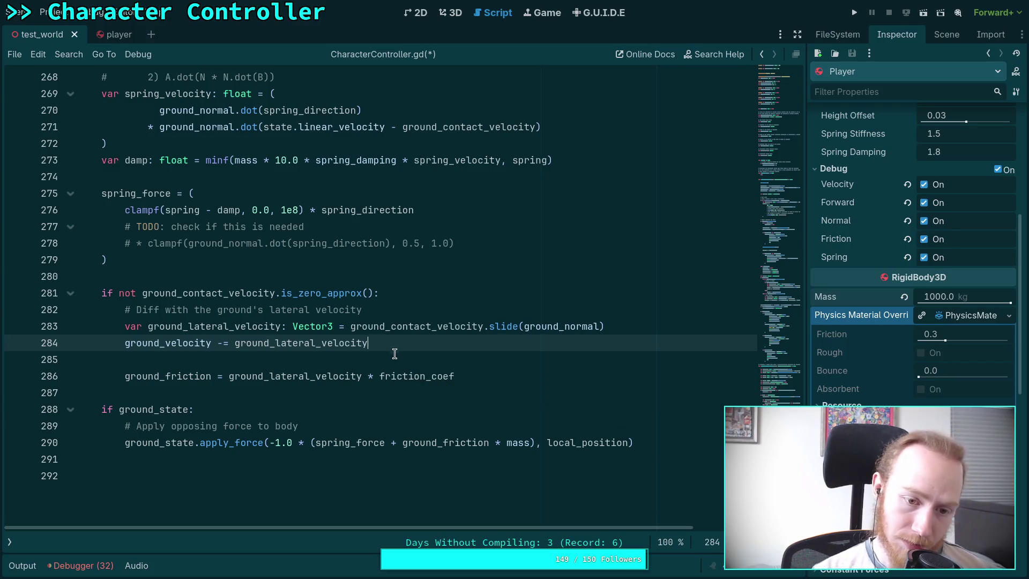
{"action": "left_click", "coordinate": [316, 376]}
{"action": "key", "text": "alt+Up"}
{"action": "key", "text": "alt+Up"}
{"action": "key", "text": "alt+Up"}
{"action": "key", "text": "alt+Down"}
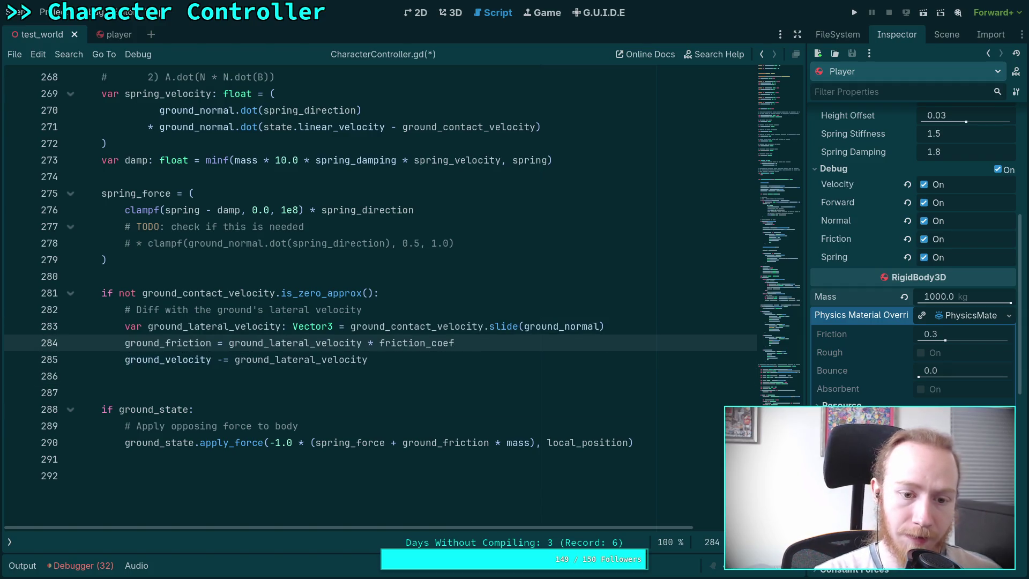
- Inspect ground_lateral_velocity and overwrite lateral_velocity on line 285 with a friction term
{"action": "left_click_drag", "start_coordinate": [388, 359], "coordinate": [274, 359]}
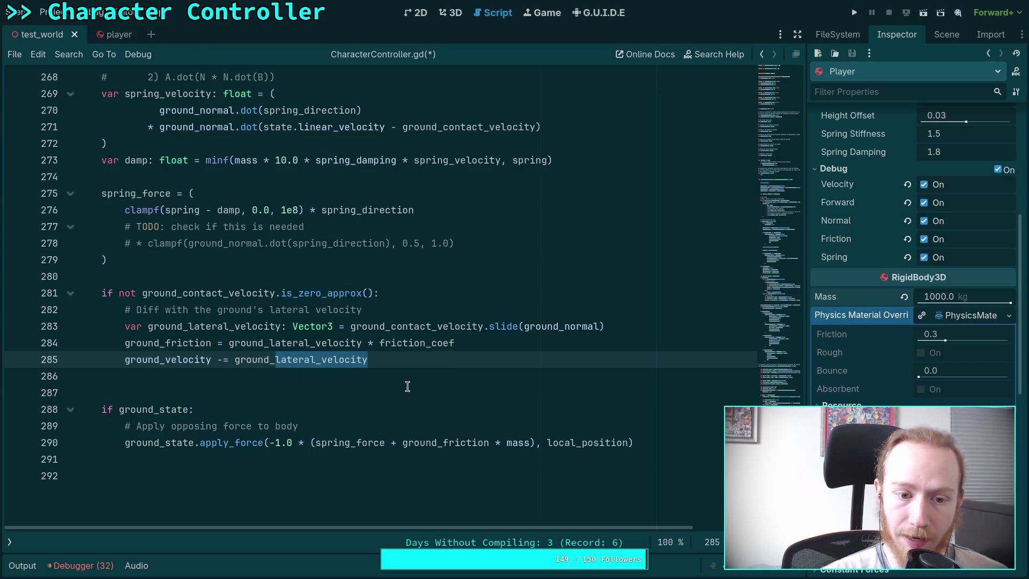
{"action": "left_click", "coordinate": [230, 345]}
{"action": "left_click", "coordinate": [222, 358]}
{"action": "mouse_move", "coordinate": [259, 366]}
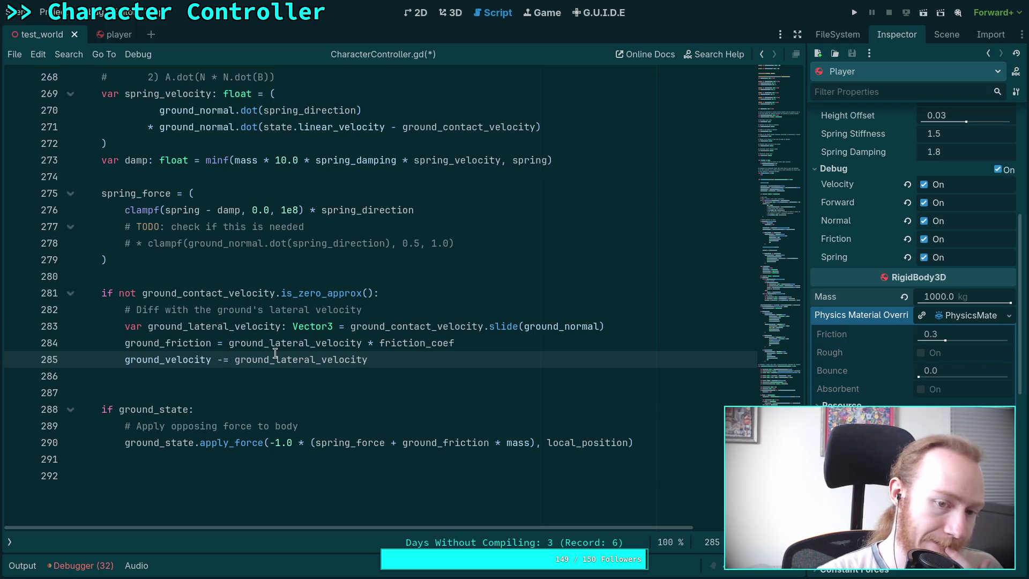
{"action": "left_click", "coordinate": [228, 343]}
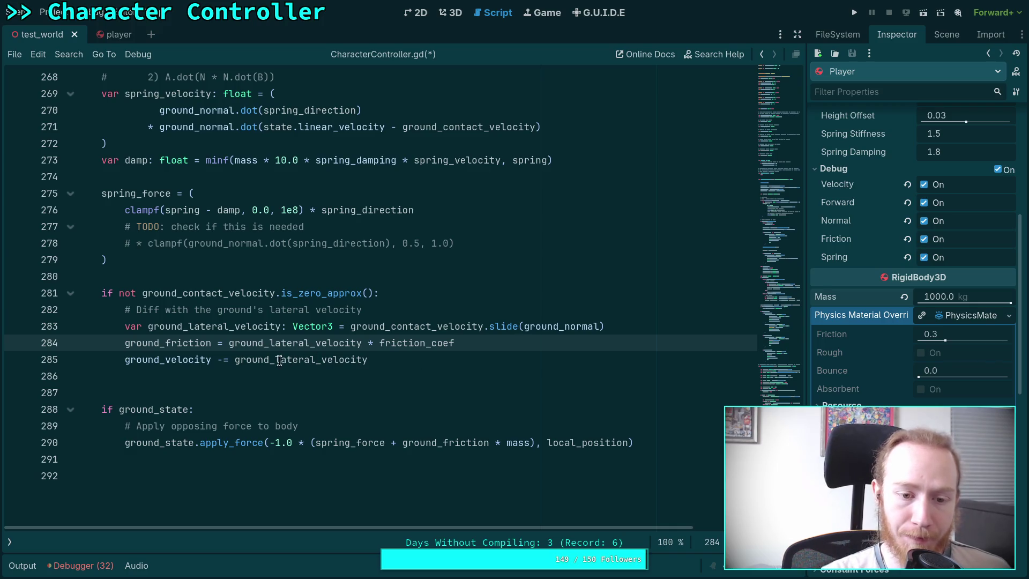
{"action": "left_click_drag", "start_coordinate": [279, 360], "coordinate": [375, 354]}
{"action": "type", "text": "frou"}
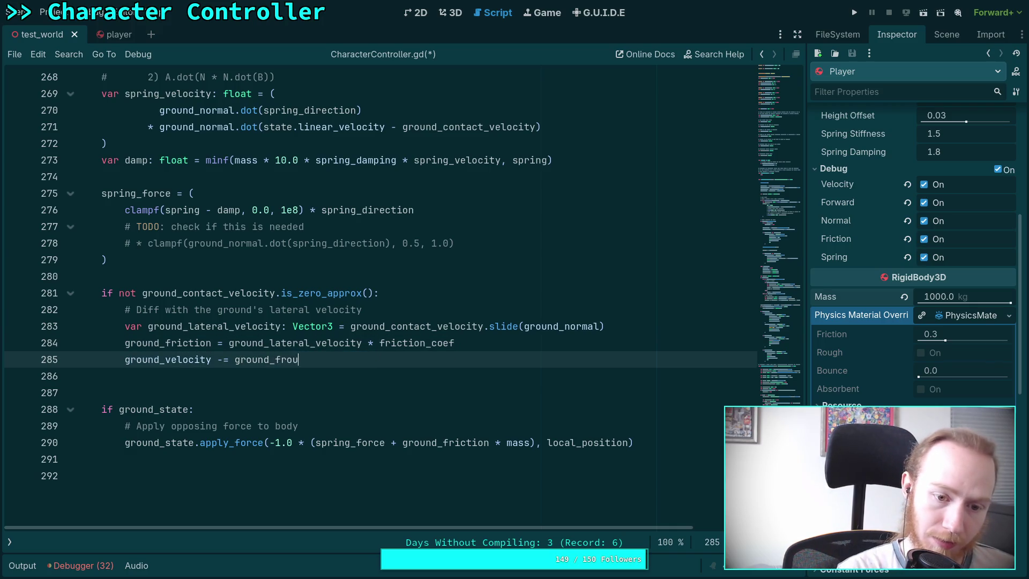
{"action": "type", "text": "ction"}
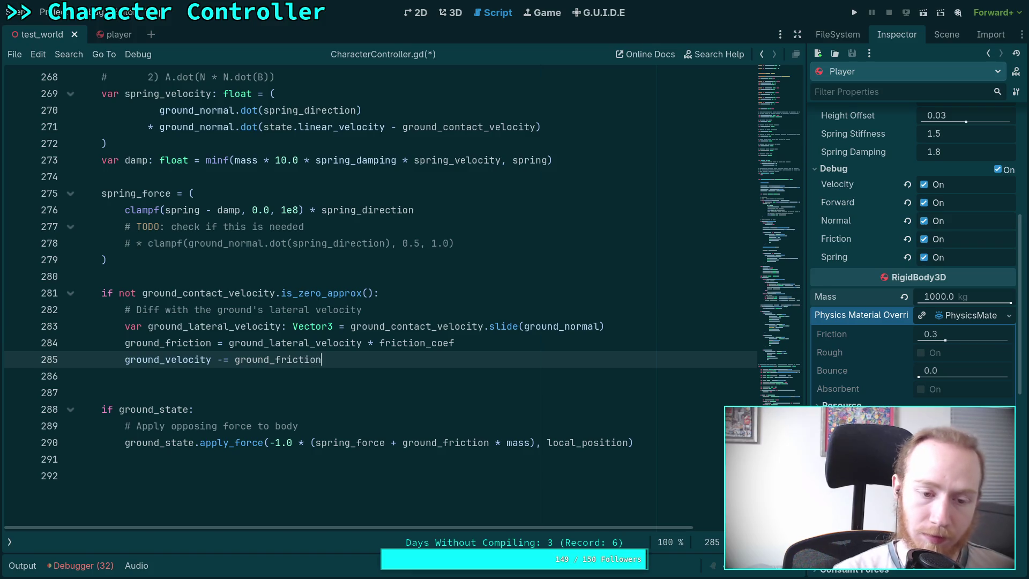
- Try moving and rewording the lateral velocity comment, then undo those changes
{"action": "left_click", "coordinate": [342, 379]}
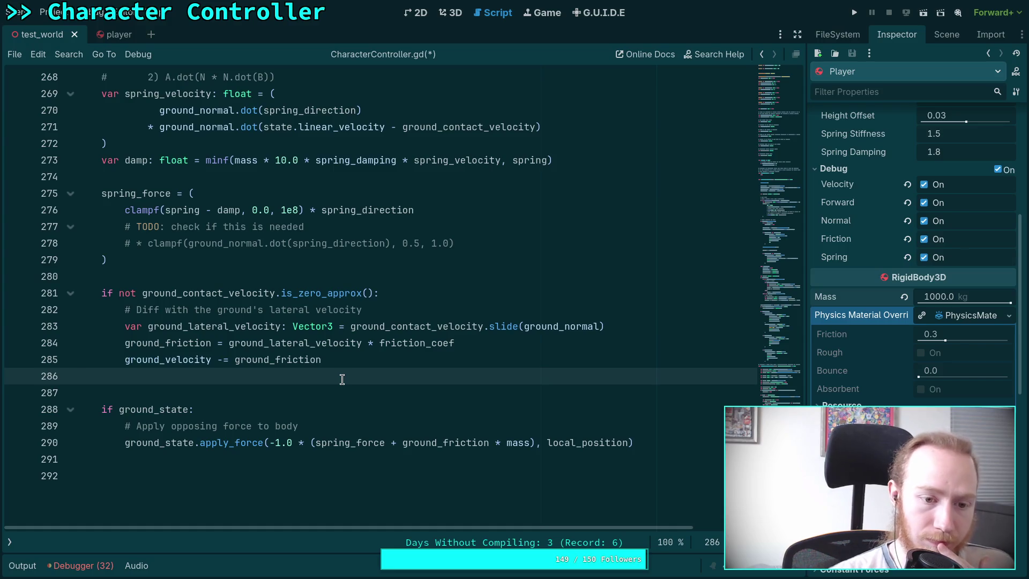
{"action": "left_click", "coordinate": [291, 313]}
{"action": "key", "text": "alt+Down"}
{"action": "key", "text": "alt+Down"}
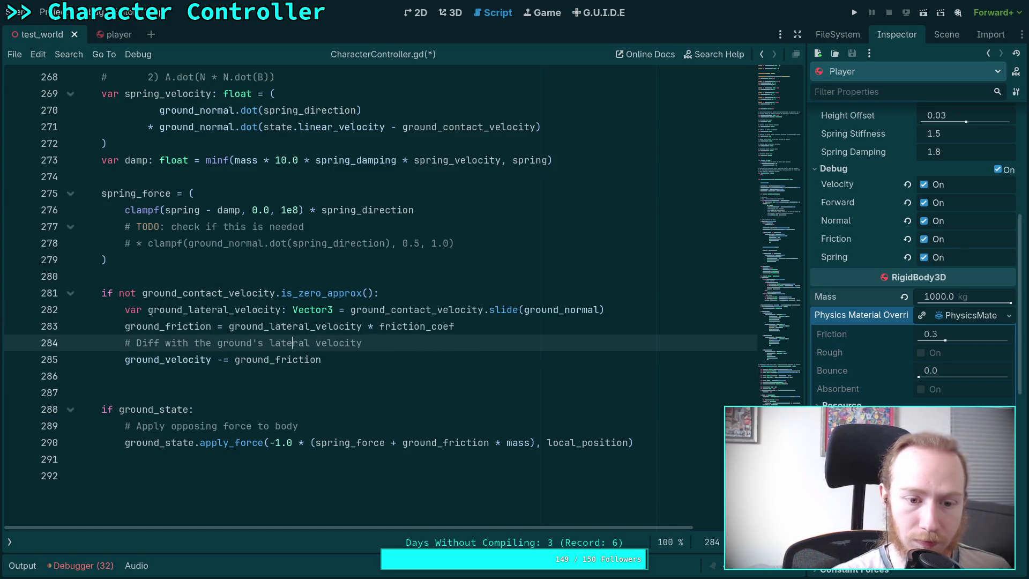
{"action": "left_click", "coordinate": [486, 326]}
{"action": "key", "text": "Return"}
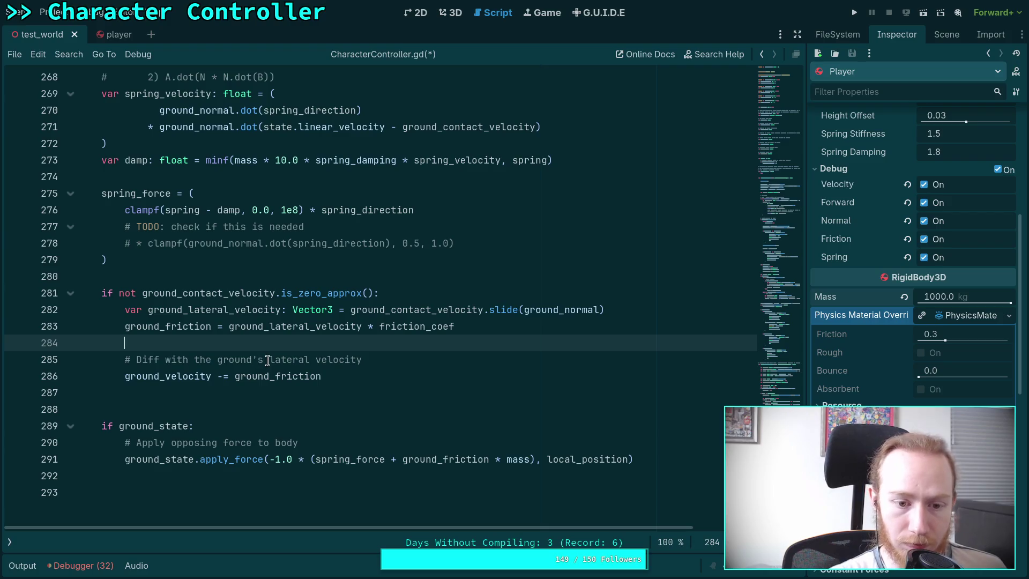
{"action": "left_click_drag", "start_coordinate": [268, 359], "coordinate": [361, 358]}
{"action": "type", "text": "f"}
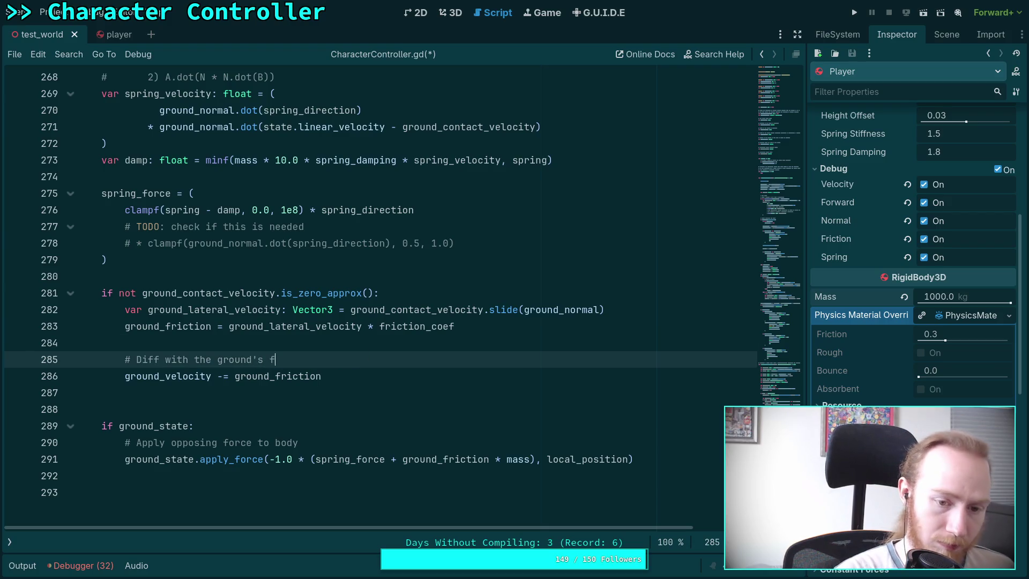
{"action": "type", "text": "riction"}
{"action": "left_click", "coordinate": [334, 346]}
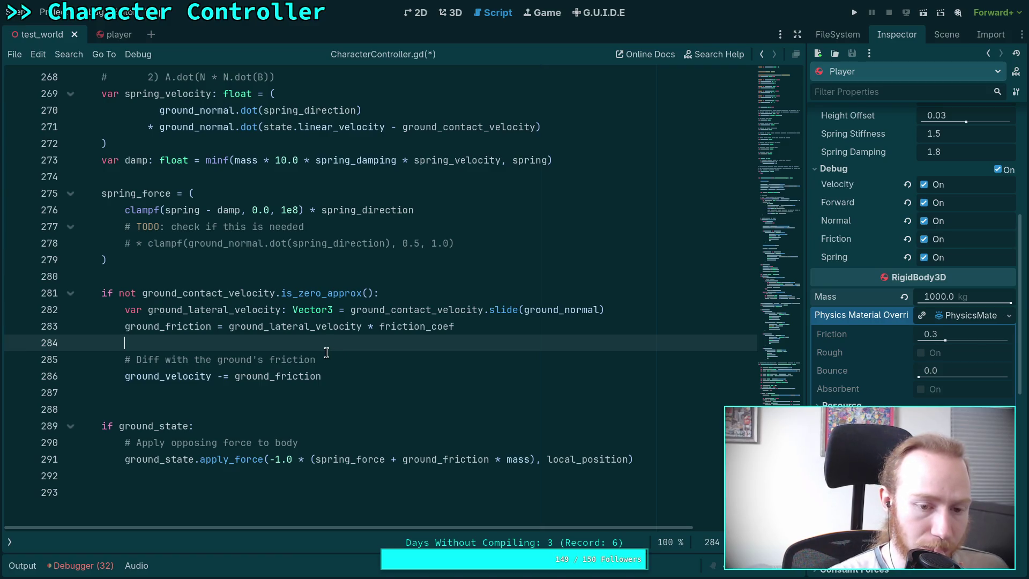
{"action": "key", "text": "ctrl+z"}
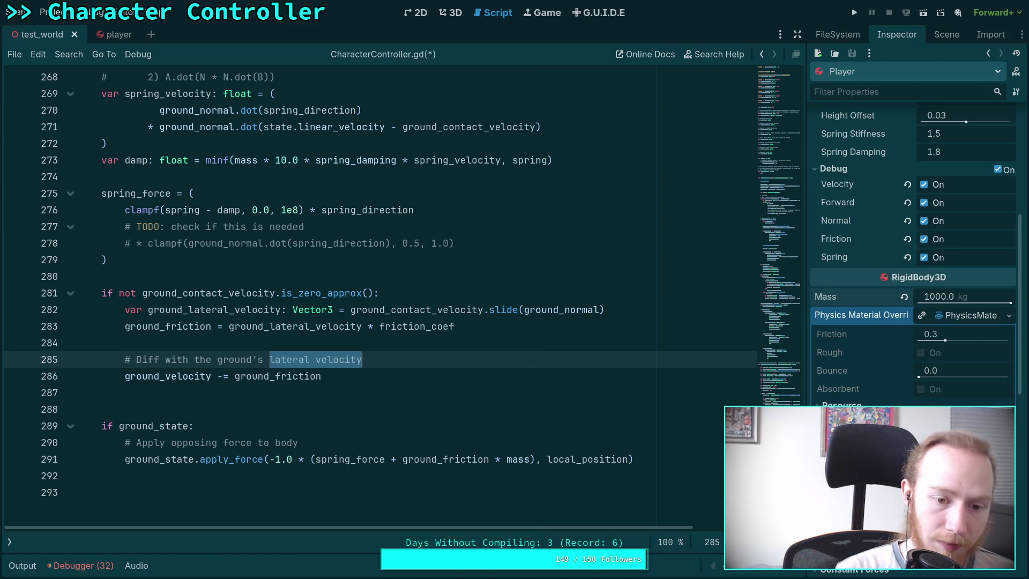
{"action": "key", "text": "ctrl+z"}
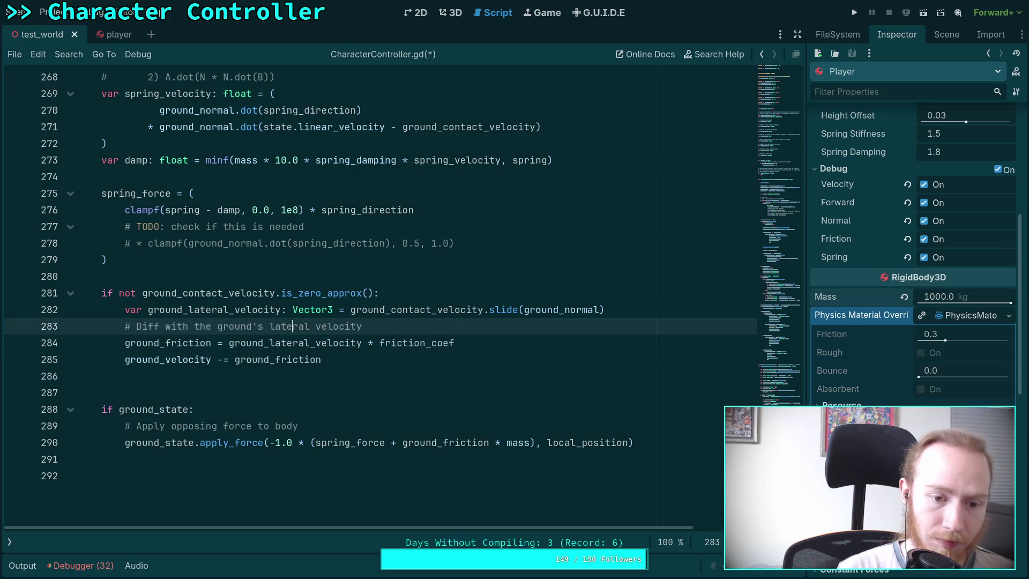
- Make the ground_velocity line subtract ground_lateral_velocity
{"action": "left_click", "coordinate": [292, 359]}
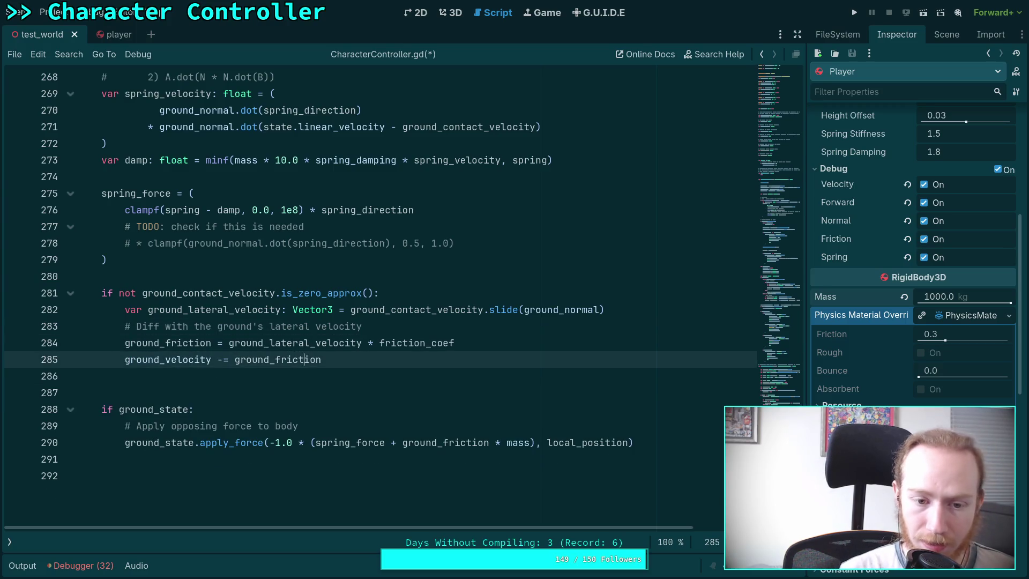
{"action": "key", "text": "shift+Left"}
{"action": "key", "text": "shift+Left"}
{"action": "key", "text": "shift+Left"}
{"action": "type", "text": "l"}
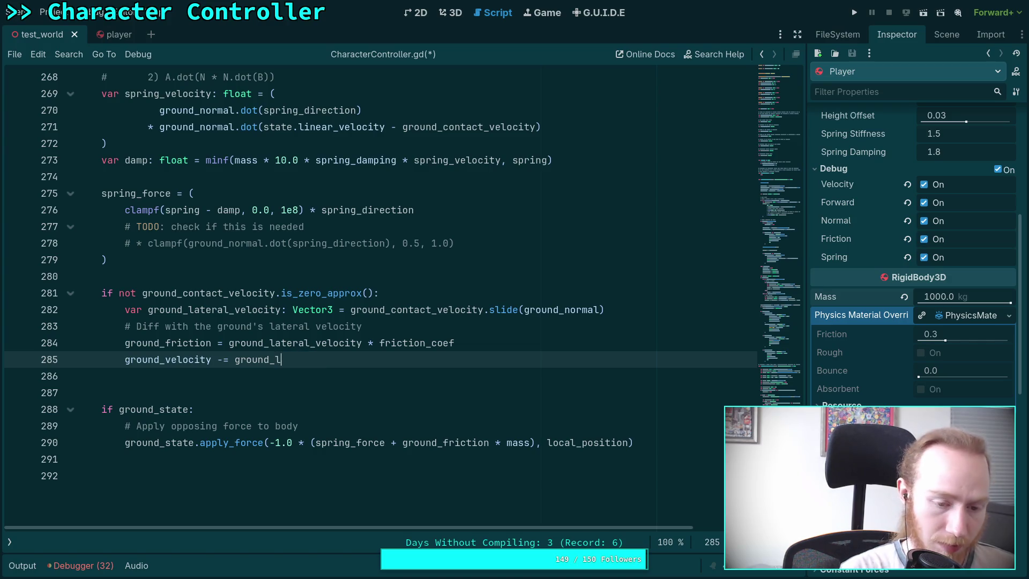
{"action": "type", "text": "ateral"}
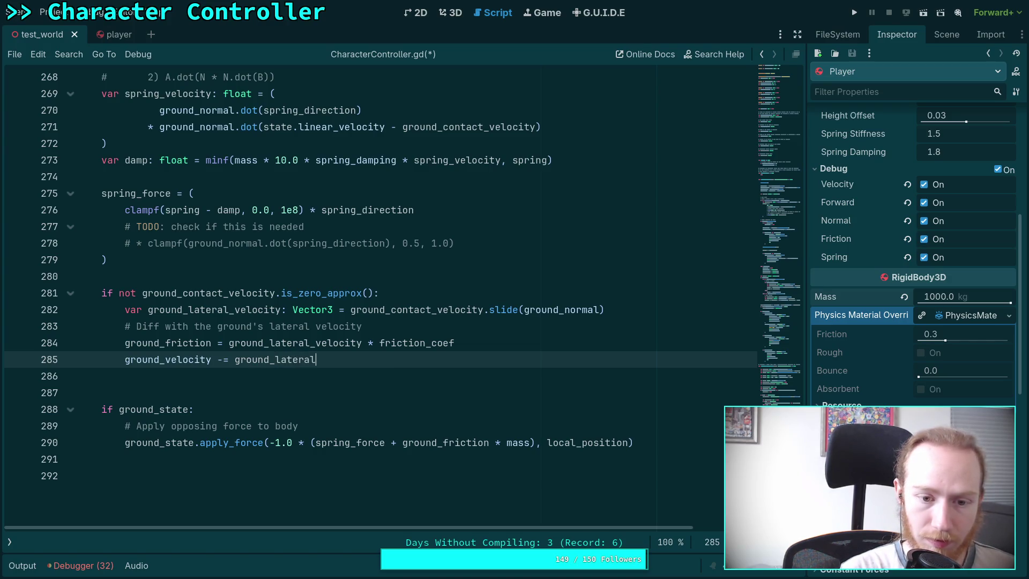
{"action": "key", "text": "Return"}
- Move the ground_friction calculation below the ground_velocity subtraction
{"action": "left_click", "coordinate": [448, 346]}
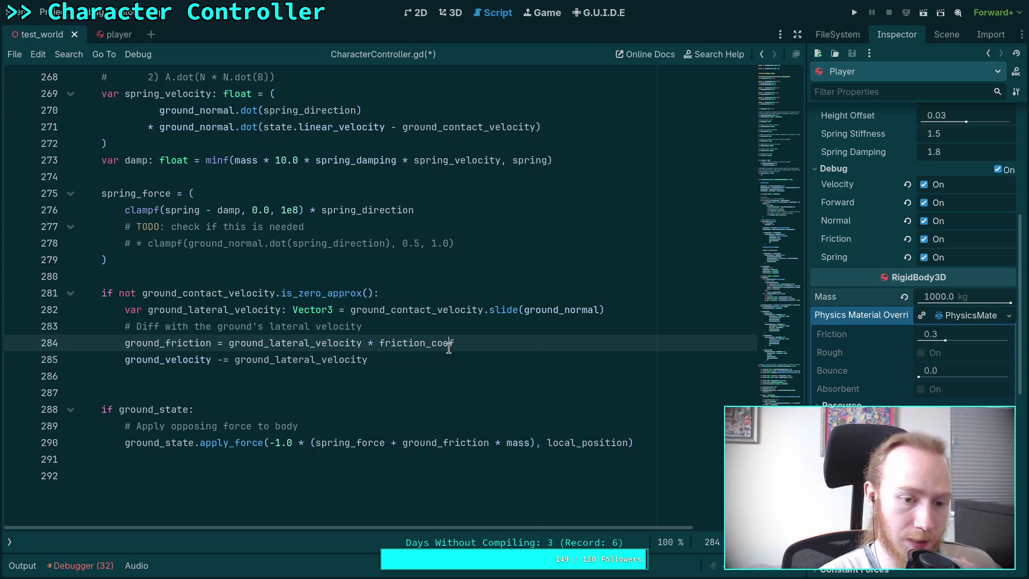
{"action": "left_click", "coordinate": [378, 325]}
{"action": "key", "text": "Down"}
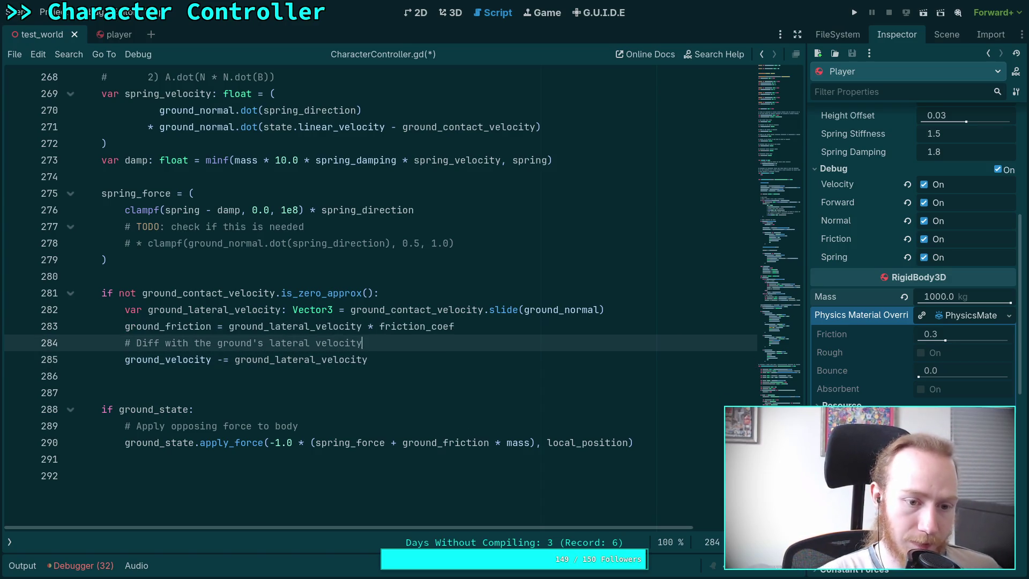
{"action": "key", "text": "alt+Down"}
{"action": "key", "text": "alt+Down"}
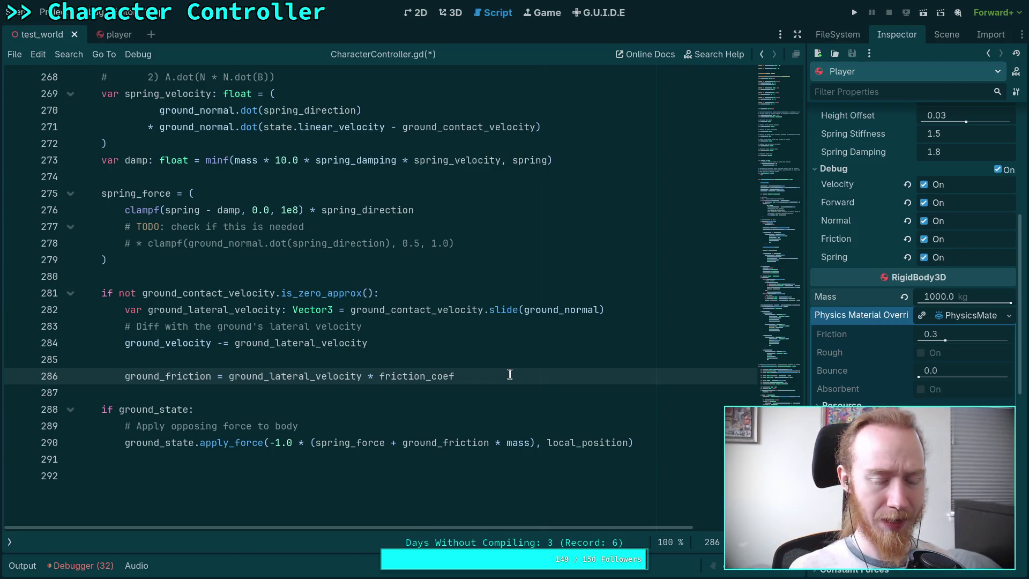
{"action": "left_click", "coordinate": [231, 375]}
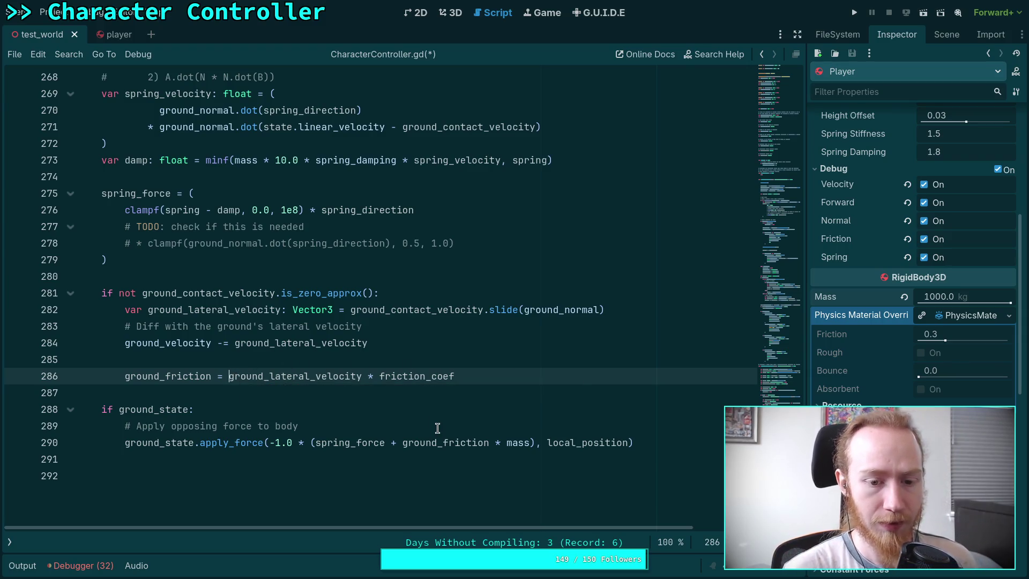
{"action": "key", "text": "alt+Up"}
{"action": "key", "text": "alt+Up"}
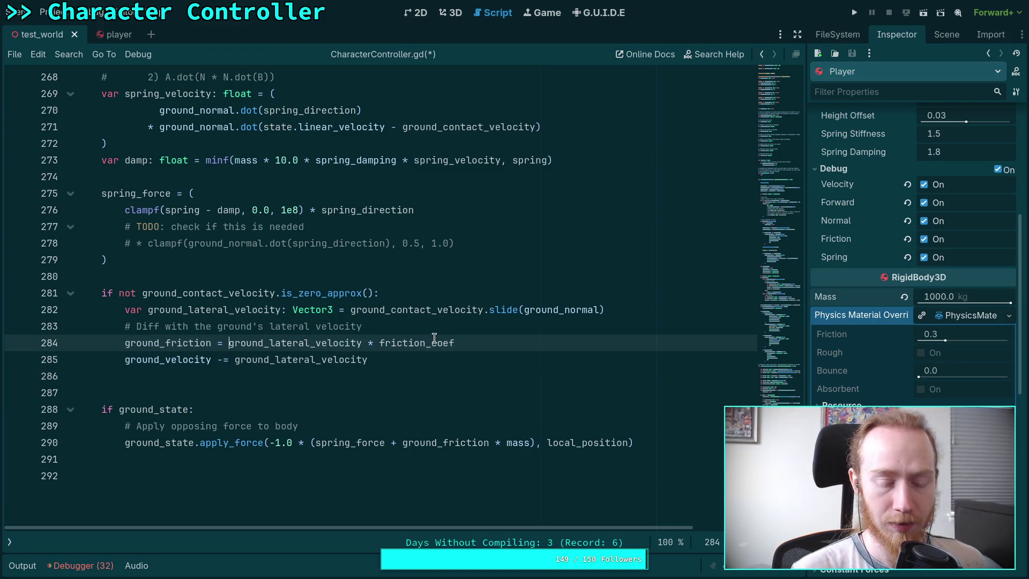
{"action": "mouse_move", "coordinate": [434, 339]}
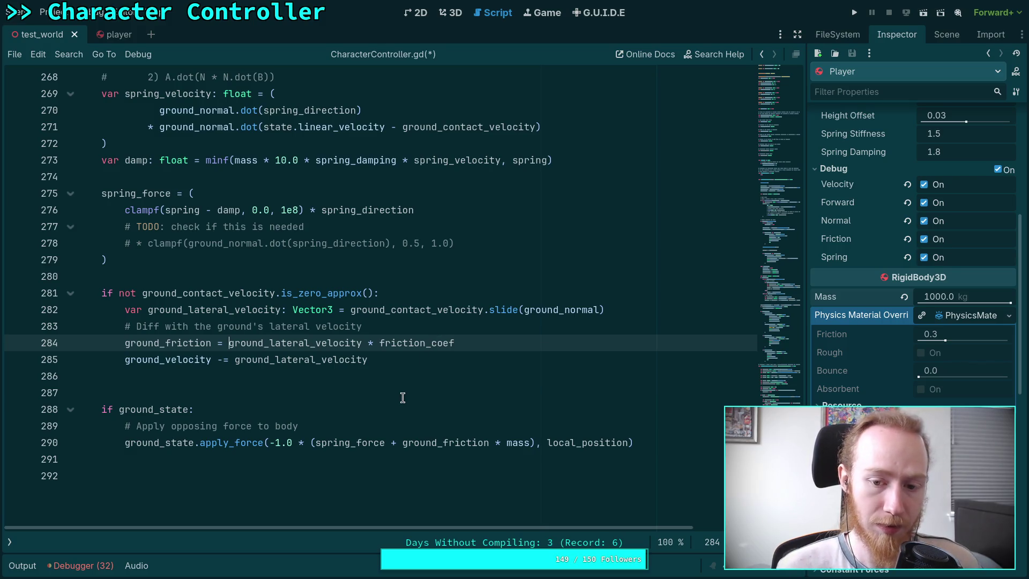
{"action": "type", "text": "*"}
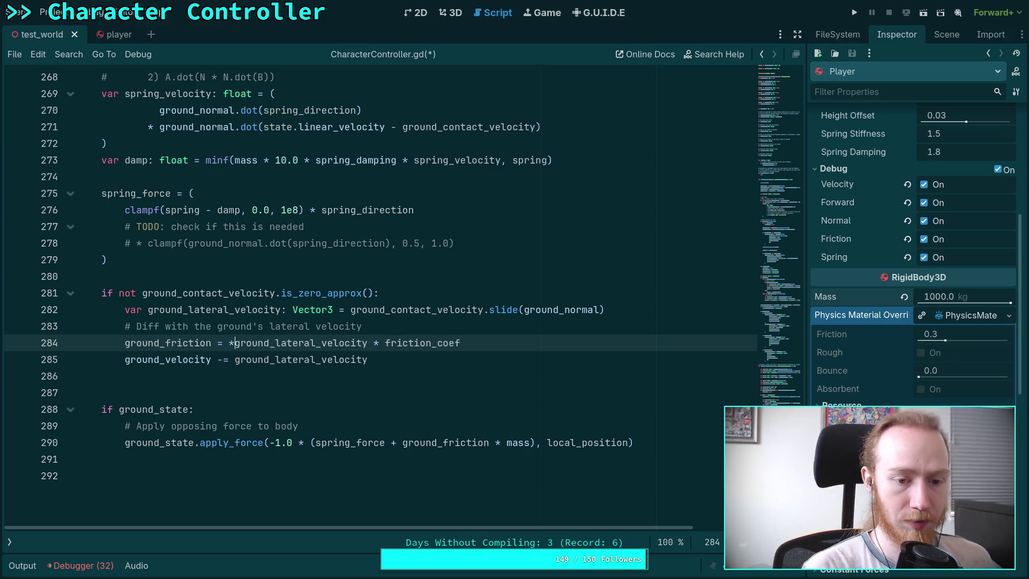
- Open a bracket and insert 'ground_velocity -' before ground_lateral_velocity in ground_friction
{"action": "key", "text": "BackSpace"}
{"action": "type", "text": ")"}
{"action": "key", "text": "BackSpace"}
{"action": "type", "text": "("}
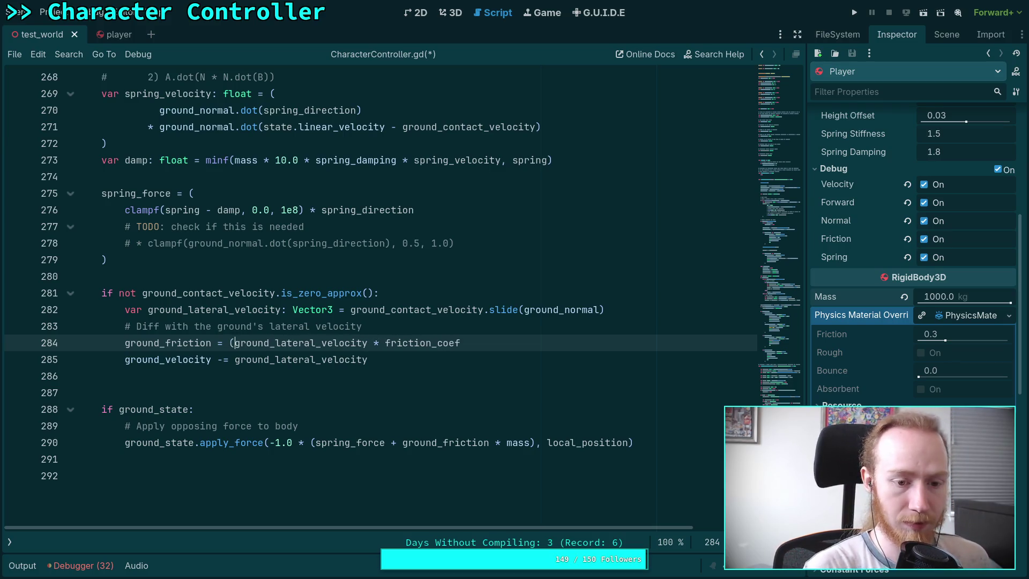
{"action": "left_click", "coordinate": [370, 345]}
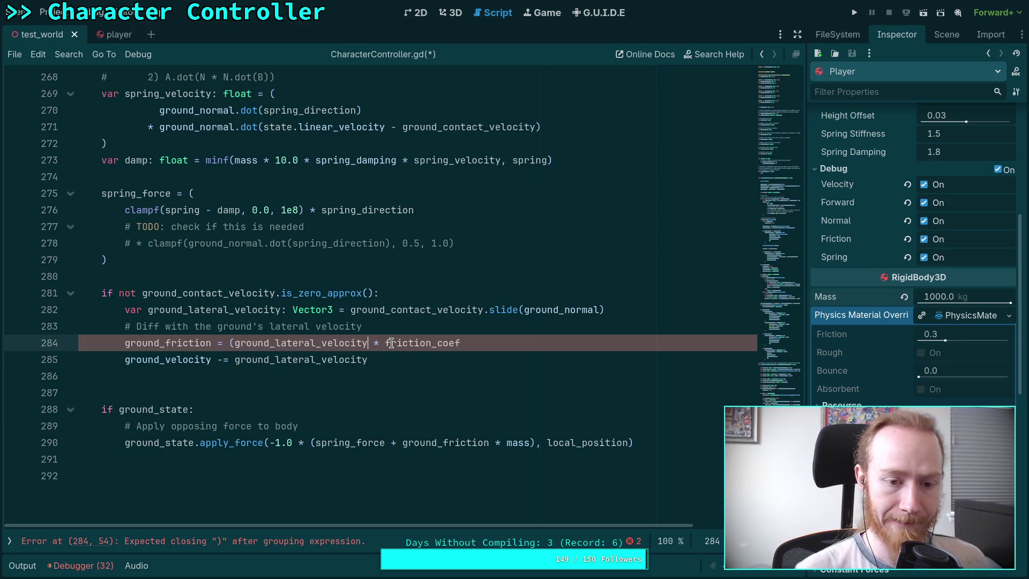
{"action": "left_click", "coordinate": [233, 344]}
{"action": "type", "text": "ground_velocity -"}
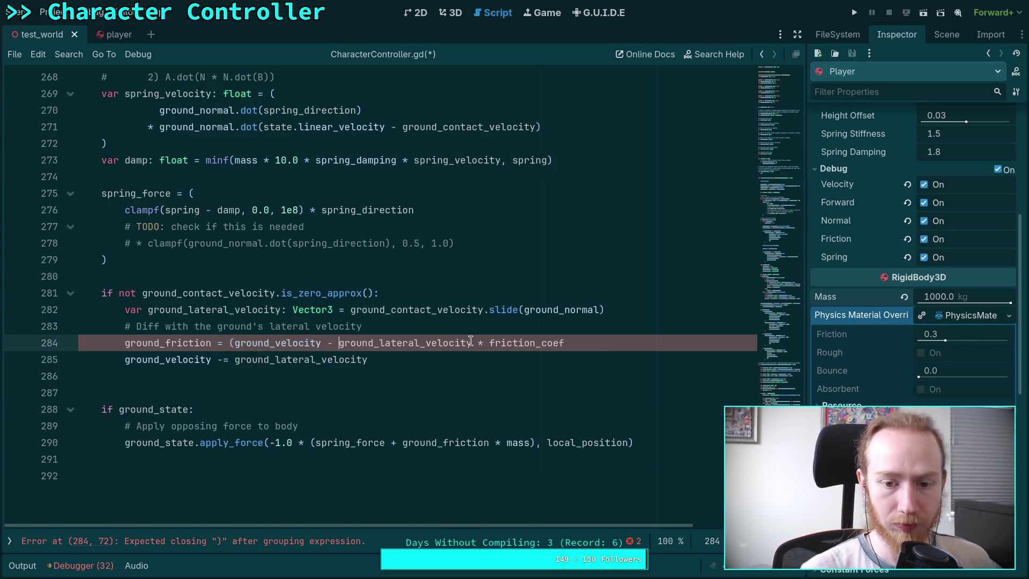
- Close the bracket, then move the comment and ground_friction lines below ground_velocity
{"action": "left_click", "coordinate": [472, 343]}
{"action": "type", "text": ")"}
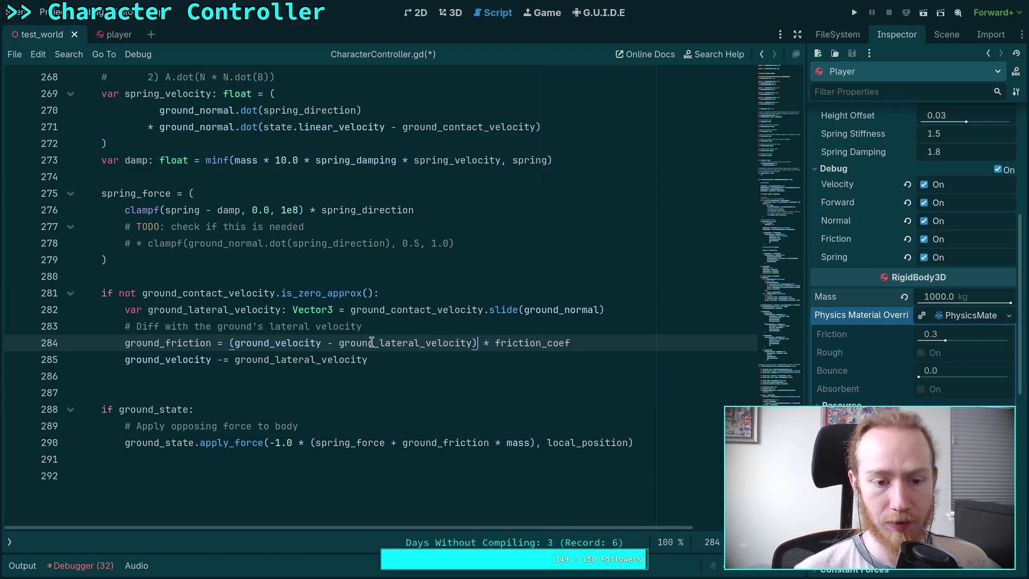
{"action": "left_click_drag", "start_coordinate": [237, 344], "coordinate": [472, 344]}
{"action": "left_click_drag", "start_coordinate": [236, 343], "coordinate": [472, 345]}
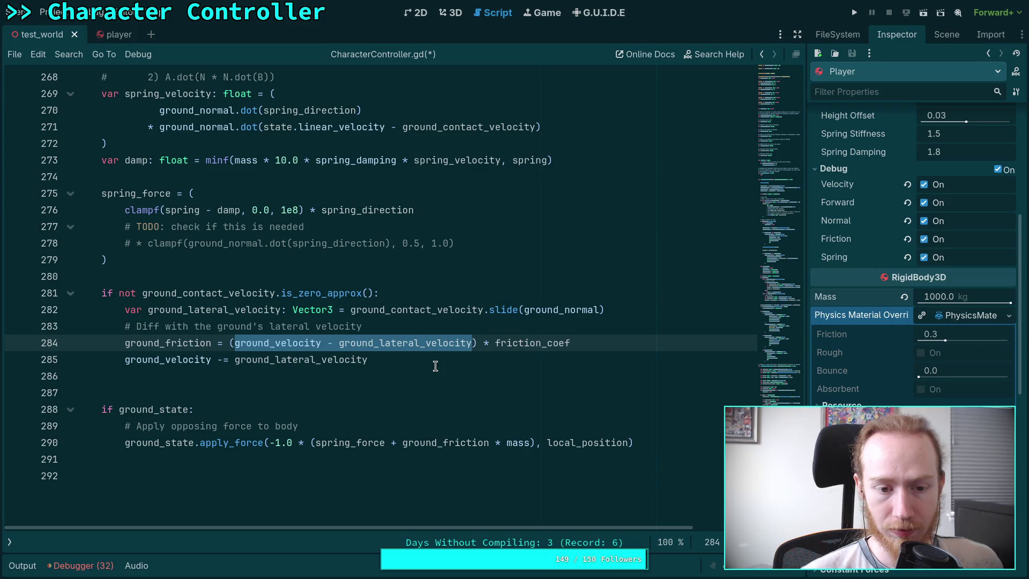
{"action": "left_click_drag", "start_coordinate": [294, 326], "coordinate": [293, 343]}
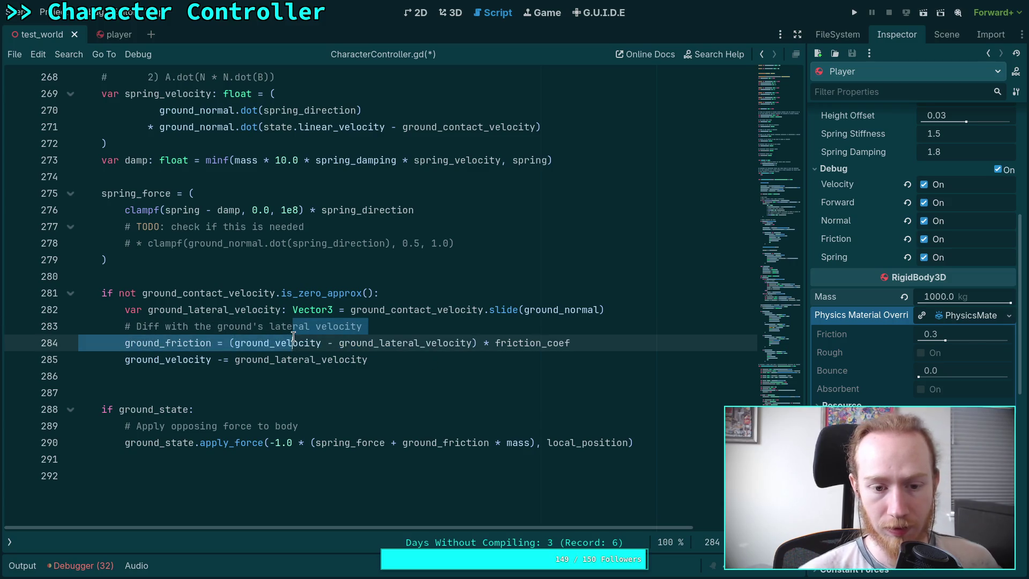
{"action": "key", "text": "alt+Down"}
{"action": "key", "text": "alt+Down"}
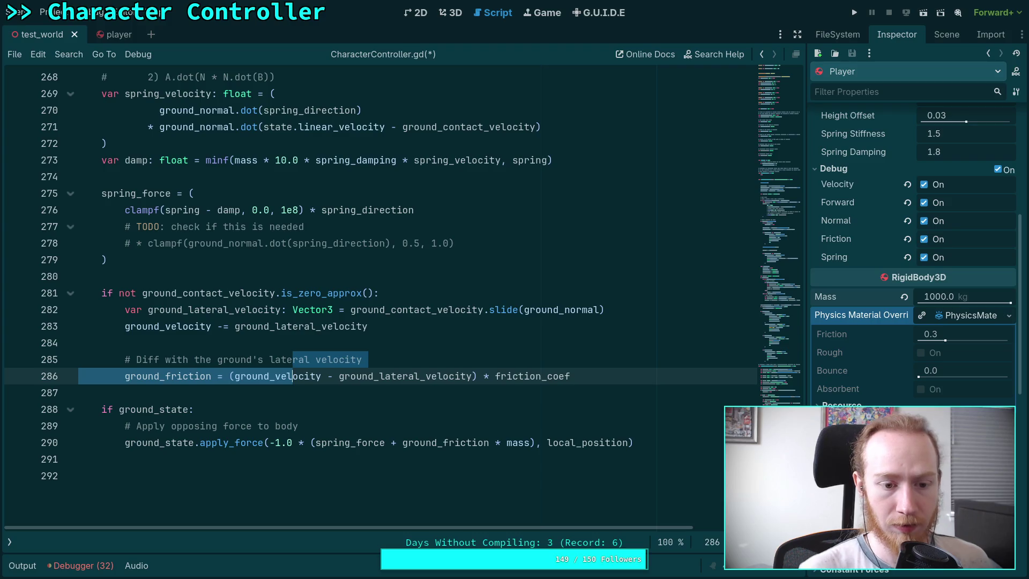
- Simplify ground_friction to ground_velocity * friction_coef, dropping the lateral subtraction and brackets
{"action": "left_click", "coordinate": [262, 330]}
{"action": "left_click_drag", "start_coordinate": [386, 357], "coordinate": [389, 345]}
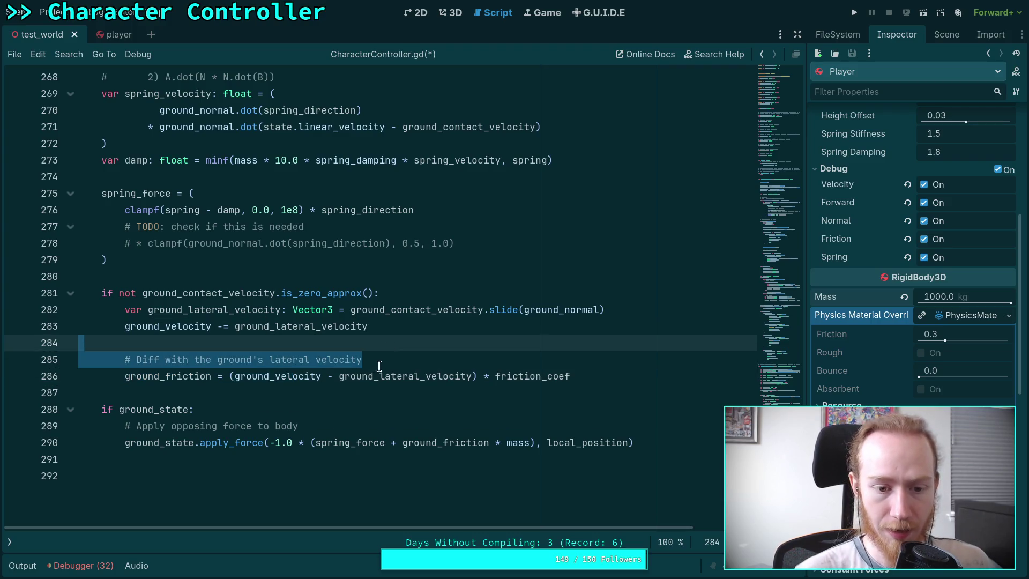
{"action": "mouse_move", "coordinate": [238, 375]}
{"action": "left_click_drag", "start_coordinate": [322, 375], "coordinate": [471, 376]}
{"action": "key", "text": "BackSpace"}
{"action": "left_click", "coordinate": [230, 375]}
{"action": "key", "text": "BackSpace"}
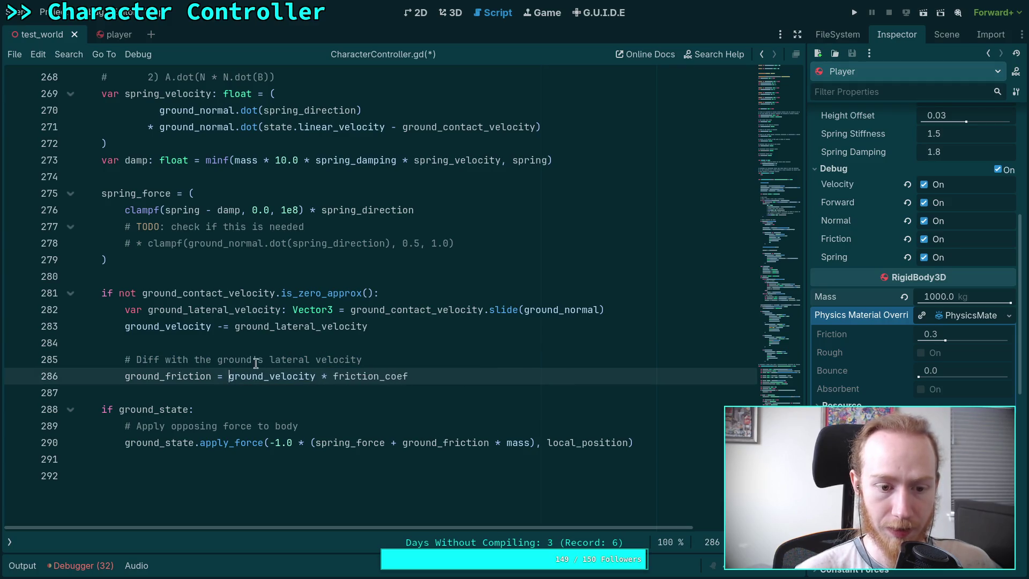
- Delete the outdated lateral velocity comment and the blank line above ground_friction
{"action": "left_click", "coordinate": [387, 356]}
{"action": "key", "text": "shift+Up"}
{"action": "key", "text": "BackSpace"}
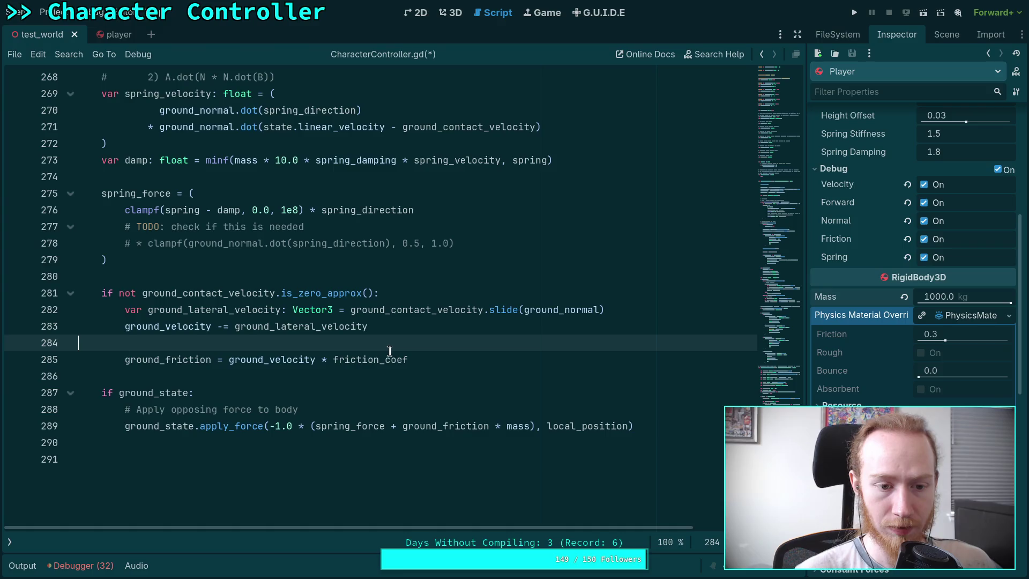
{"action": "key", "text": "BackSpace"}
{"action": "left_click", "coordinate": [267, 358]}
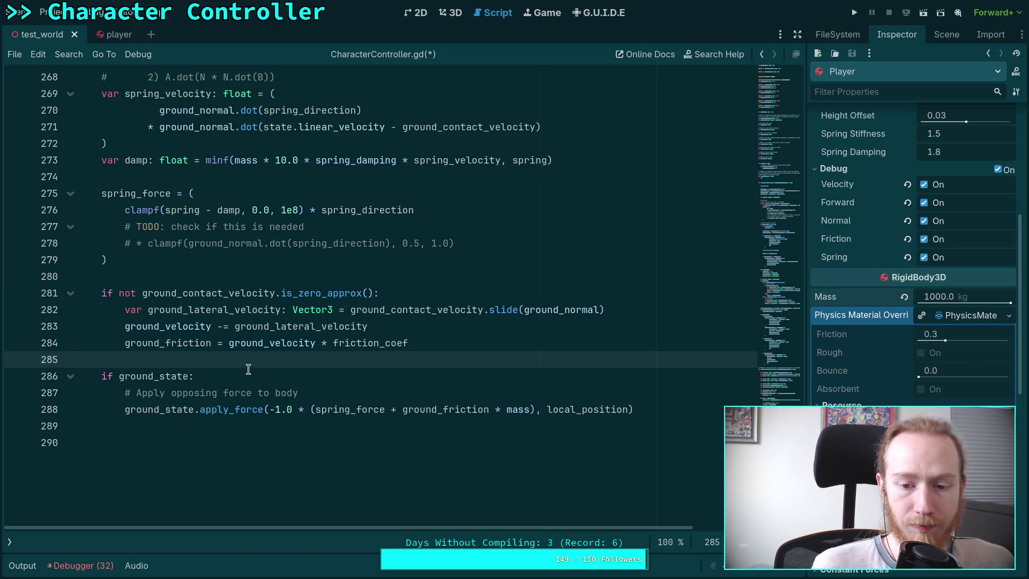
- Delete the trailing blank line and save CharacterController.gd
{"action": "left_click", "coordinate": [203, 429]}
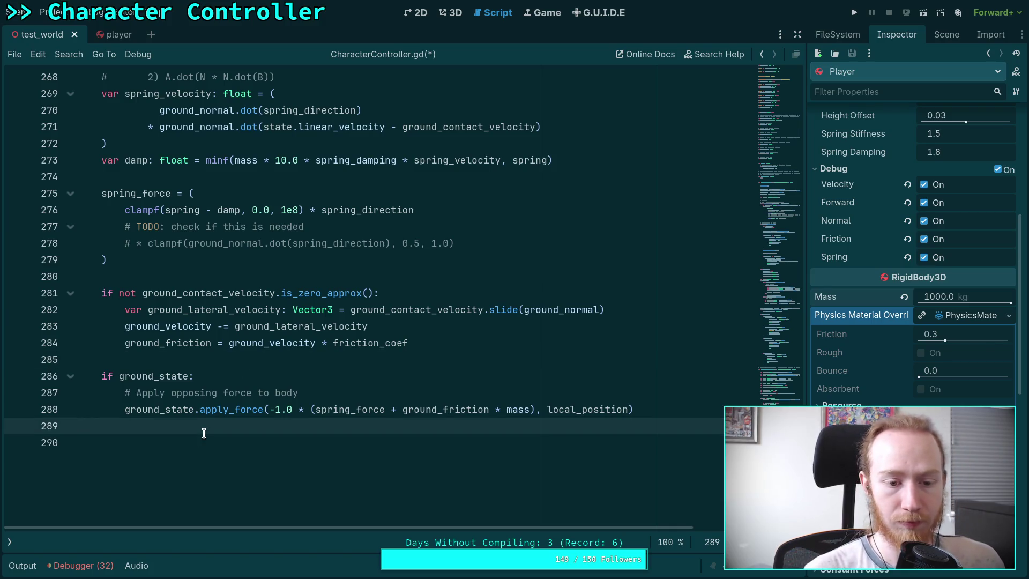
{"action": "key", "text": "Delete"}
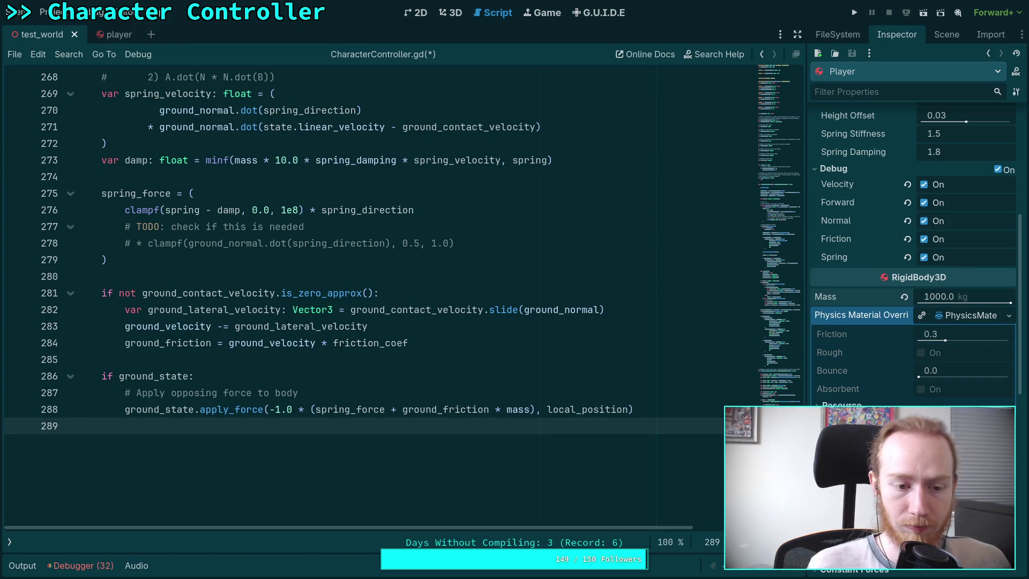
{"action": "key", "text": "ctrl+s"}
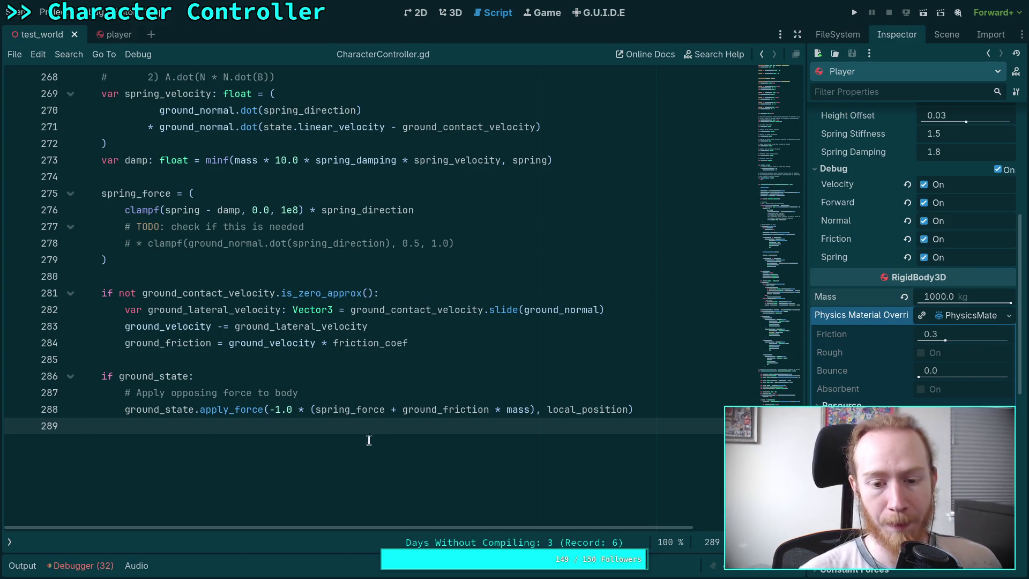
{"action": "left_click", "coordinate": [456, 406]}
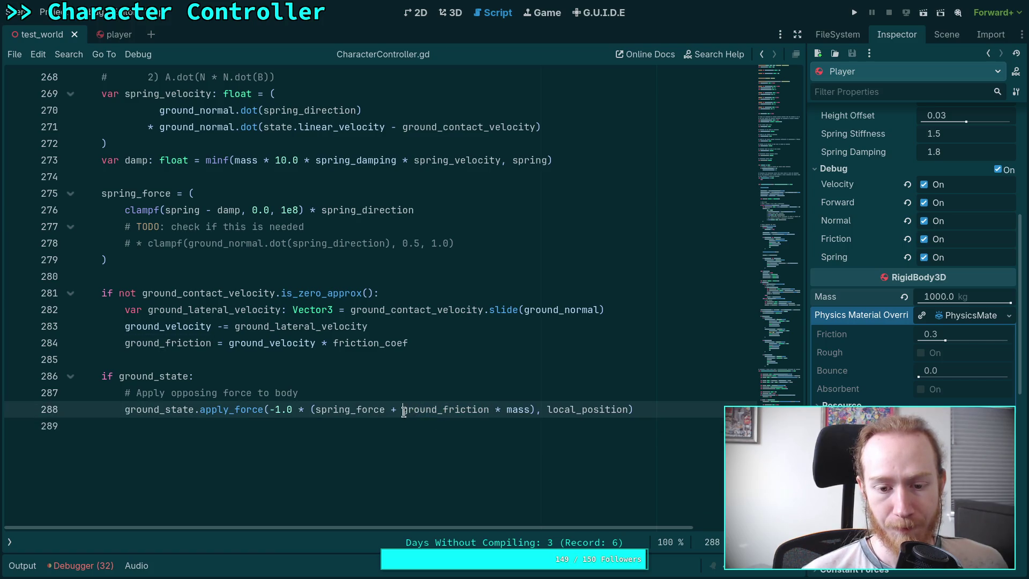
{"action": "left_click_drag", "start_coordinate": [402, 410], "coordinate": [528, 411]}
{"action": "mouse_move", "coordinate": [512, 412]}
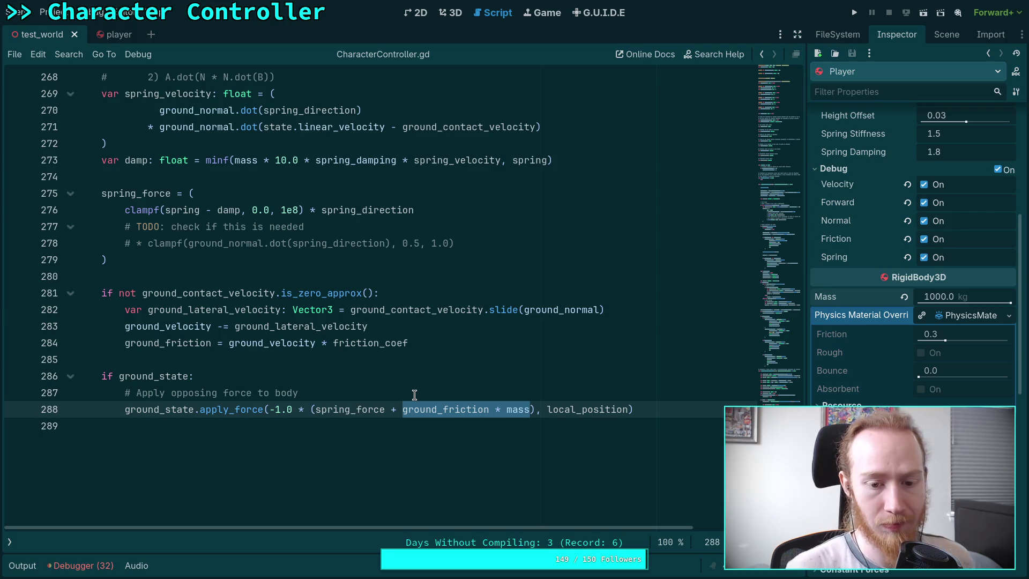
{"action": "double_click", "coordinate": [182, 343]}
{"action": "scroll", "coordinate": [231, 304], "scroll_direction": "up", "scroll_amount": 20}
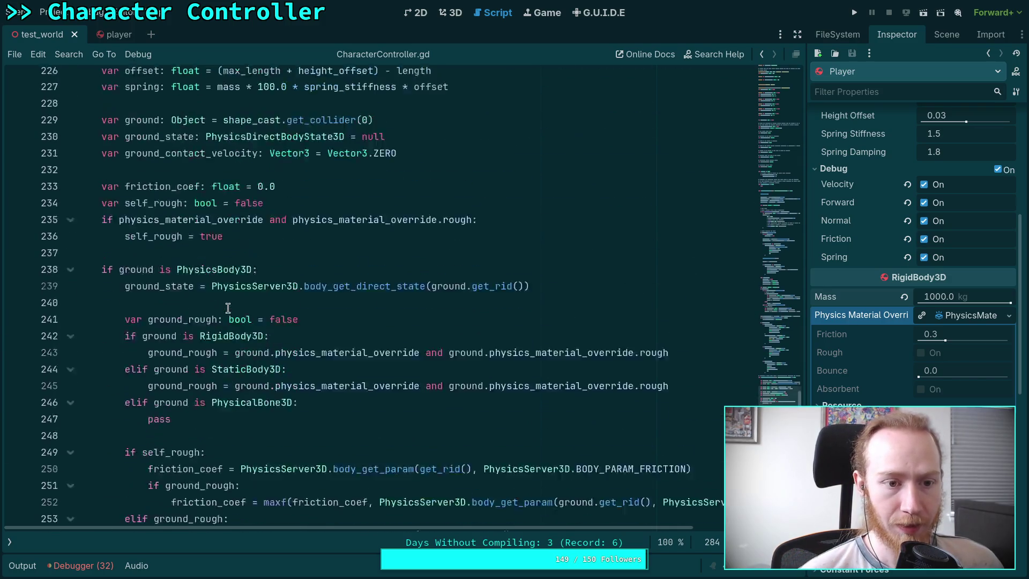
{"action": "scroll", "coordinate": [231, 303], "scroll_direction": "up", "scroll_amount": 20}
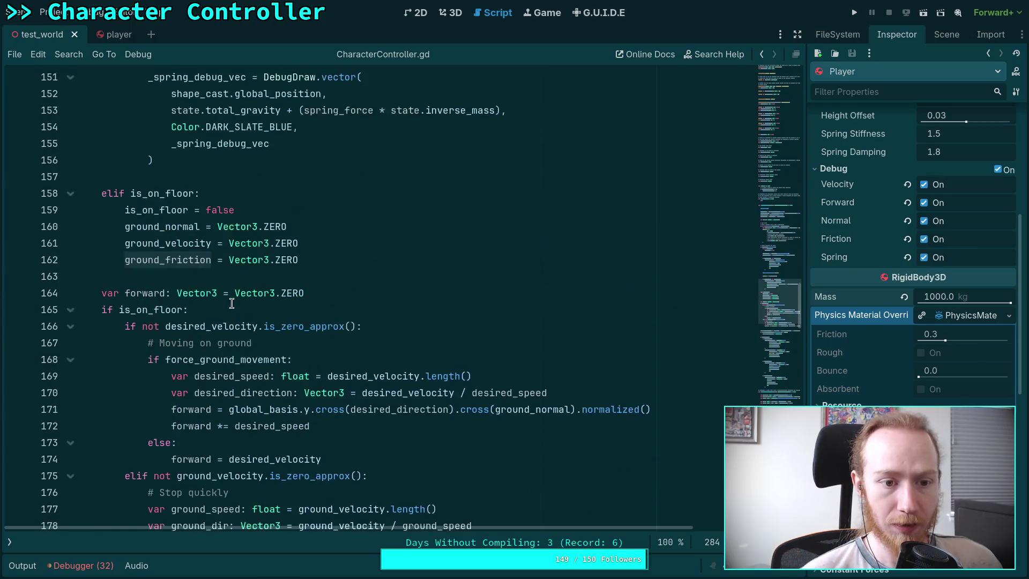
{"action": "scroll", "coordinate": [232, 303], "scroll_direction": "up", "scroll_amount": 4}
{"action": "scroll", "coordinate": [289, 316], "scroll_direction": "down", "scroll_amount": 2}
{"action": "left_click", "coordinate": [346, 329]}
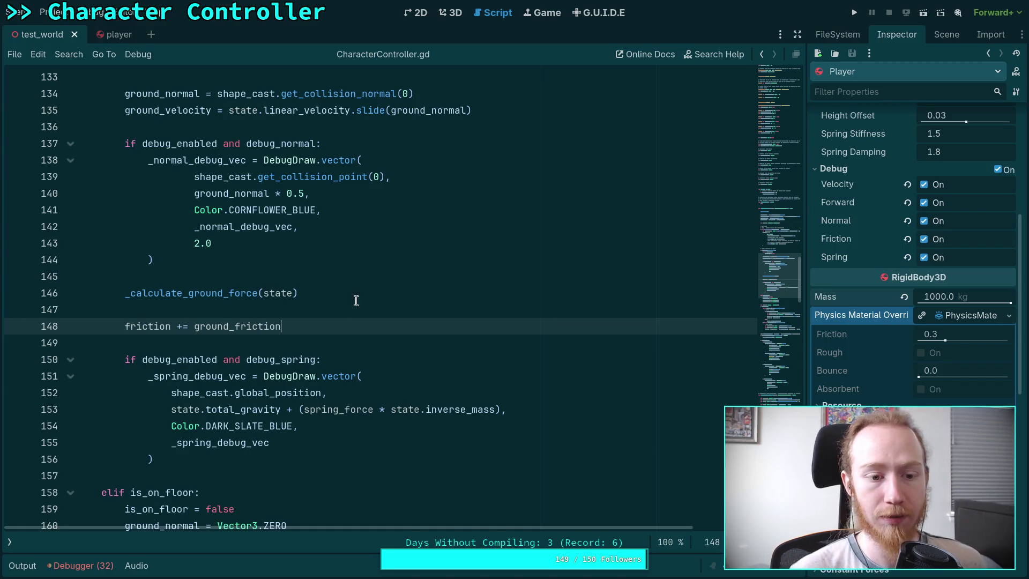
{"action": "scroll", "coordinate": [356, 300], "scroll_direction": "down", "scroll_amount": 12}
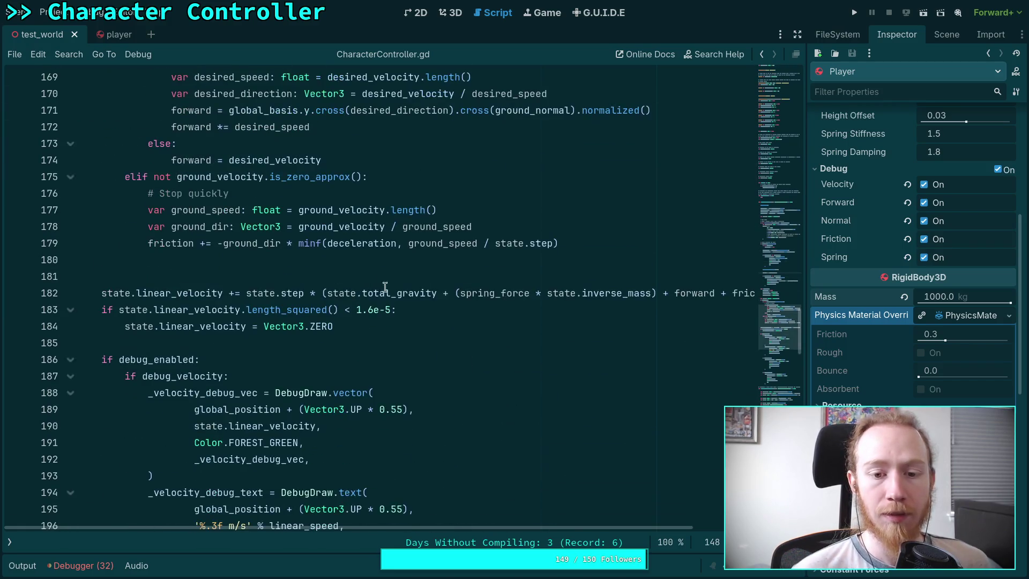
{"action": "mouse_move", "coordinate": [560, 528]}
{"action": "left_mouse_down"}
{"action": "mouse_move", "coordinate": [648, 527]}
{"action": "mouse_move", "coordinate": [562, 533]}
{"action": "left_mouse_up"}
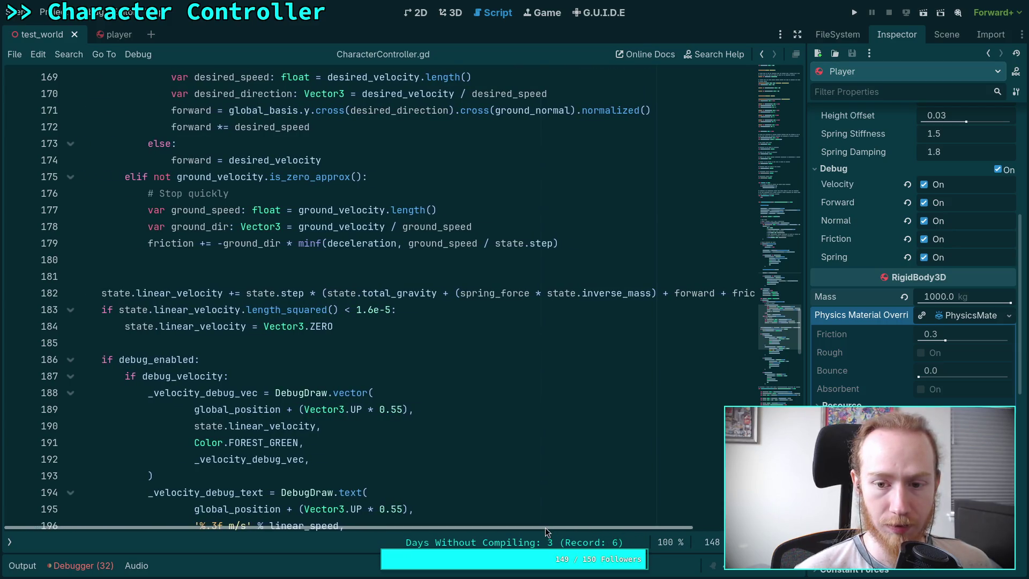
{"action": "scroll", "coordinate": [572, 478], "scroll_direction": "up", "scroll_amount": 1}
{"action": "mouse_move", "coordinate": [586, 527]}
{"action": "left_mouse_down"}
{"action": "mouse_move", "coordinate": [664, 539]}
{"action": "mouse_move", "coordinate": [595, 536]}
{"action": "left_mouse_up"}
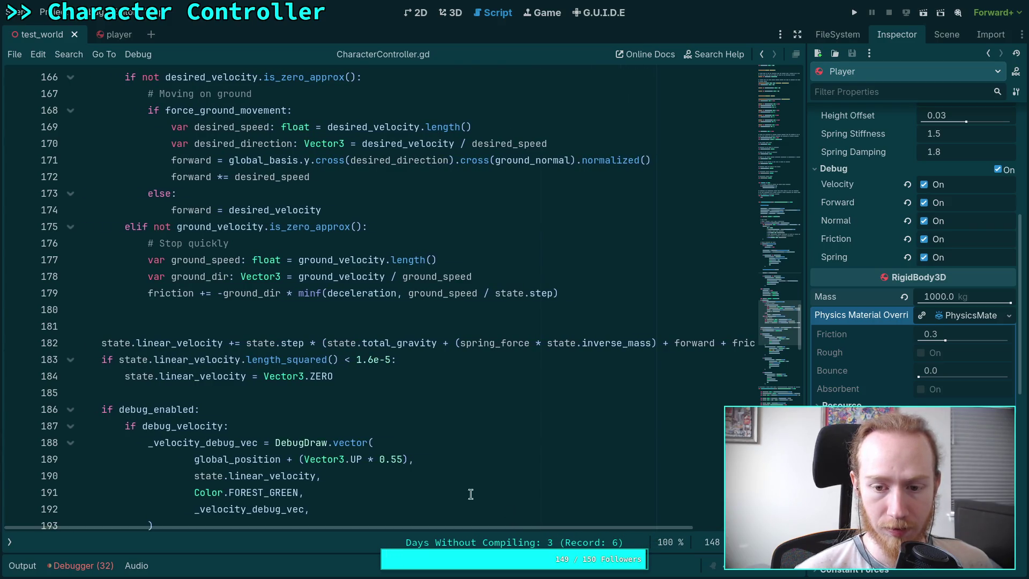
{"action": "scroll", "coordinate": [429, 476], "scroll_direction": "up", "scroll_amount": 3}
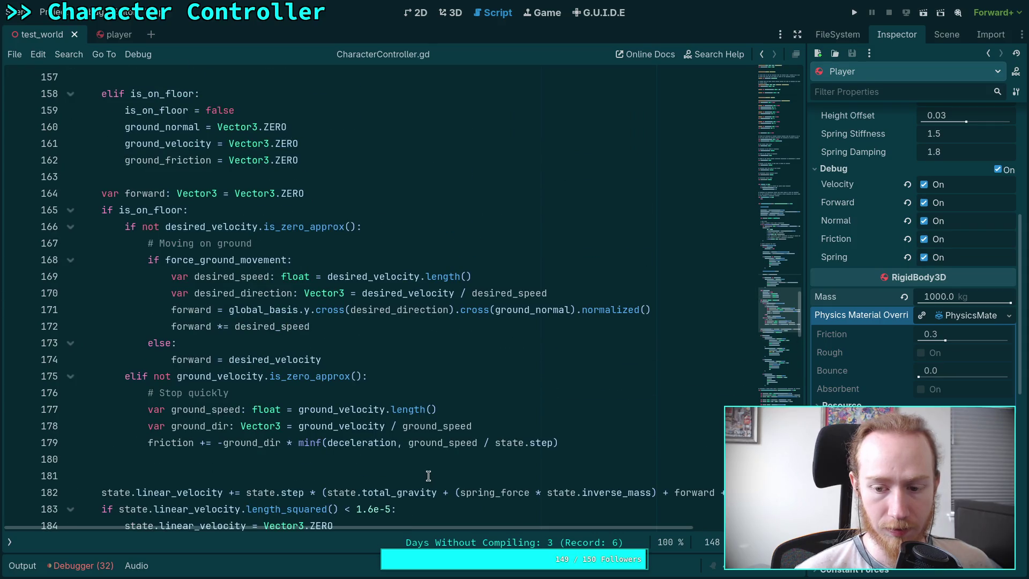
{"action": "scroll", "coordinate": [429, 476], "scroll_direction": "up", "scroll_amount": 9}
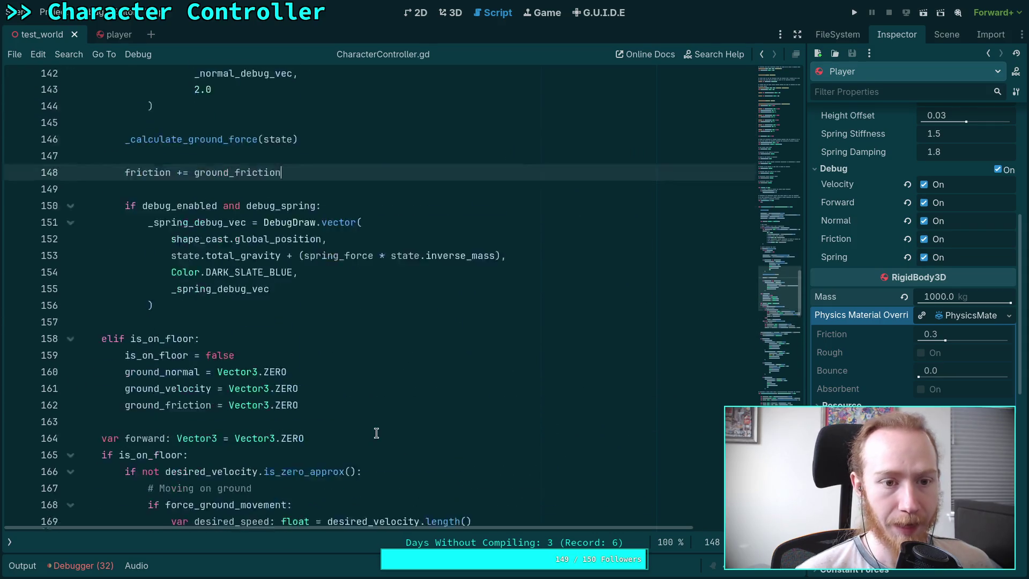
{"action": "scroll", "coordinate": [389, 417], "scroll_direction": "down", "scroll_amount": 10}
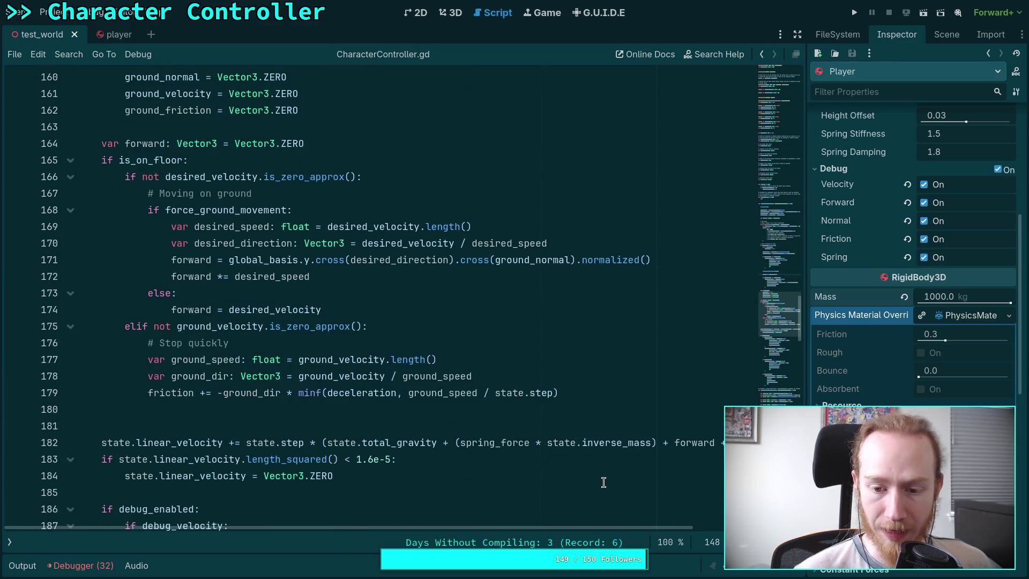
{"action": "left_click_drag", "start_coordinate": [536, 444], "coordinate": [630, 450]}
{"action": "scroll", "coordinate": [349, 325], "scroll_direction": "up", "scroll_amount": 9}
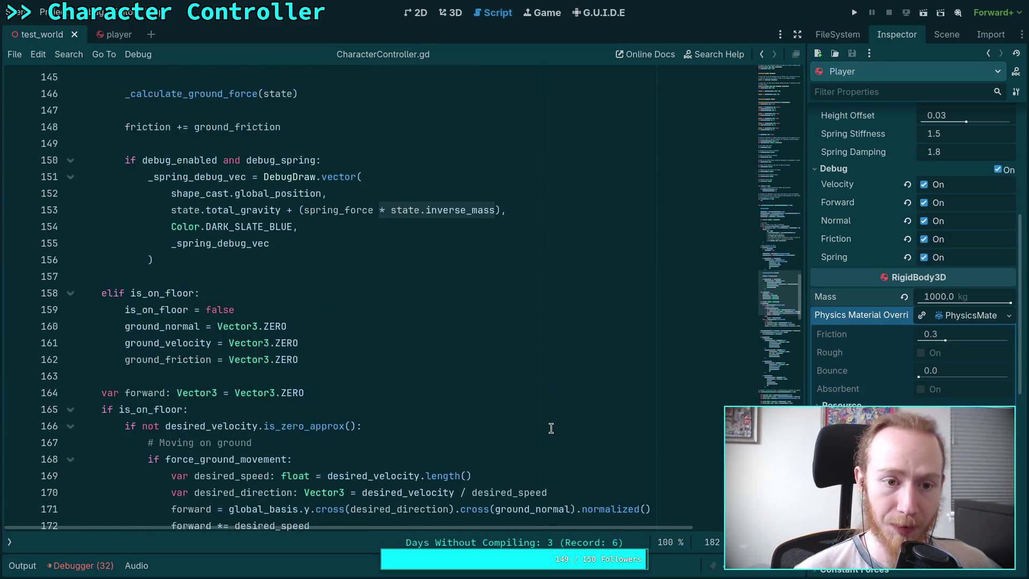
{"action": "left_click", "coordinate": [348, 326]}
{"action": "type", "text": "*stat"}
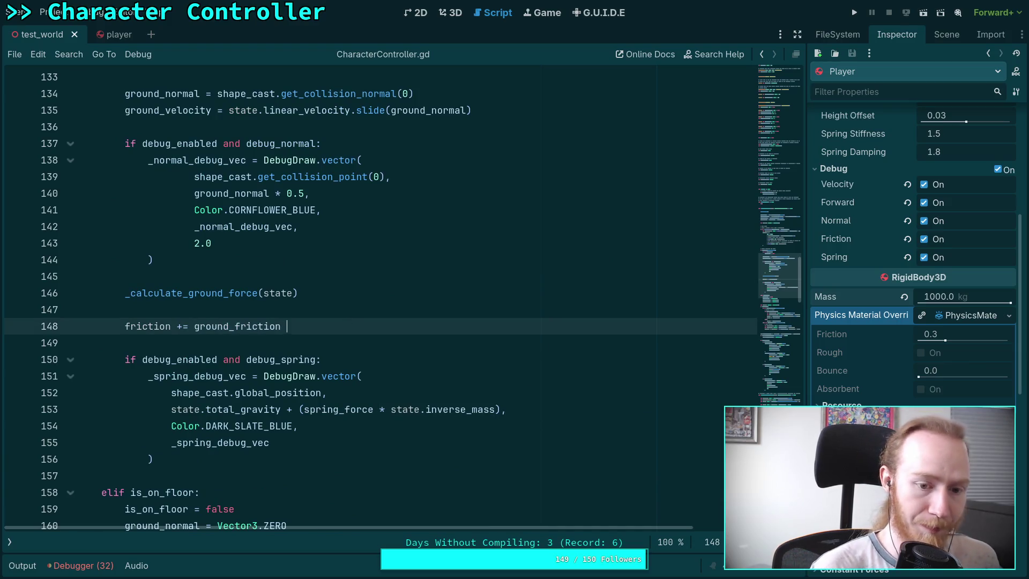
- Change line 148 to 'friction += ground_friction * state.inverse_mass'
{"action": "key", "text": "BackSpace"}
{"action": "key", "text": "BackSpace"}
{"action": "key", "text": "BackSpace"}
{"action": "type", "text": "state.inv"}
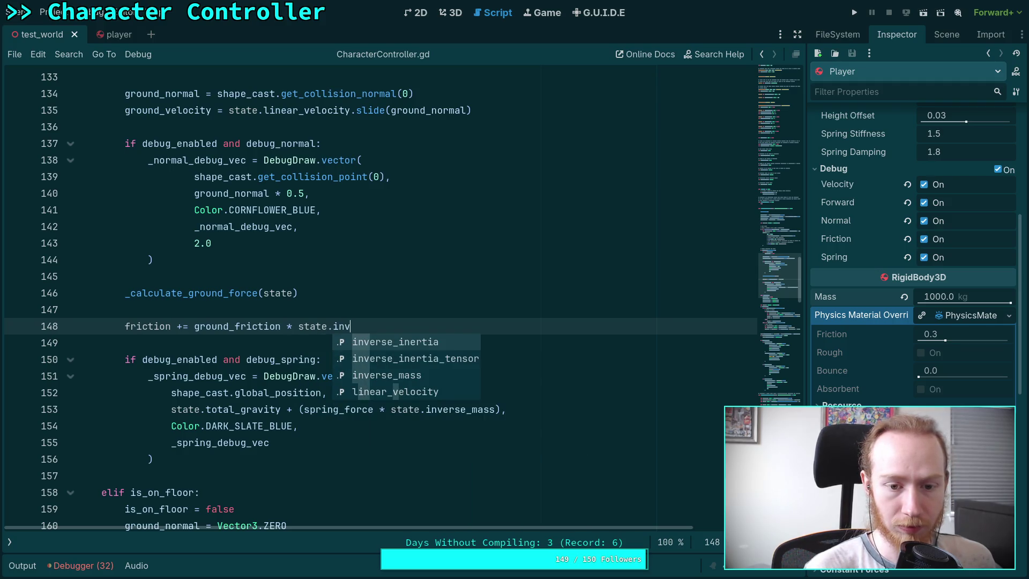
{"action": "key", "text": "Down"}
{"action": "key", "text": "Down"}
{"action": "key", "text": "Return"}
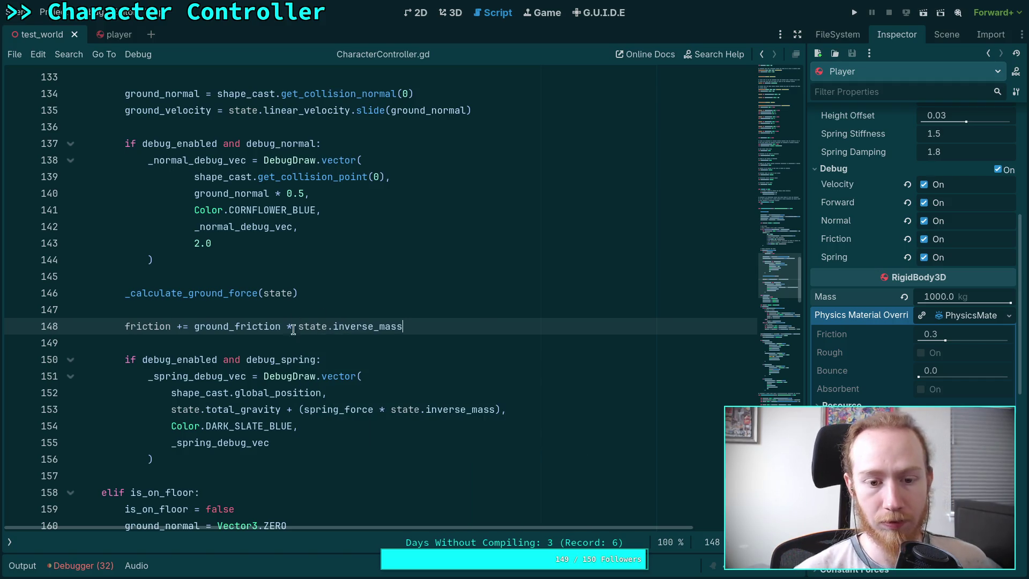
{"action": "left_click", "coordinate": [316, 340]}
{"action": "scroll", "coordinate": [316, 341], "scroll_direction": "down", "scroll_amount": 4}
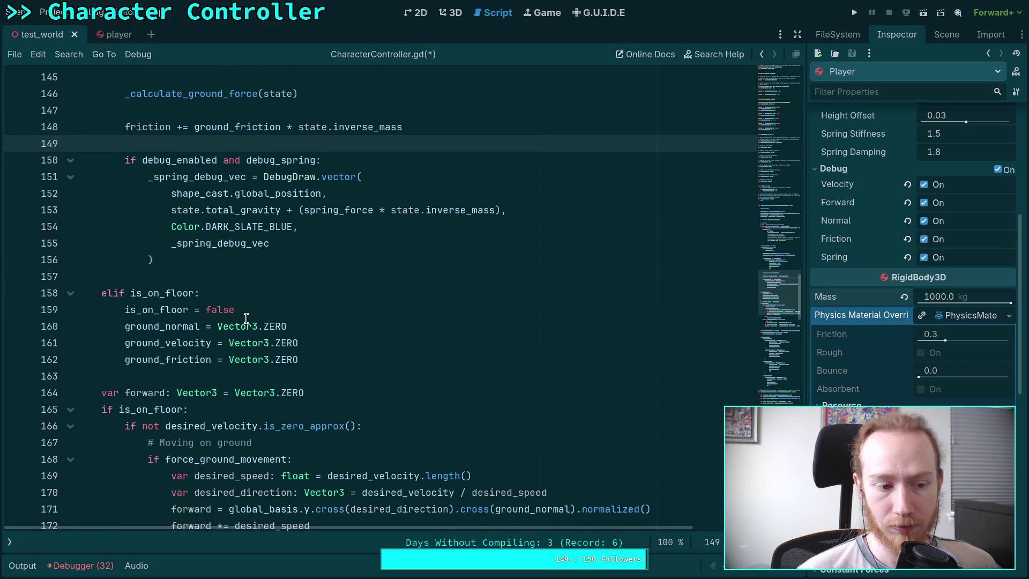
- Delete the extra blank line 181 in CharacterController.gd
{"action": "scroll", "coordinate": [246, 318], "scroll_direction": "up", "scroll_amount": 1}
{"action": "scroll", "coordinate": [241, 315], "scroll_direction": "down", "scroll_amount": 1}
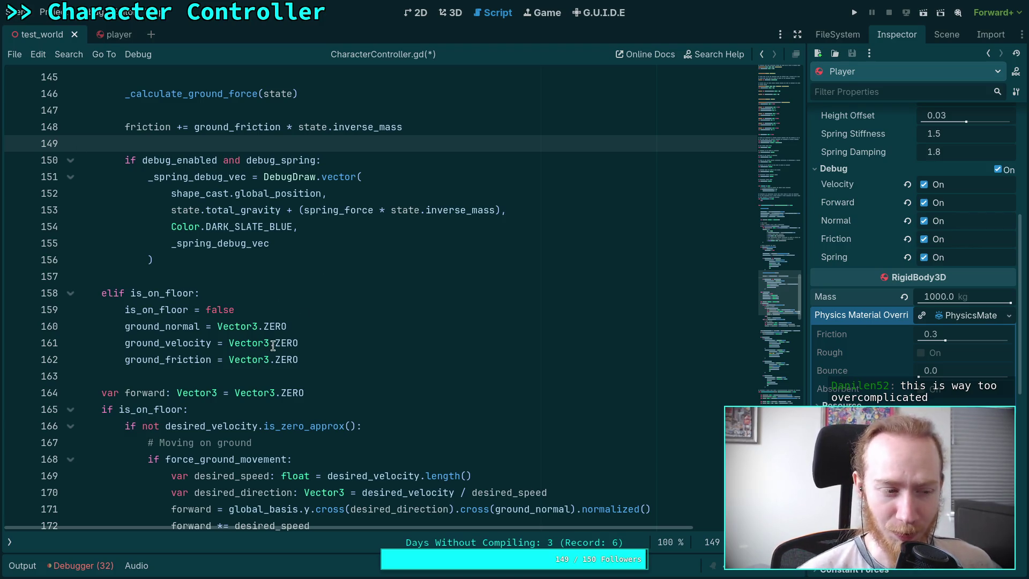
{"action": "left_click", "coordinate": [264, 278]}
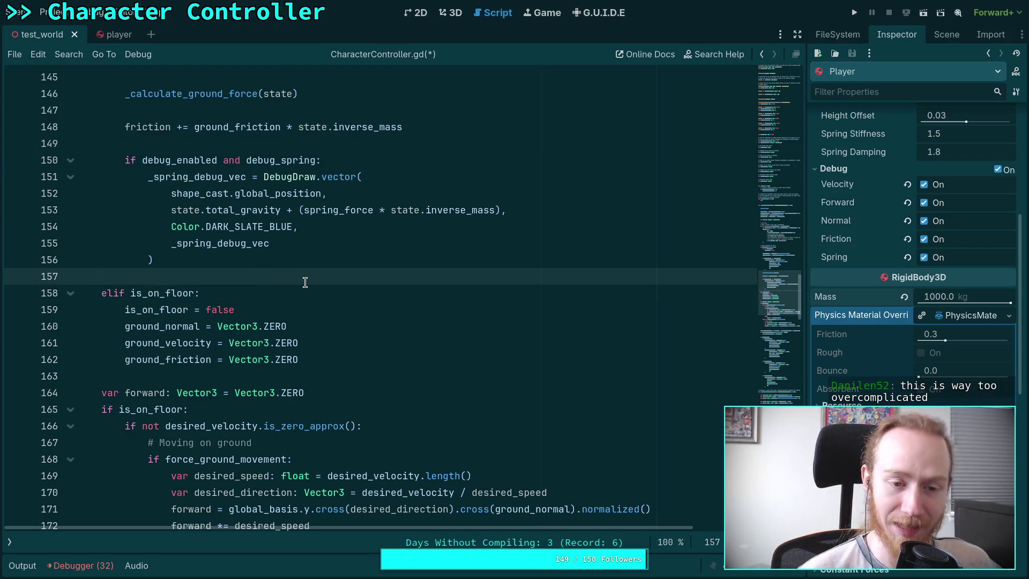
{"action": "scroll", "coordinate": [305, 282], "scroll_direction": "down", "scroll_amount": 10}
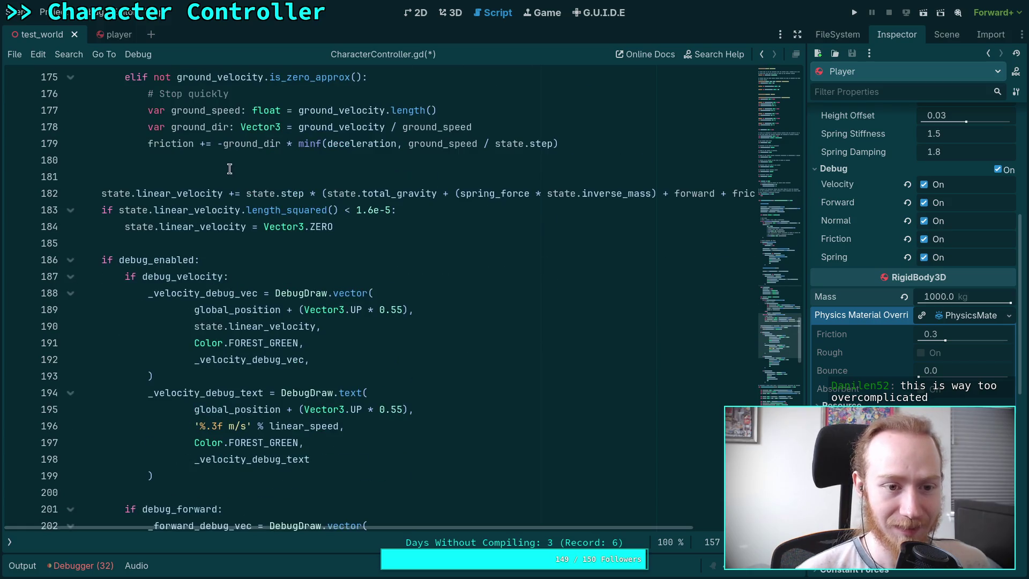
{"action": "left_click", "coordinate": [230, 174]}
{"action": "key", "text": "BackSpace"}
- Move down to line 283 and select ground_friction to highlight where it is used
{"action": "scroll", "coordinate": [282, 224], "scroll_direction": "up", "scroll_amount": 13}
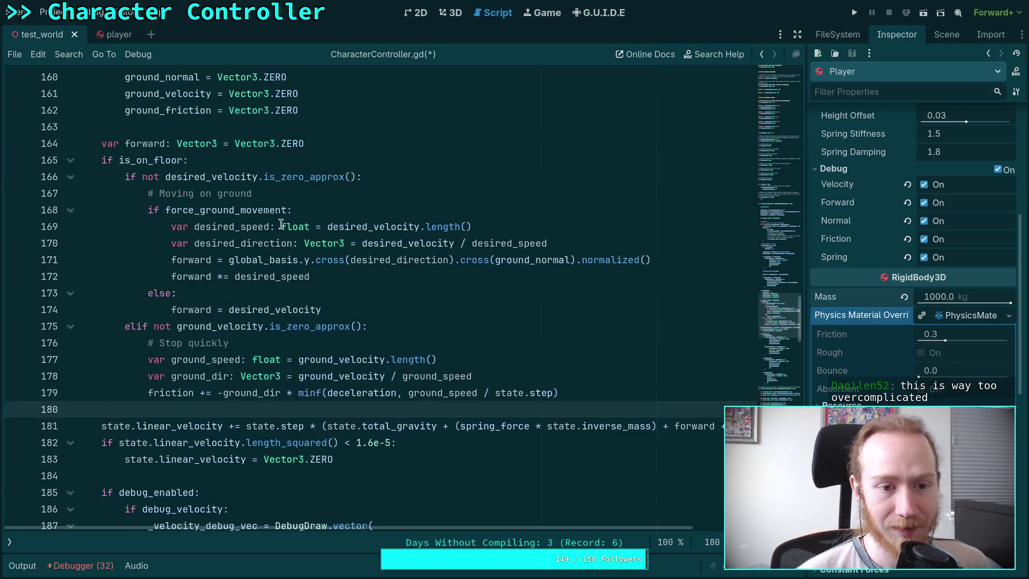
{"action": "scroll", "coordinate": [264, 289], "scroll_direction": "up", "scroll_amount": 3}
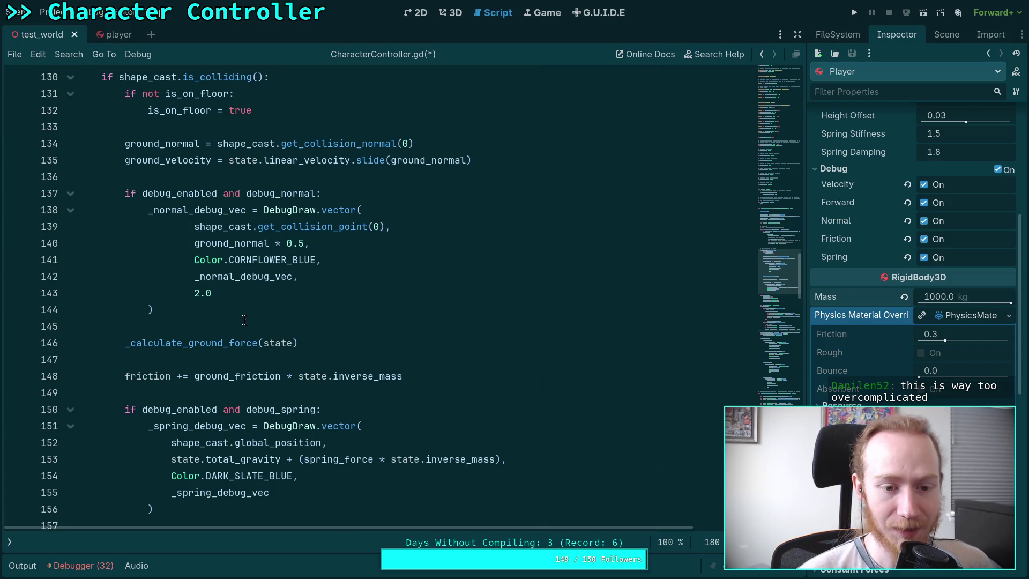
{"action": "scroll", "coordinate": [281, 357], "scroll_direction": "down", "scroll_amount": 7}
{"action": "scroll", "coordinate": [280, 357], "scroll_direction": "down", "scroll_amount": 9}
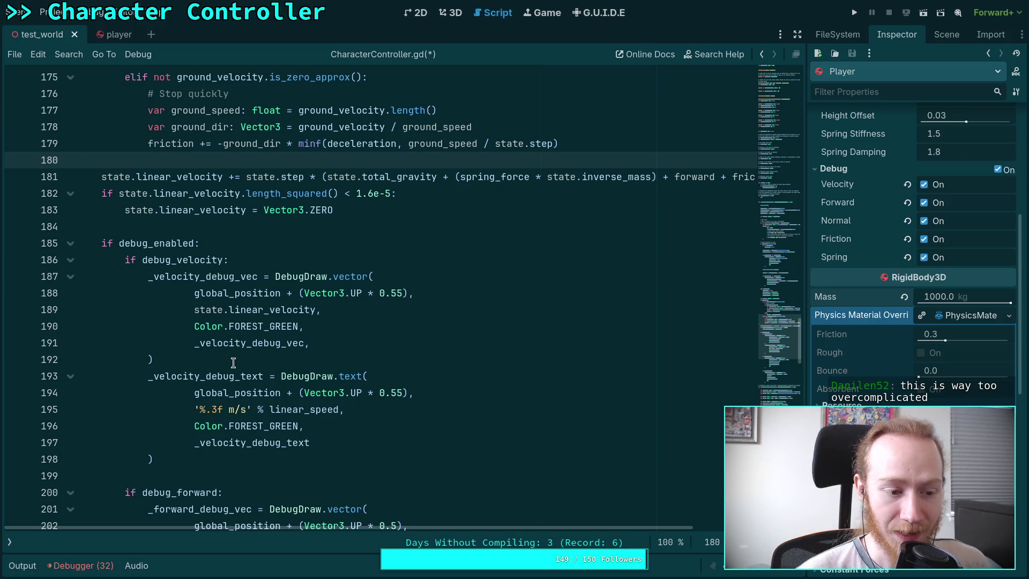
{"action": "left_click", "coordinate": [188, 474]}
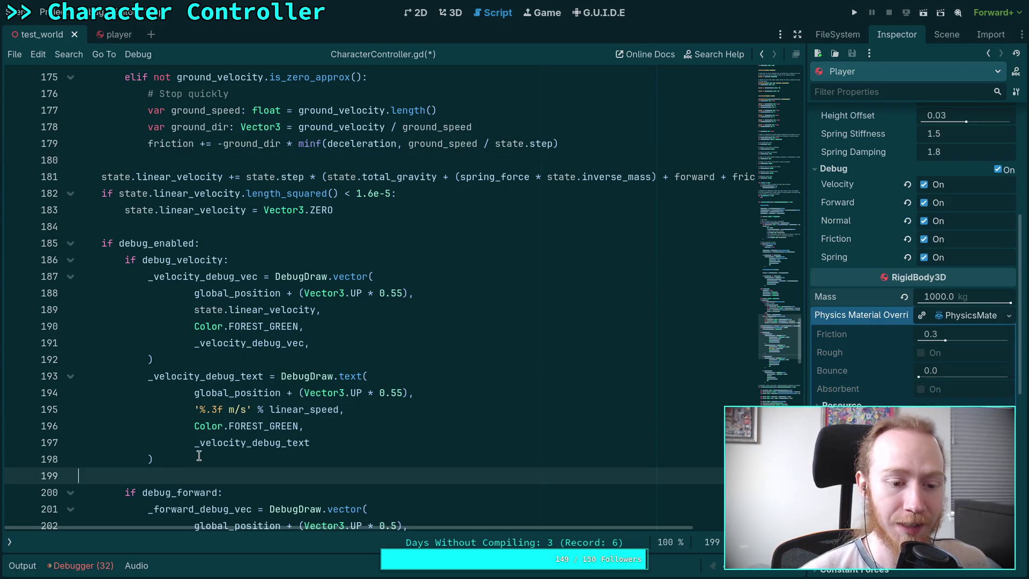
{"action": "scroll", "coordinate": [276, 411], "scroll_direction": "down", "scroll_amount": 6}
{"action": "left_click", "coordinate": [195, 475]}
{"action": "scroll", "coordinate": [298, 392], "scroll_direction": "down", "scroll_amount": 7}
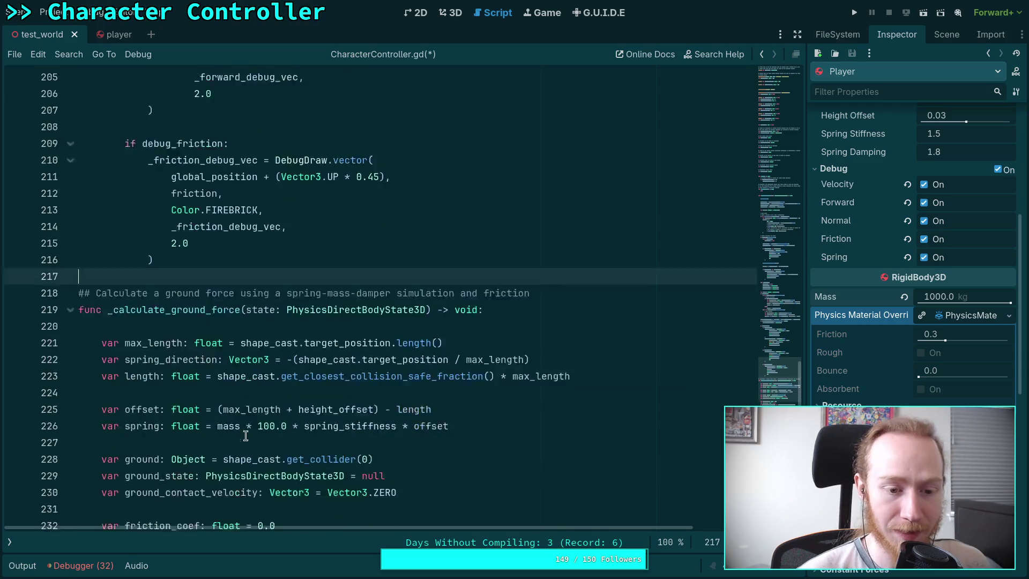
{"action": "scroll", "coordinate": [299, 392], "scroll_direction": "down", "scroll_amount": 12}
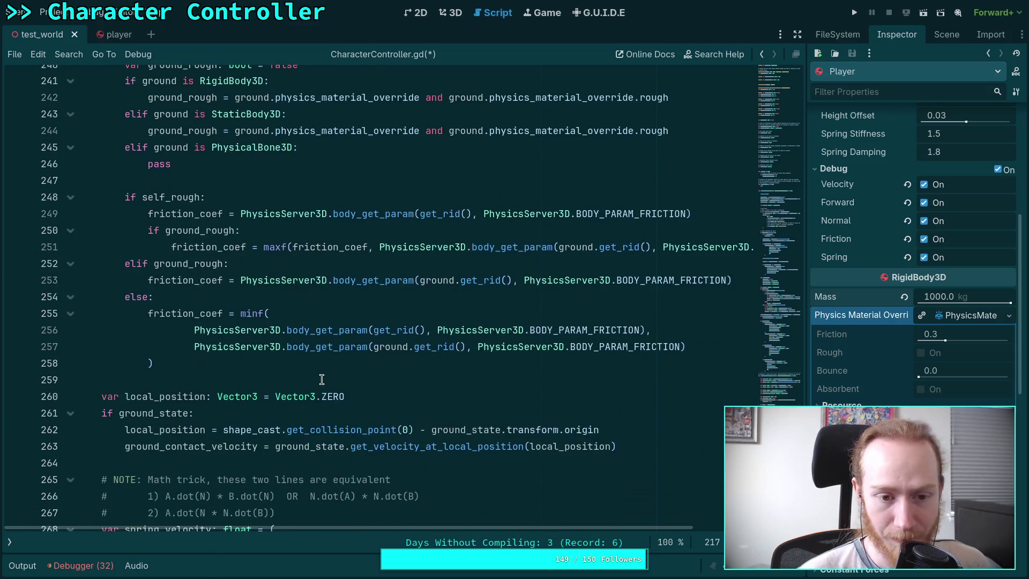
{"action": "scroll", "coordinate": [322, 378], "scroll_direction": "down", "scroll_amount": 4}
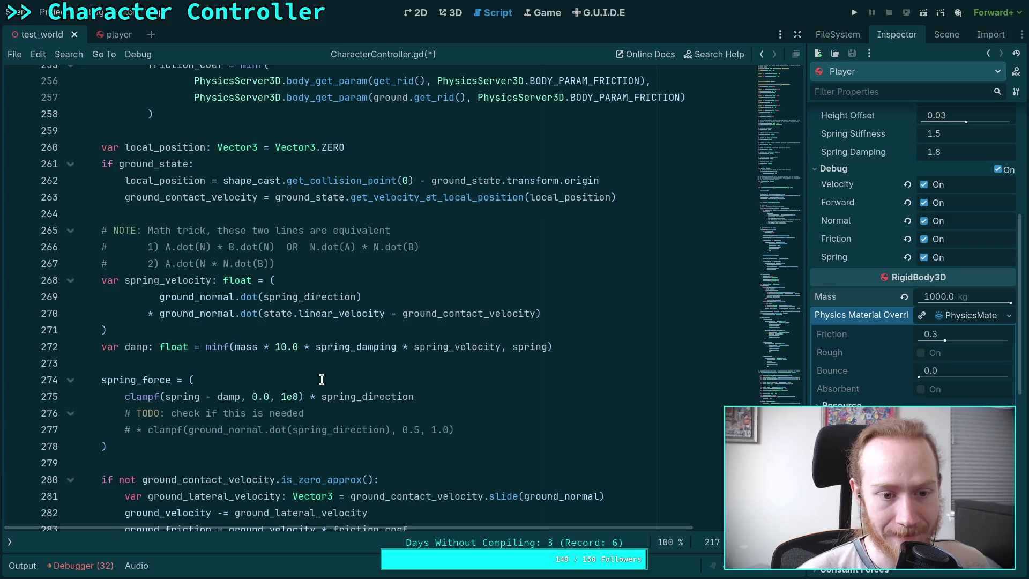
{"action": "scroll", "coordinate": [322, 378], "scroll_direction": "down", "scroll_amount": 1}
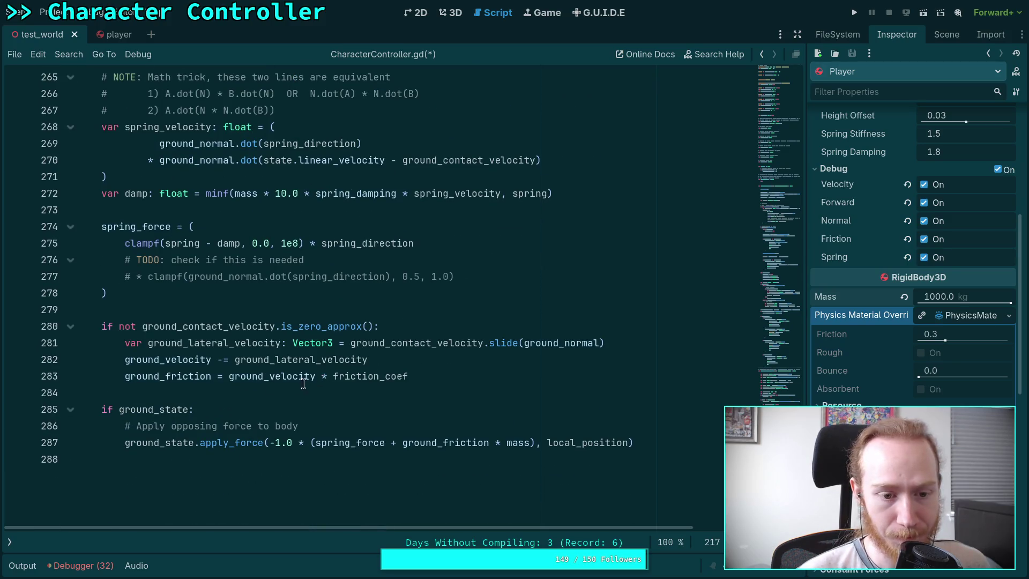
{"action": "double_click", "coordinate": [172, 376]}
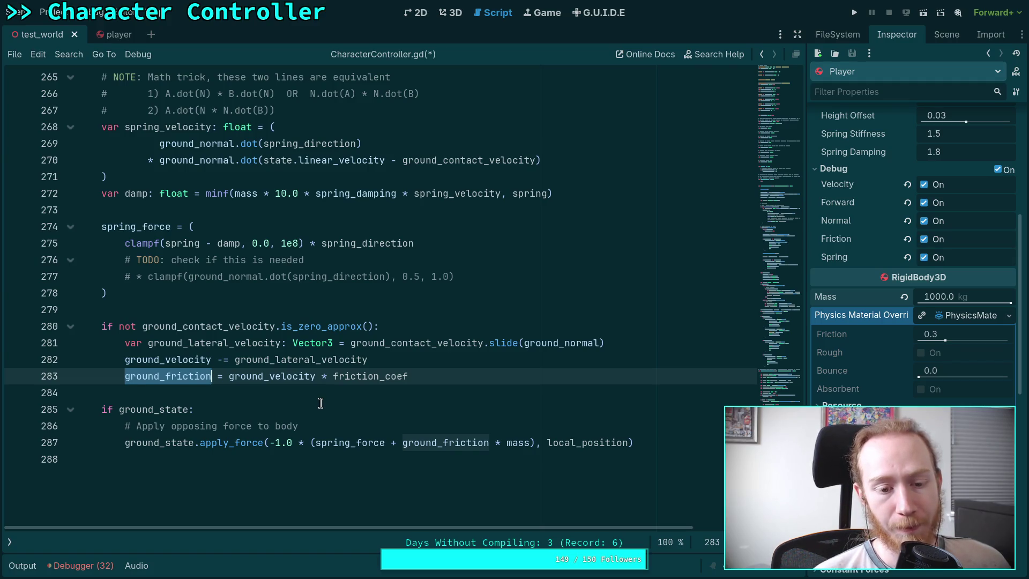
{"action": "left_click", "coordinate": [400, 442]}
{"action": "type", "text": "0.5 *"}
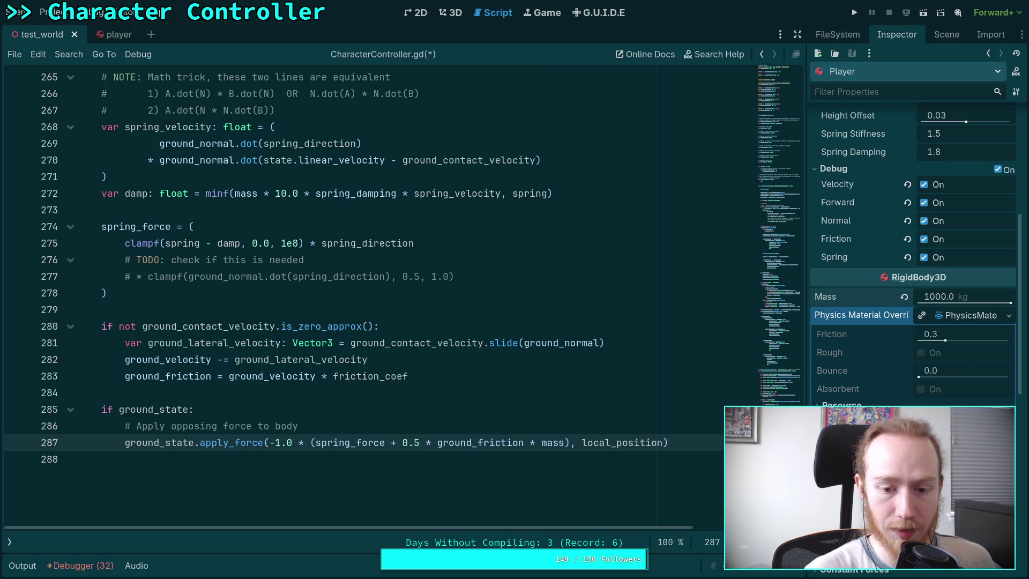
{"action": "left_click", "coordinate": [370, 390]}
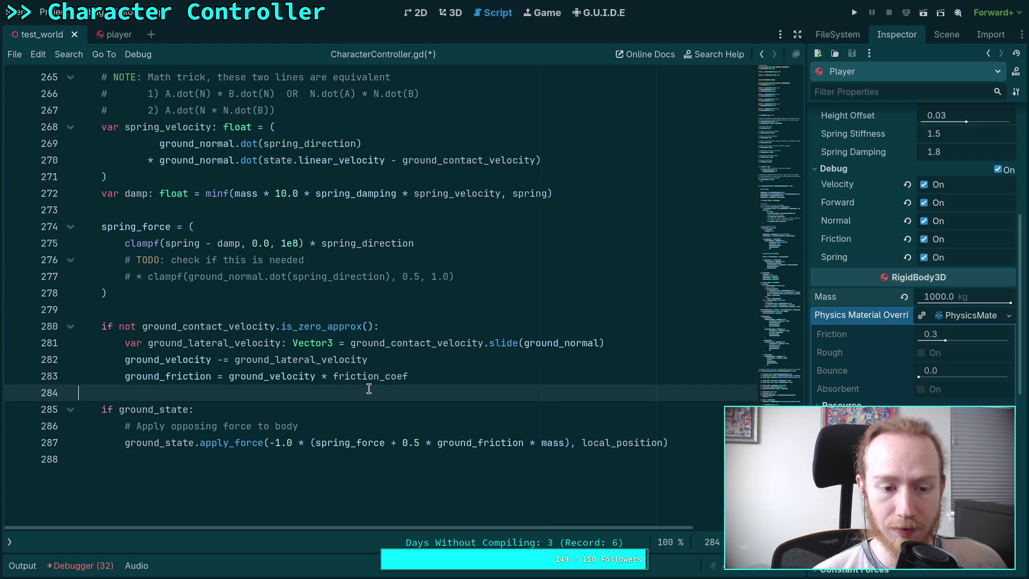
{"action": "left_click_drag", "start_coordinate": [402, 443], "coordinate": [437, 443]}
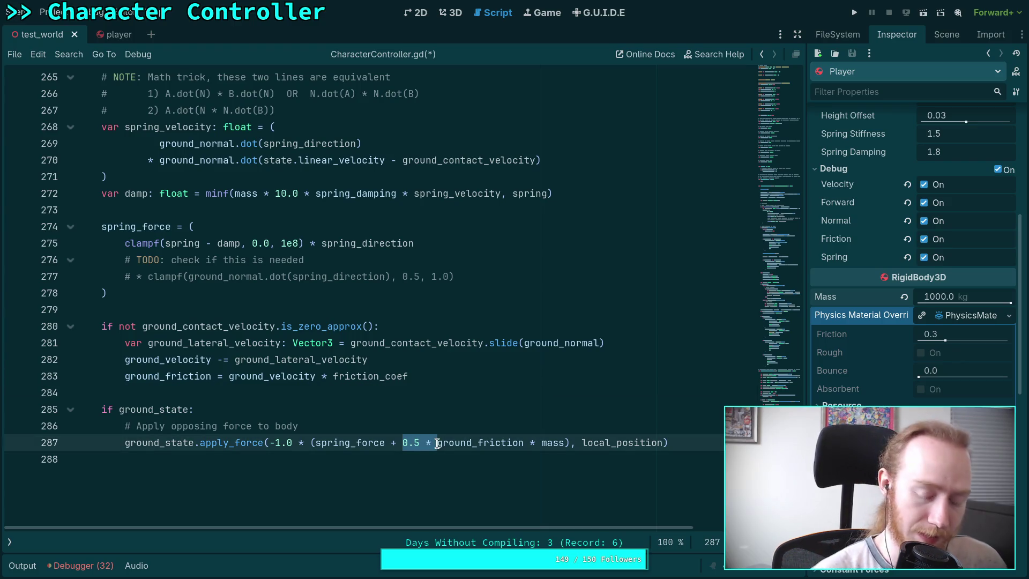
{"action": "key", "text": "BackSpace"}
{"action": "left_click", "coordinate": [373, 394]}
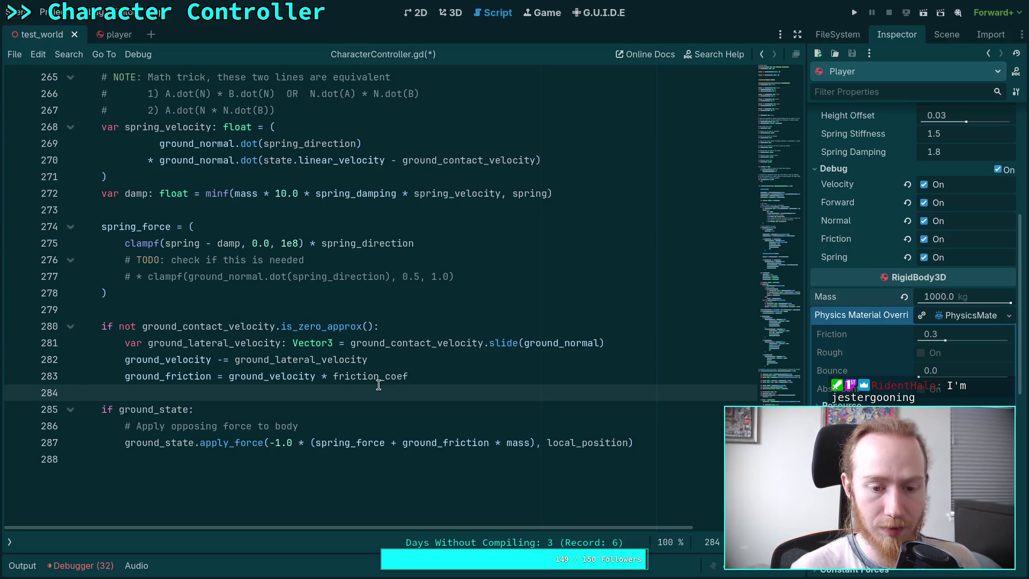
{"action": "left_click", "coordinate": [341, 413]}
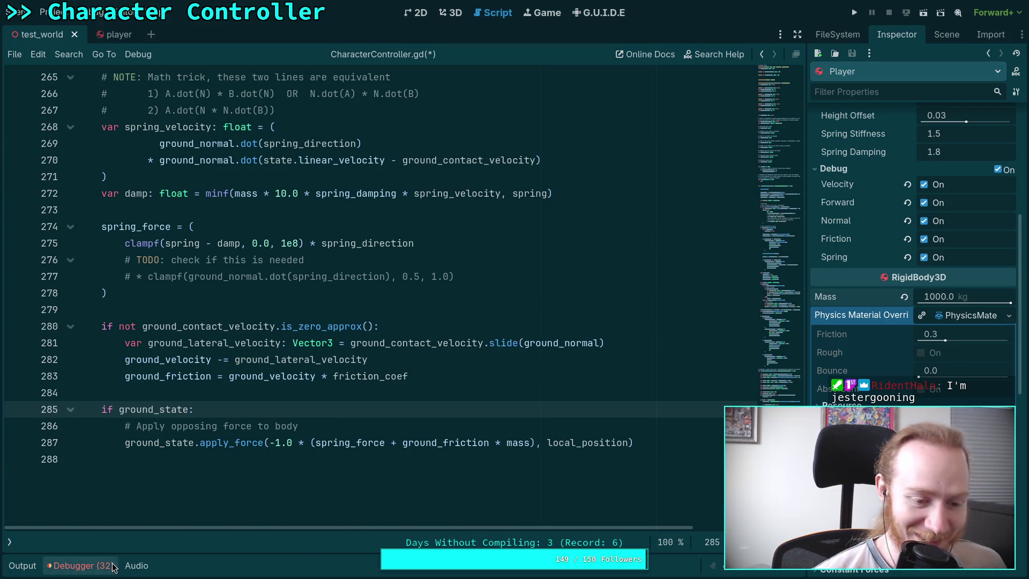
{"action": "left_click", "coordinate": [80, 565]}
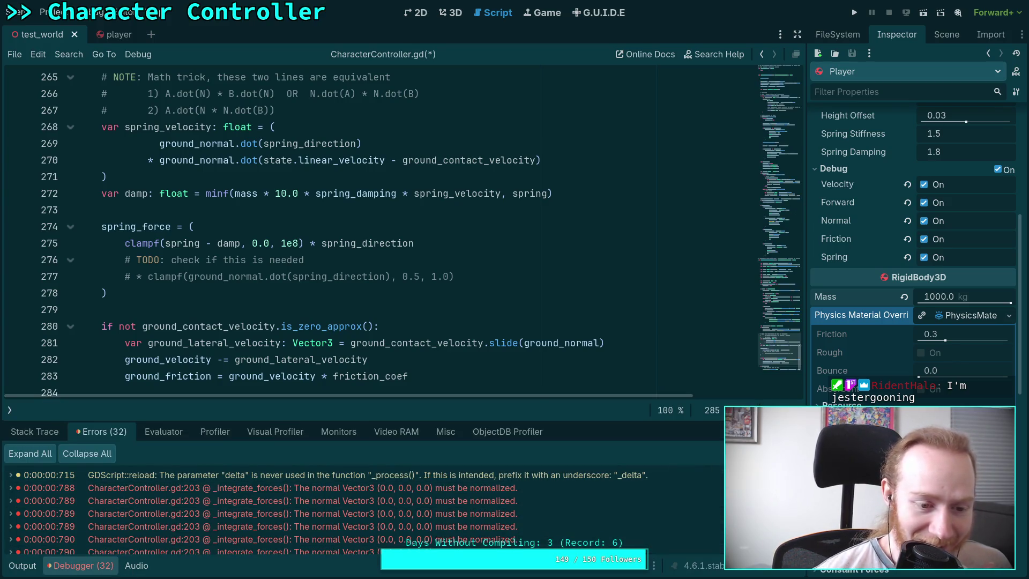
{"action": "left_click", "coordinate": [78, 567]}
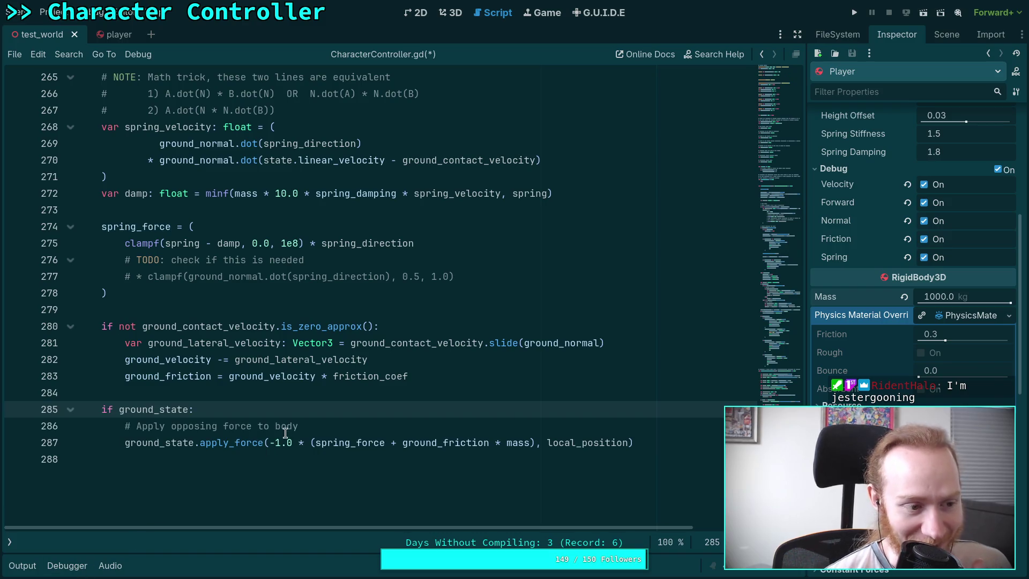
{"action": "left_click", "coordinate": [245, 388]}
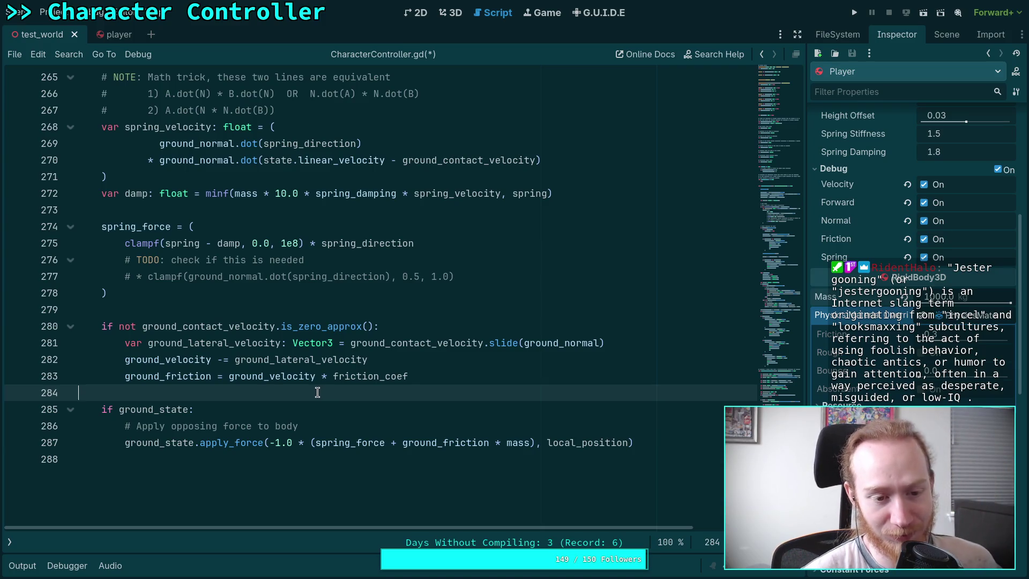
{"action": "double_click", "coordinate": [142, 376]}
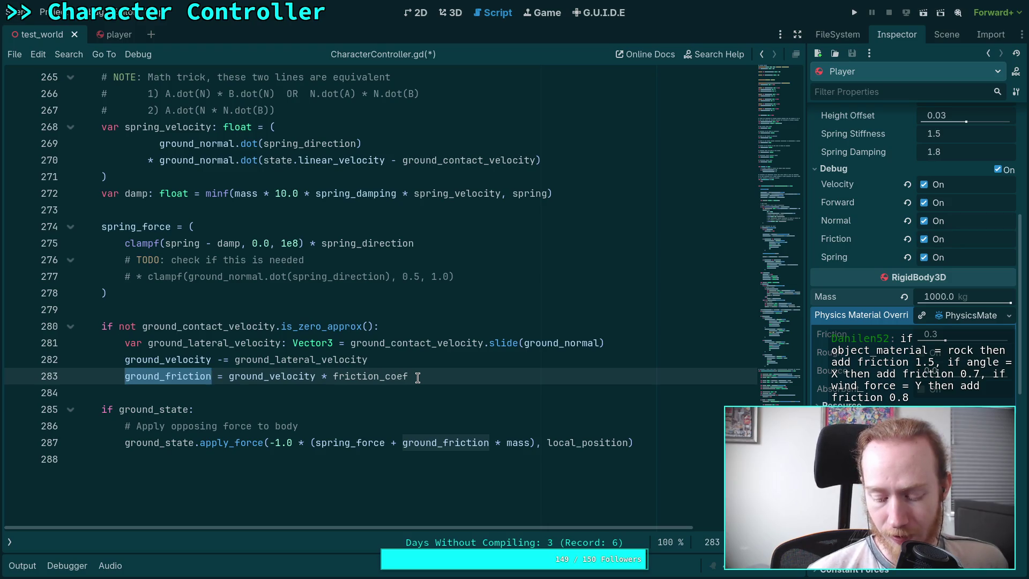
- Remove the " * state.inverse_mass" multiplication from line 148
{"action": "scroll", "coordinate": [428, 375], "scroll_direction": "up", "scroll_amount": 15}
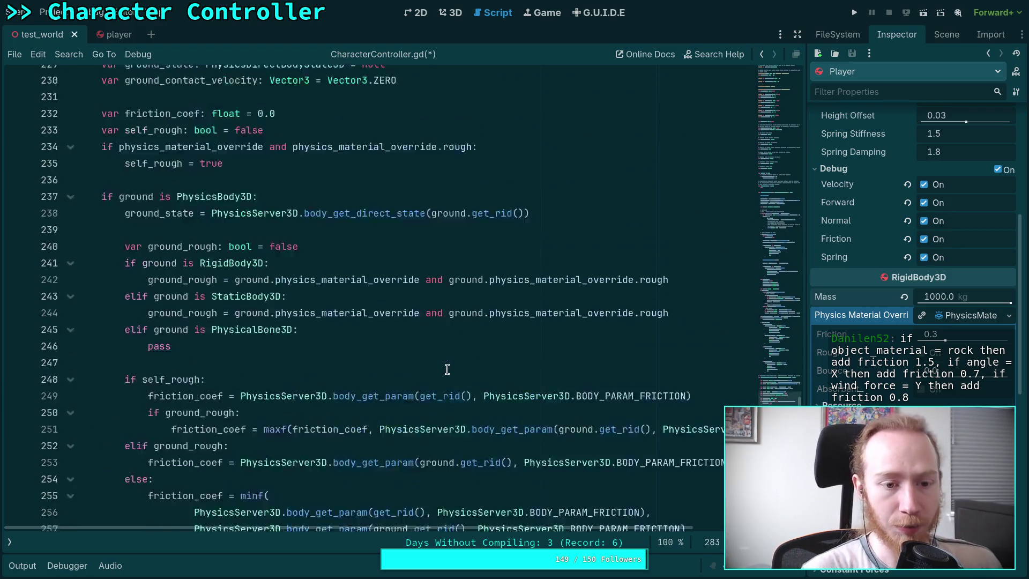
{"action": "scroll", "coordinate": [348, 337], "scroll_direction": "up", "scroll_amount": 15}
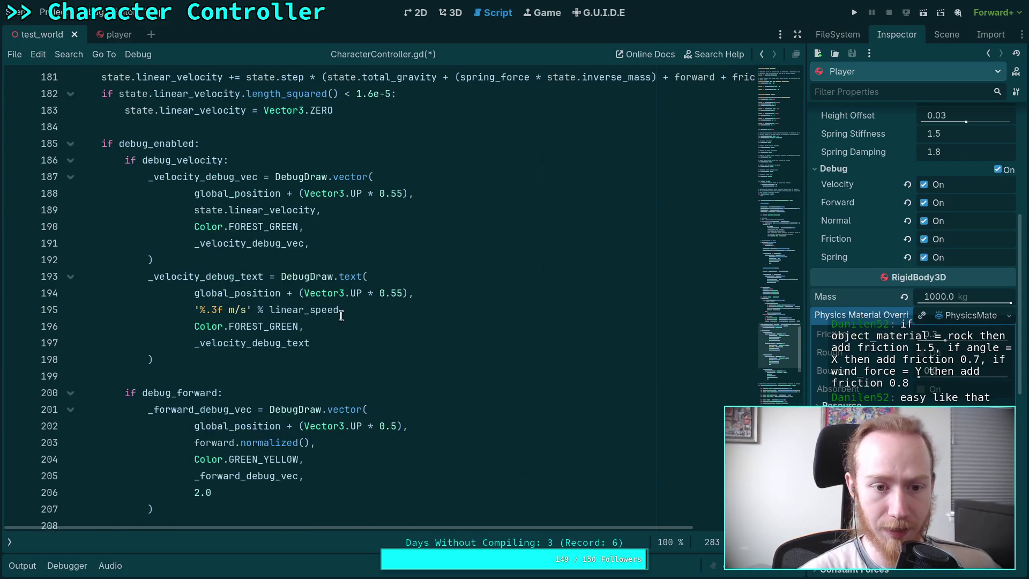
{"action": "scroll", "coordinate": [341, 316], "scroll_direction": "up", "scroll_amount": 12}
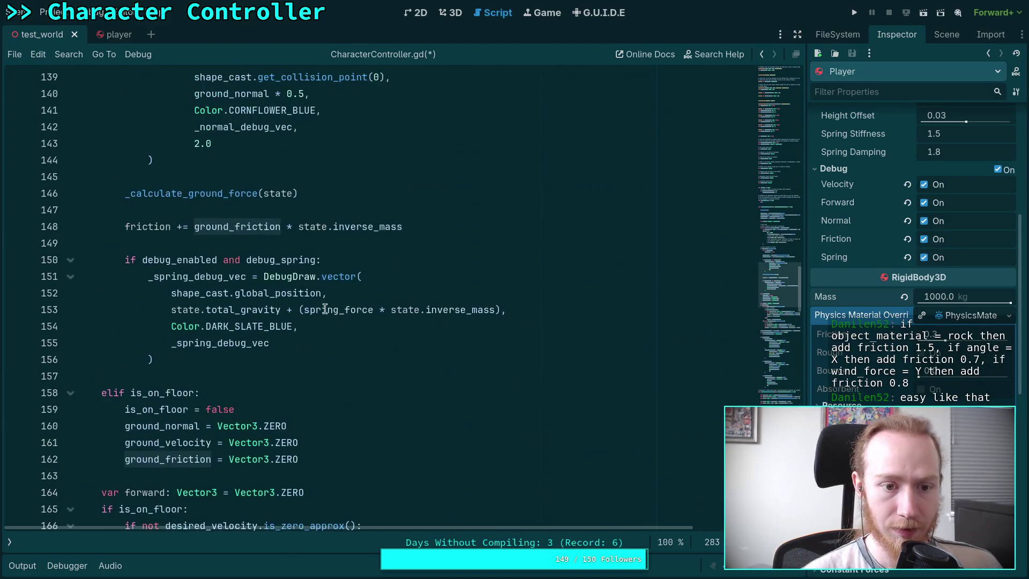
{"action": "left_click_drag", "start_coordinate": [409, 325], "coordinate": [280, 325]}
{"action": "key", "text": "BackSpace"}
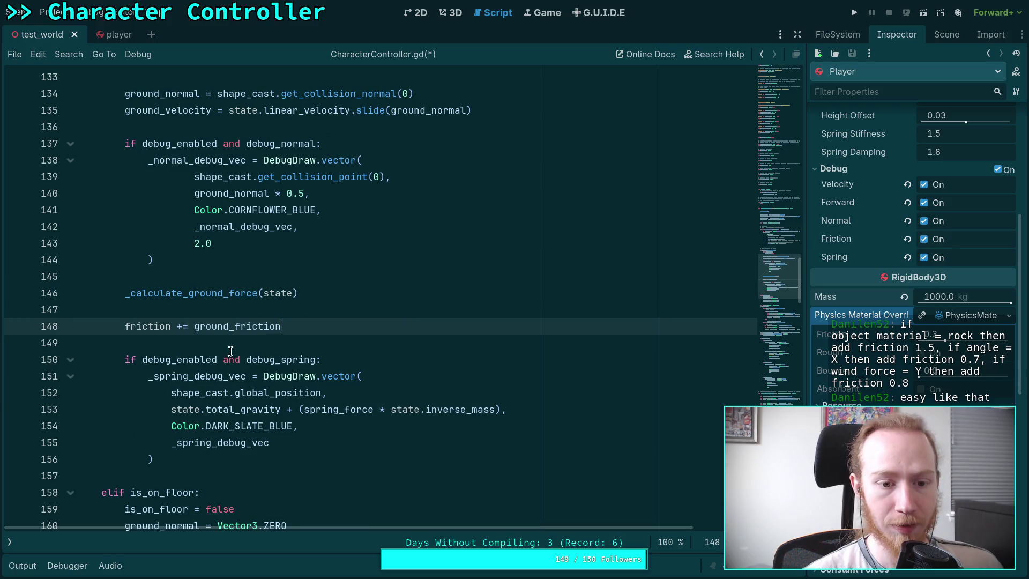
- Select ground_friction on line 148 and follow its uses down to line 268
{"action": "double_click", "coordinate": [234, 327]}
{"action": "scroll", "coordinate": [387, 357], "scroll_direction": "down", "scroll_amount": 4}
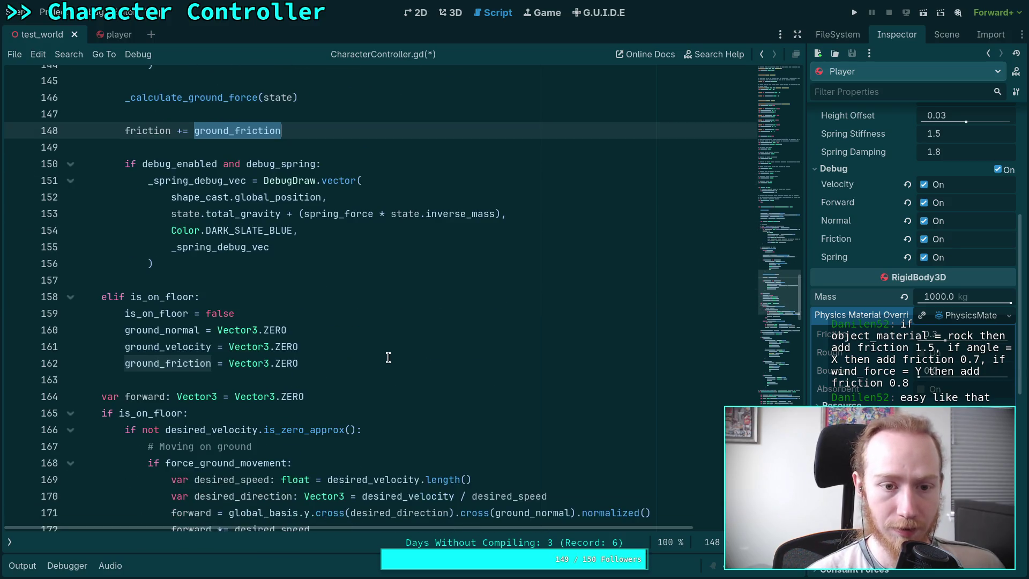
{"action": "scroll", "coordinate": [387, 358], "scroll_direction": "down", "scroll_amount": 1}
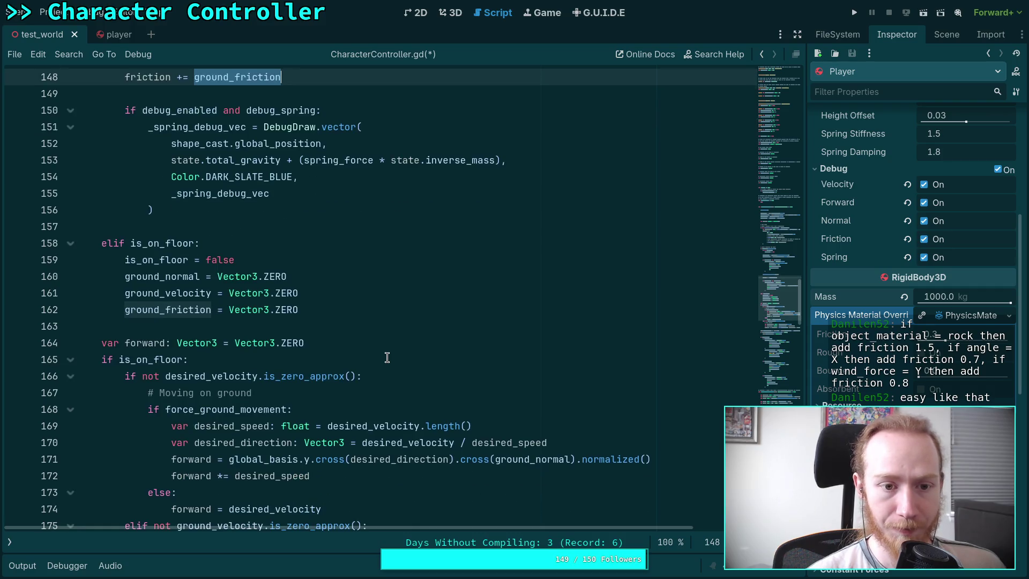
{"action": "scroll", "coordinate": [386, 357], "scroll_direction": "down", "scroll_amount": 19}
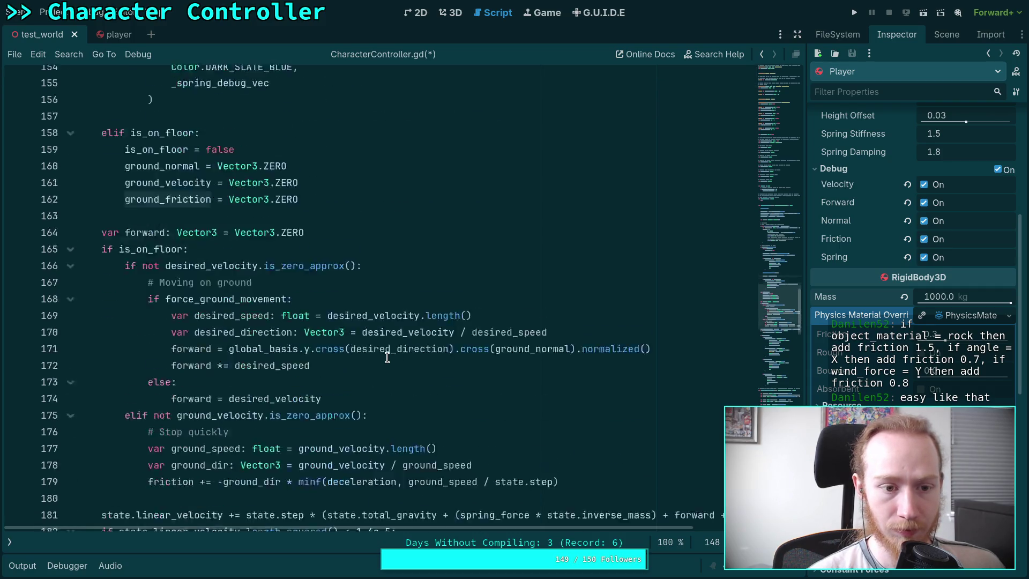
{"action": "scroll", "coordinate": [387, 357], "scroll_direction": "down", "scroll_amount": 20}
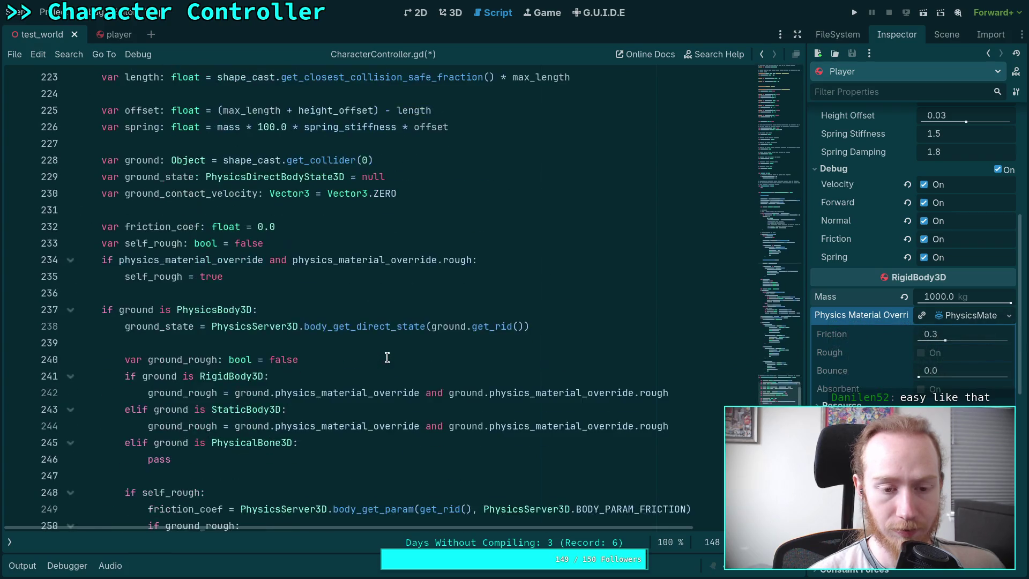
{"action": "scroll", "coordinate": [387, 357], "scroll_direction": "down", "scroll_amount": 1}
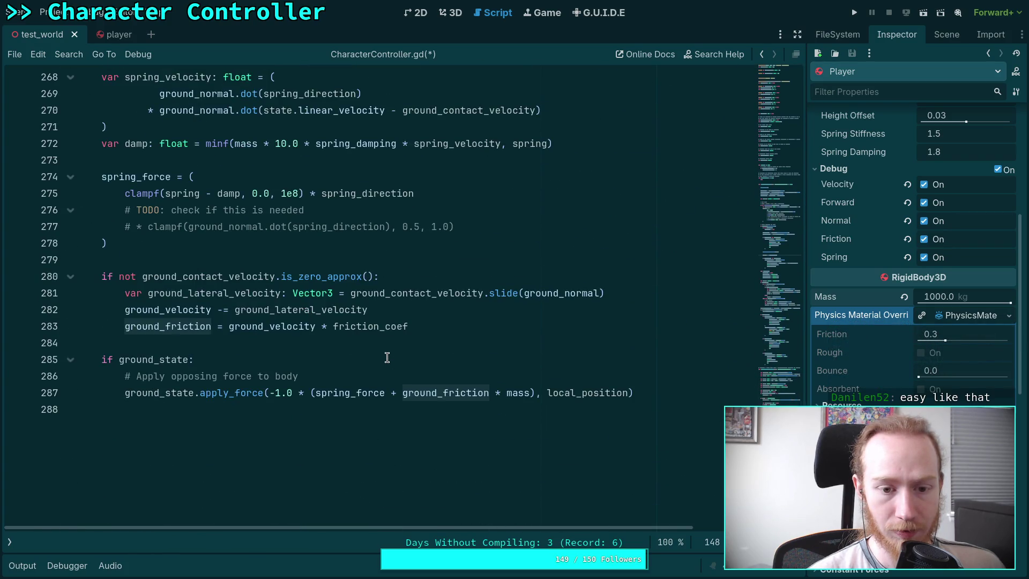
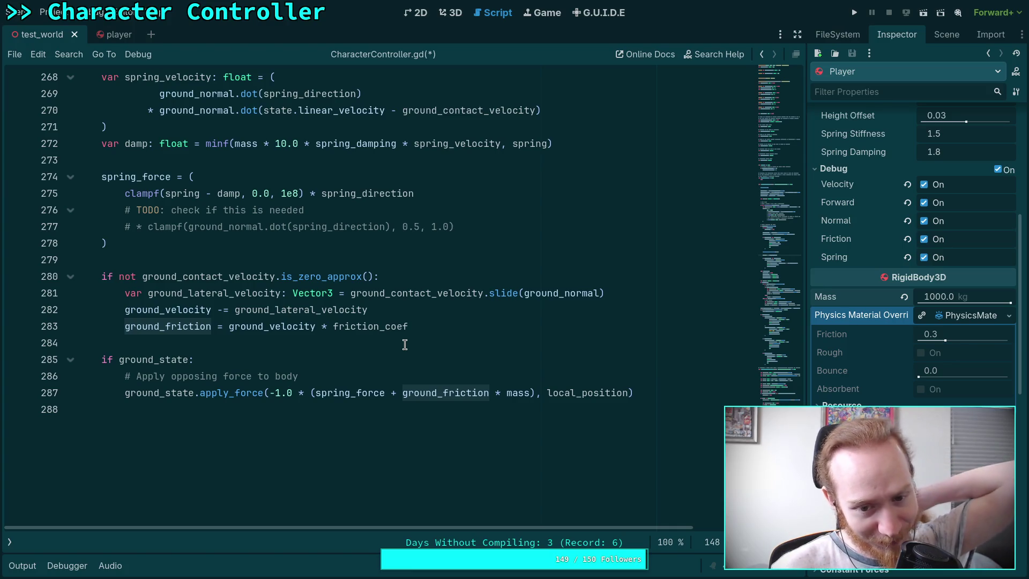
- Select the ground friction lines 281–283 in CharacterController.gd, then switch to the GitHub commit in the browser
{"action": "left_click", "coordinate": [346, 353]}
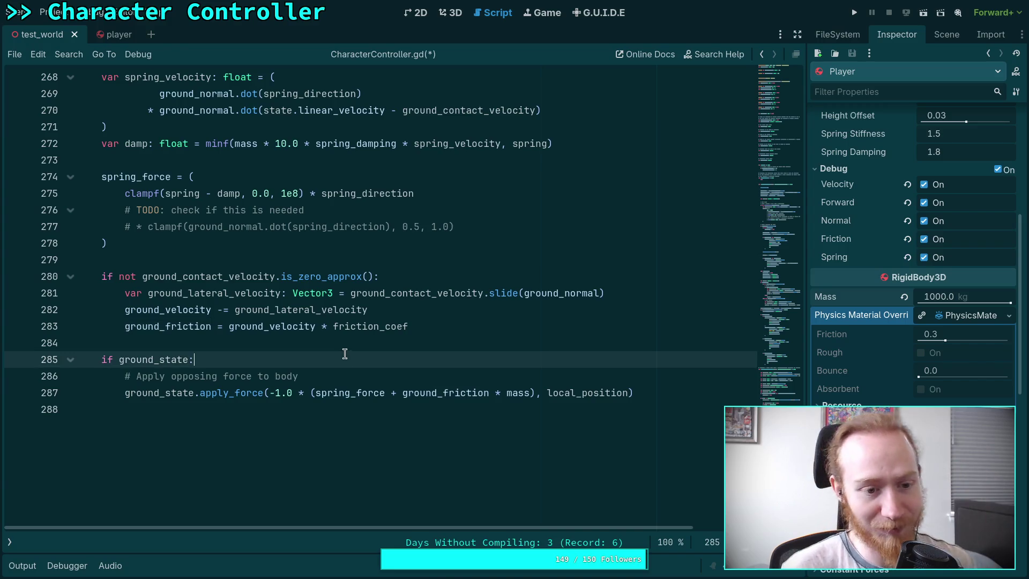
{"action": "left_click", "coordinate": [325, 344]}
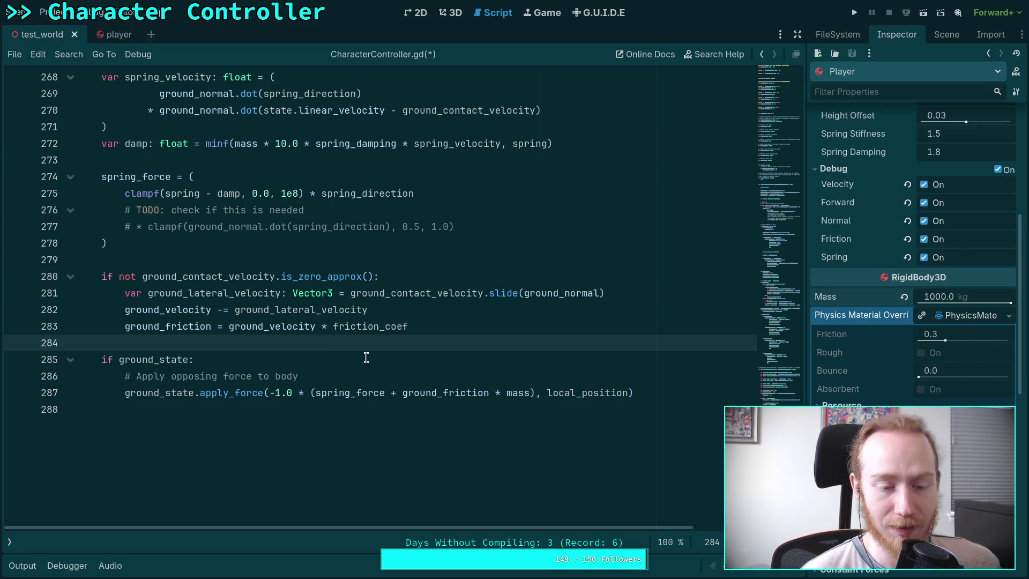
{"action": "left_click", "coordinate": [410, 328]}
{"action": "key", "text": "shift+Up"}
{"action": "key", "text": "shift+Up"}
{"action": "key", "text": "shift+Home"}
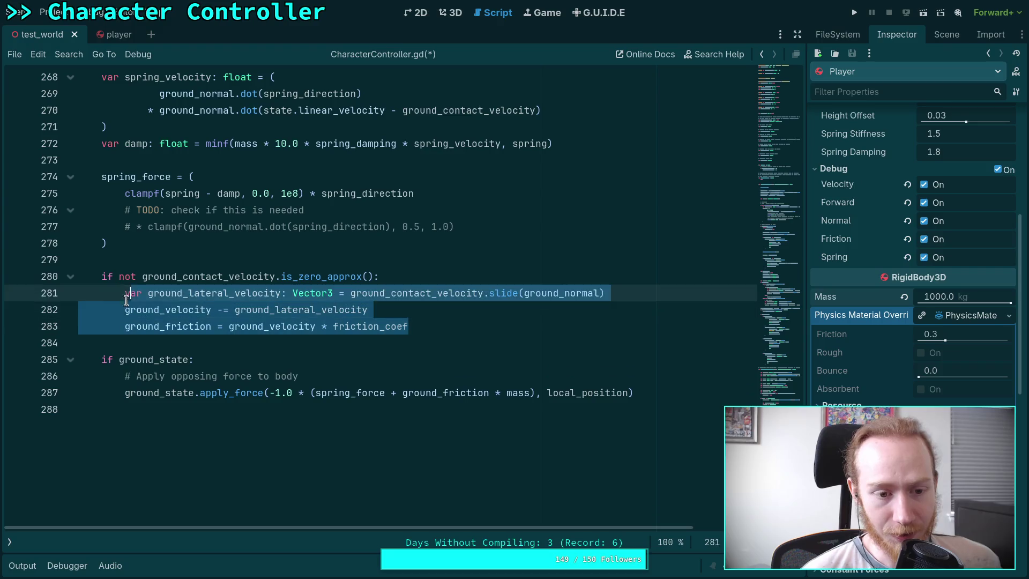
{"action": "left_click", "coordinate": [401, 326]}
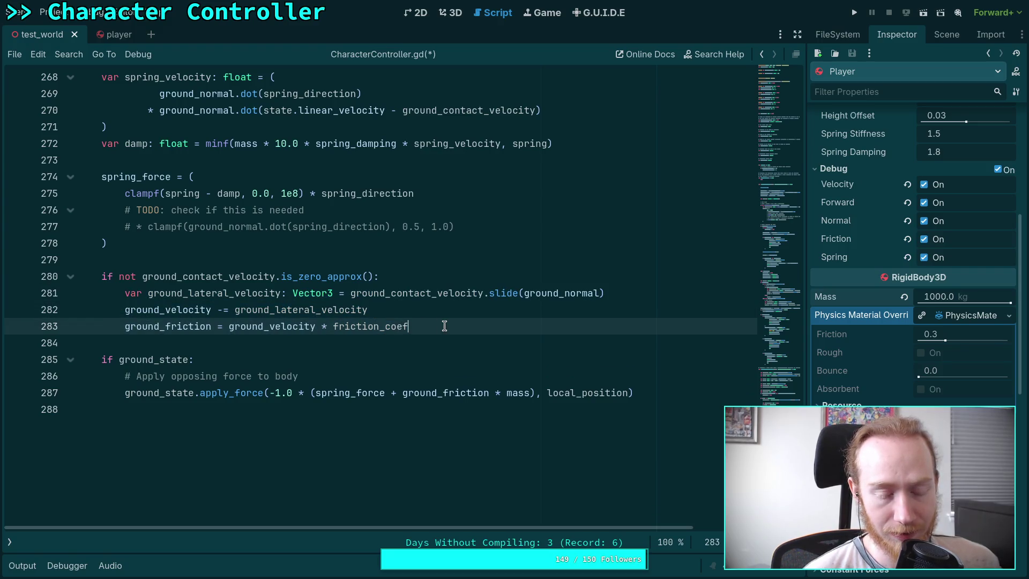
{"action": "key", "text": "alt+Tab"}
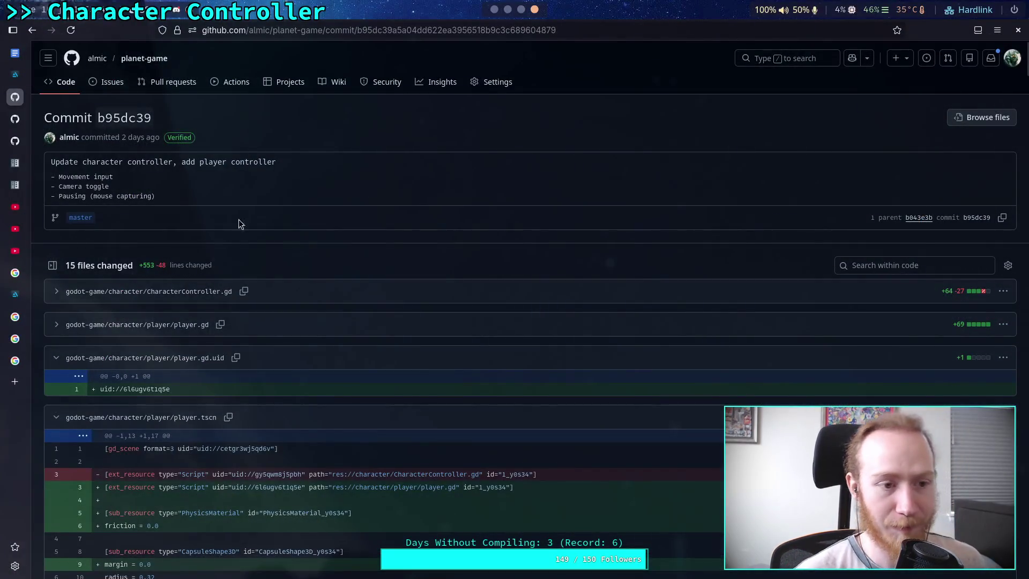
- Search YouTube for 'friction coefficient formula' using the suggested query
{"action": "left_click", "coordinate": [15, 207]}
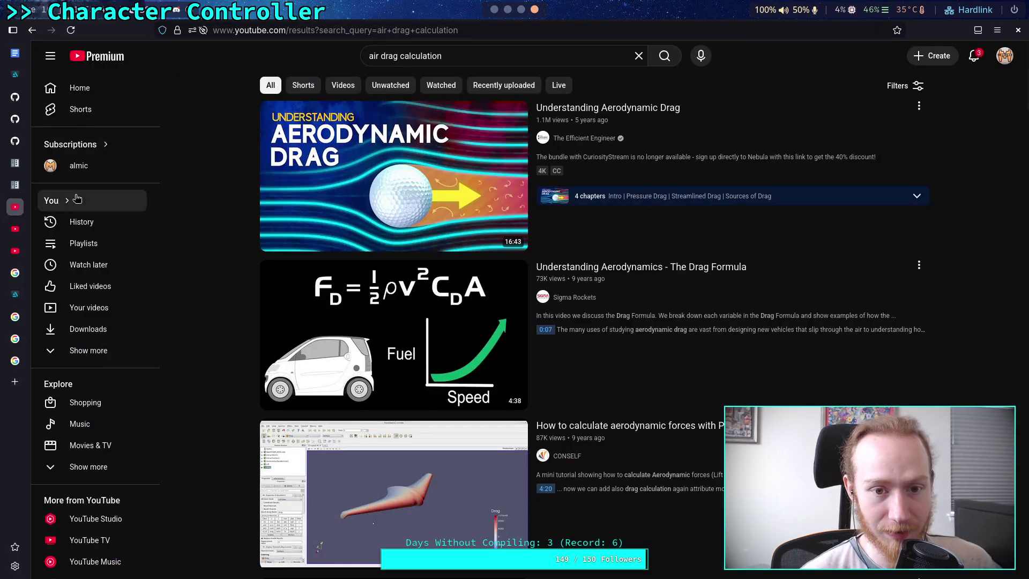
{"action": "left_click", "coordinate": [473, 56]}
{"action": "type", "text": "fri"}
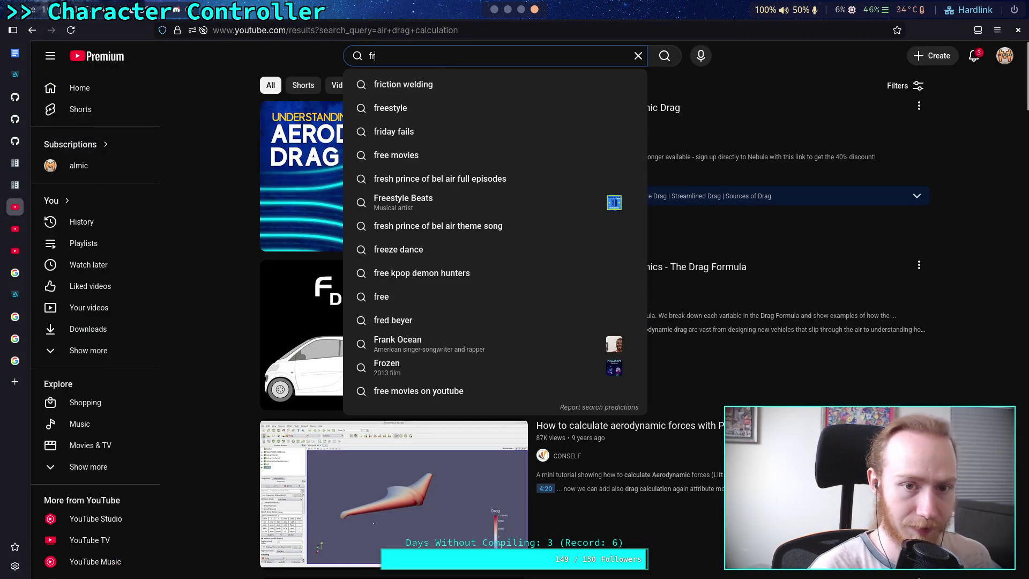
{"action": "key", "text": "BackSpace"}
{"action": "key", "text": "BackSpace"}
{"action": "key", "text": "BackSpace"}
{"action": "type", "text": "frict"}
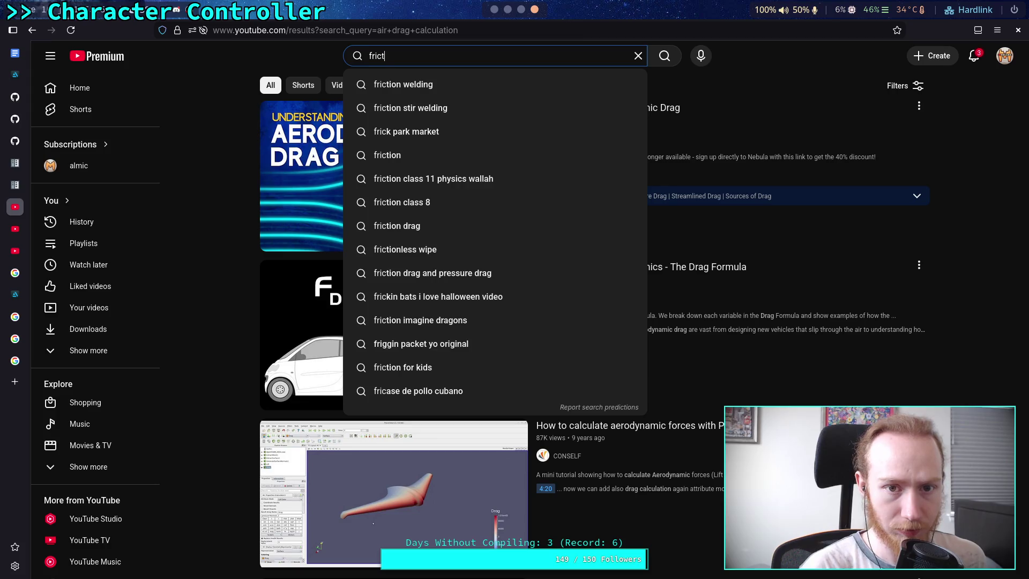
{"action": "type", "text": "ion coefficient"}
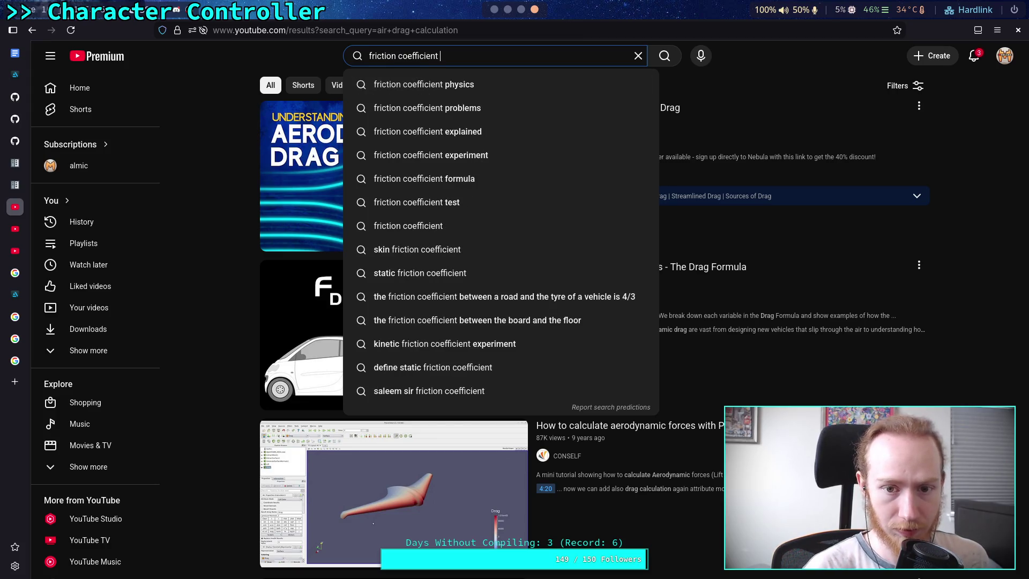
{"action": "key", "text": "Down"}
{"action": "key", "text": "Down"}
{"action": "key", "text": "Down"}
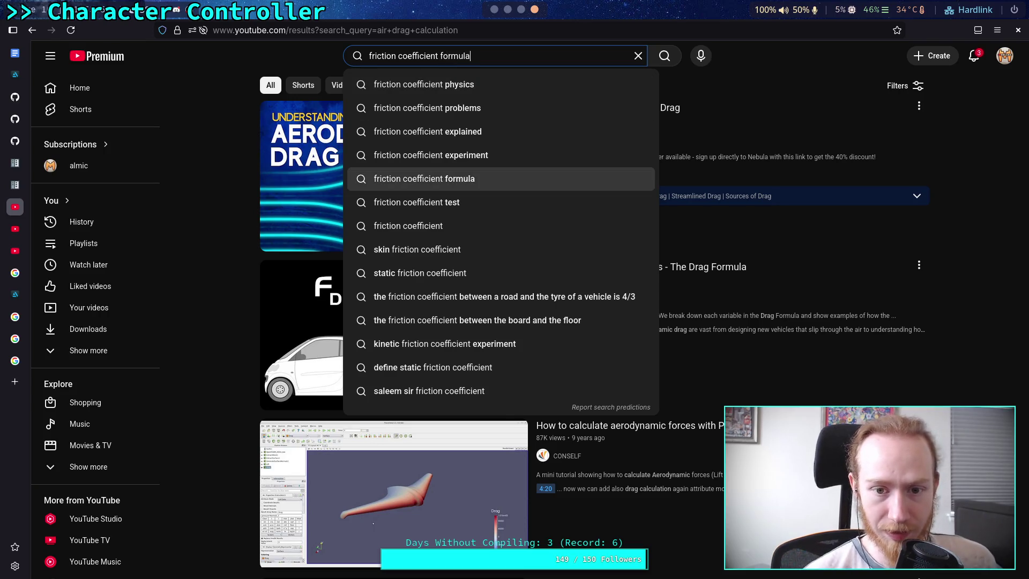
{"action": "key", "text": "Return"}
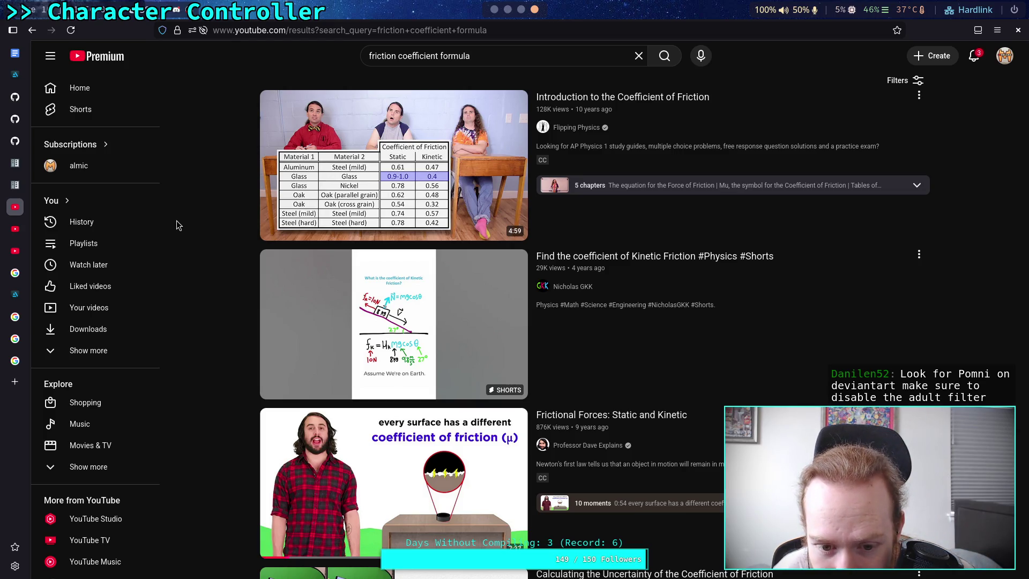
- Scroll the results and open the Static and Kinetic Friction video
{"action": "scroll", "coordinate": [175, 220], "scroll_direction": "down", "scroll_amount": 5}
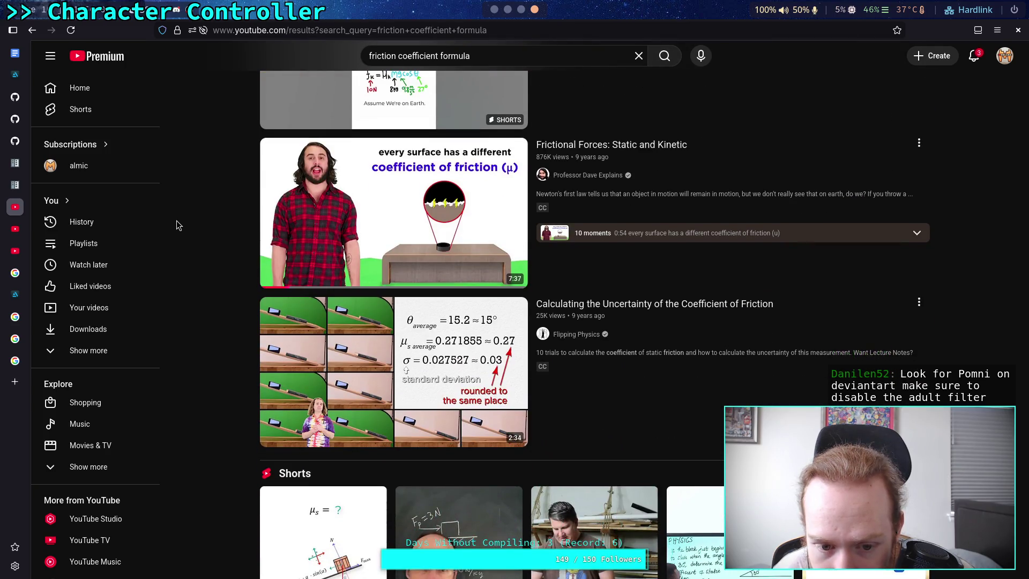
{"action": "scroll", "coordinate": [175, 220], "scroll_direction": "down", "scroll_amount": 9}
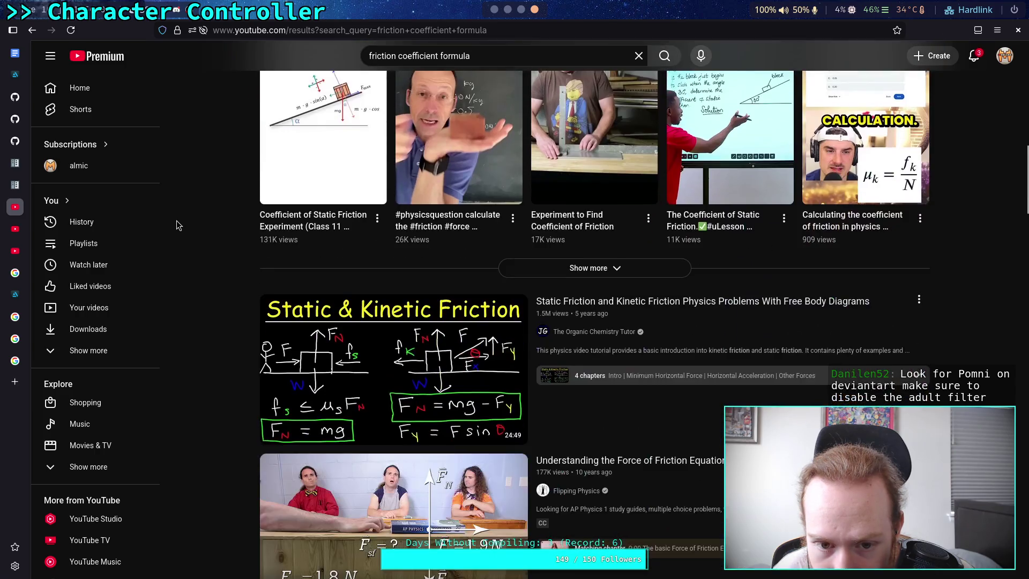
{"action": "scroll", "coordinate": [175, 220], "scroll_direction": "down", "scroll_amount": 1}
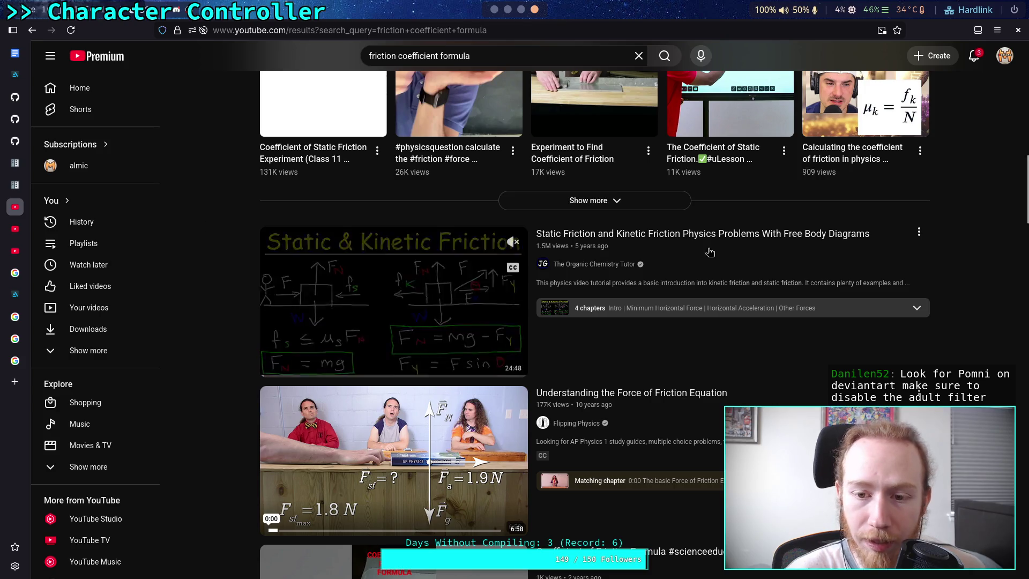
{"action": "left_click", "coordinate": [605, 292]}
- Pause the friction video at the start and check the player settings
{"action": "left_click", "coordinate": [218, 420]}
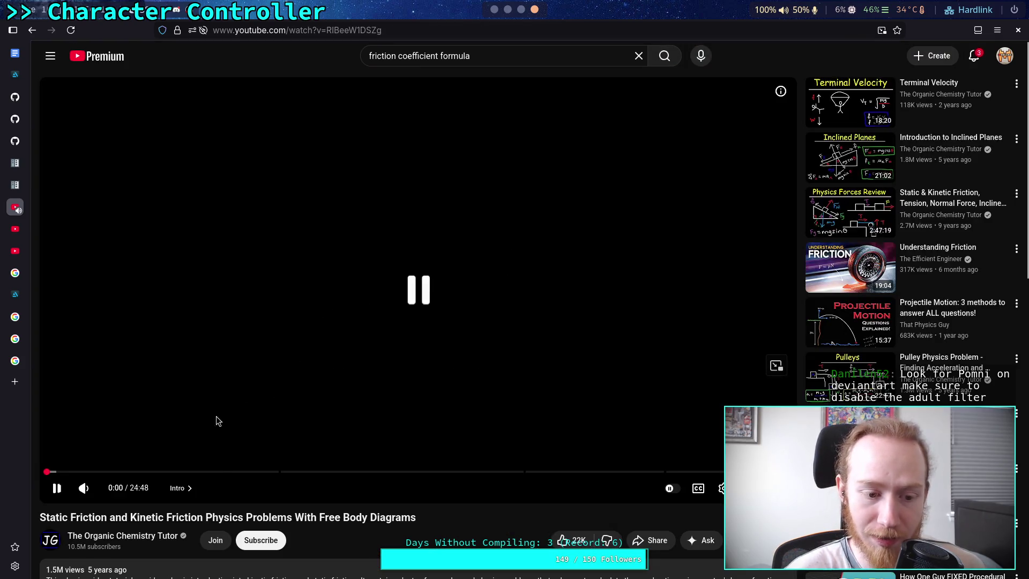
{"action": "left_click", "coordinate": [720, 488]}
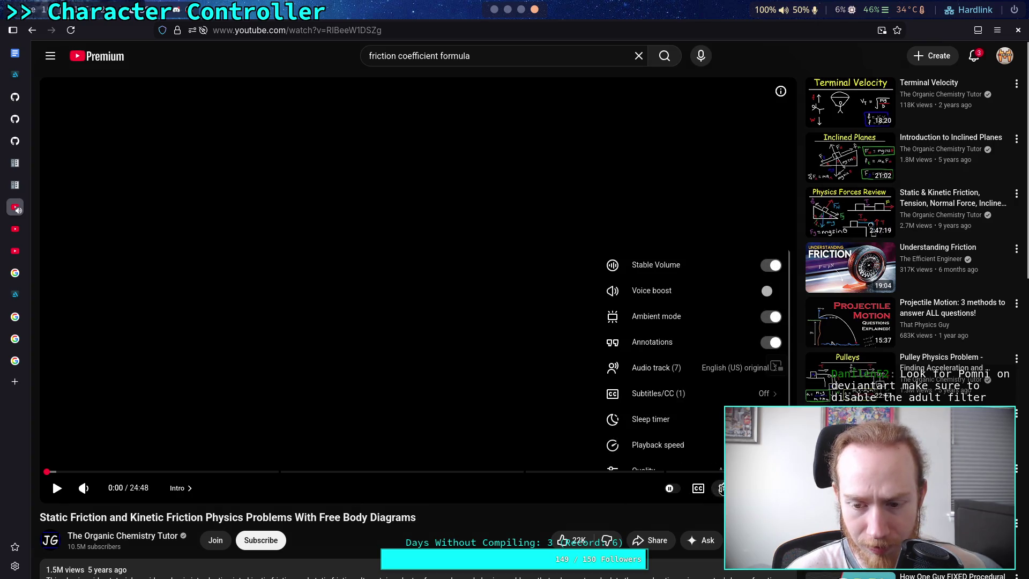
{"action": "scroll", "coordinate": [459, 506], "scroll_direction": "down", "scroll_amount": 2}
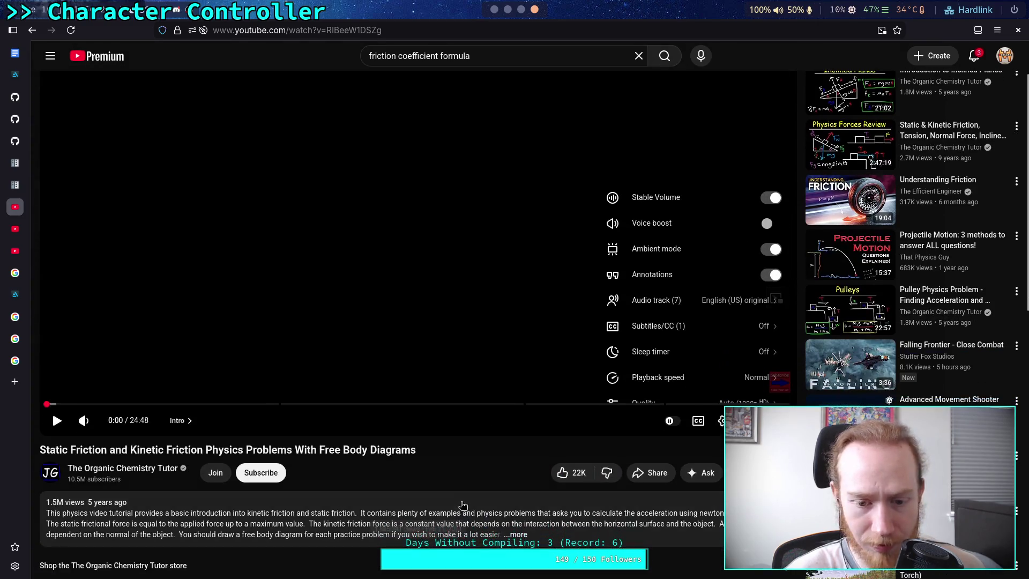
{"action": "scroll", "coordinate": [452, 458], "scroll_direction": "up", "scroll_amount": 2}
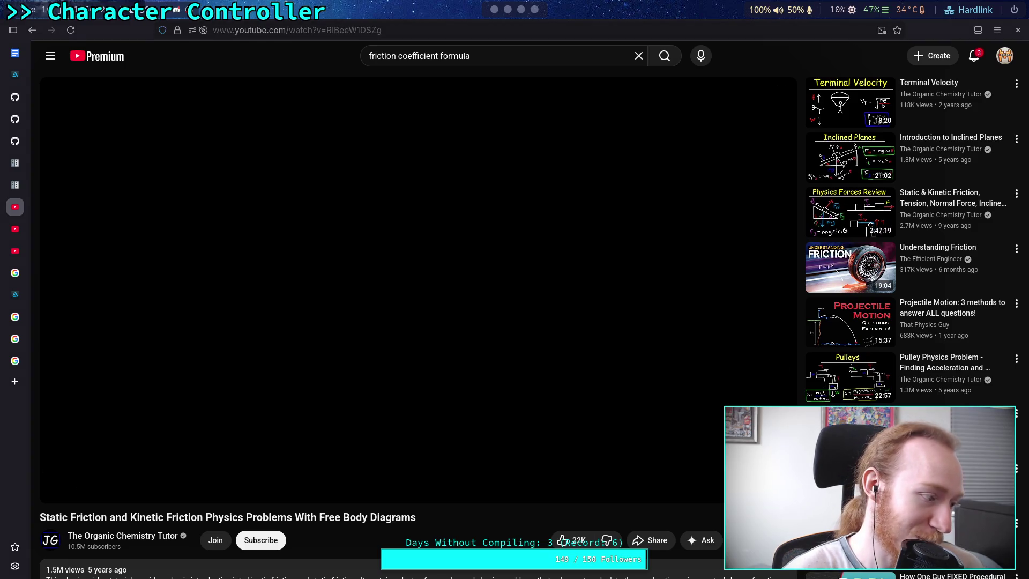
- Play the video with the volume raised and jump ahead to the 5kg block example
{"action": "left_click", "coordinate": [262, 384]}
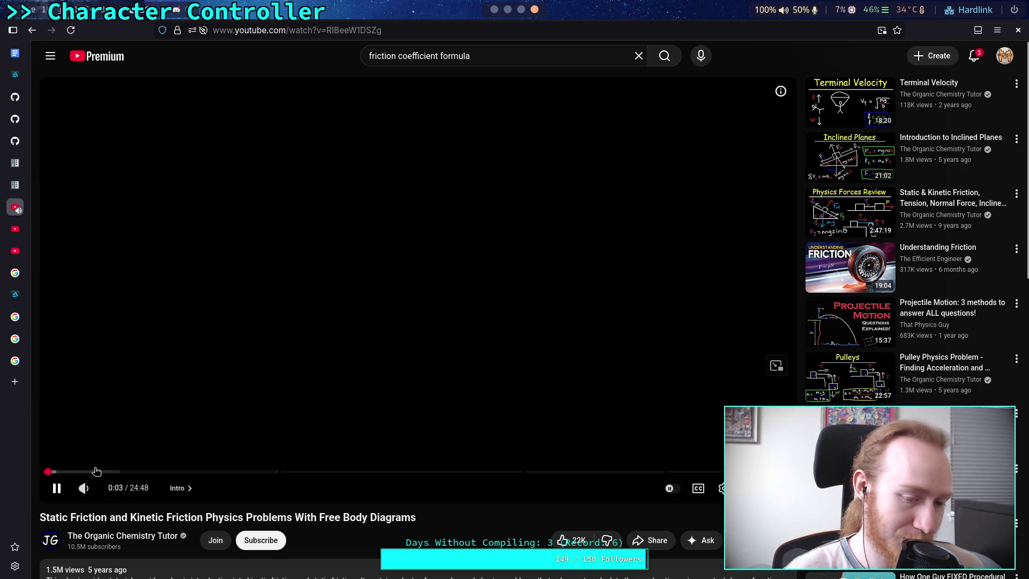
{"action": "left_click_drag", "start_coordinate": [101, 489], "coordinate": [115, 494]}
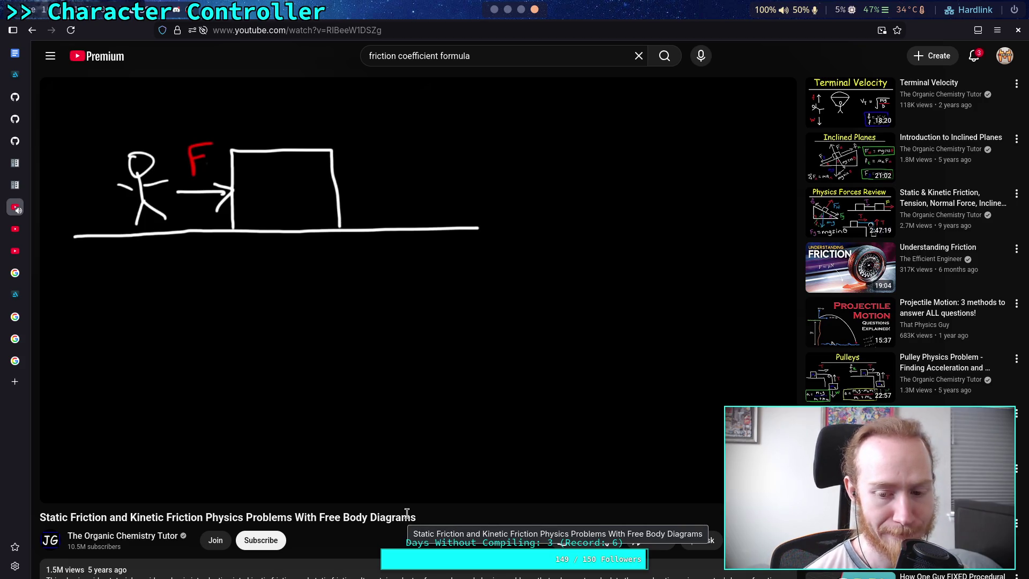
{"action": "mouse_move", "coordinate": [181, 472]}
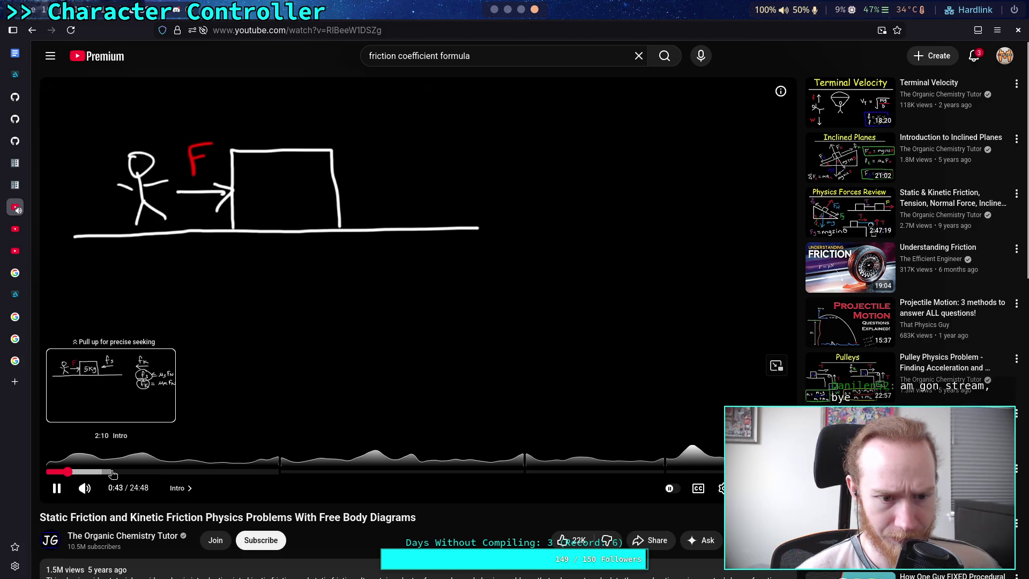
{"action": "left_click", "coordinate": [112, 471]}
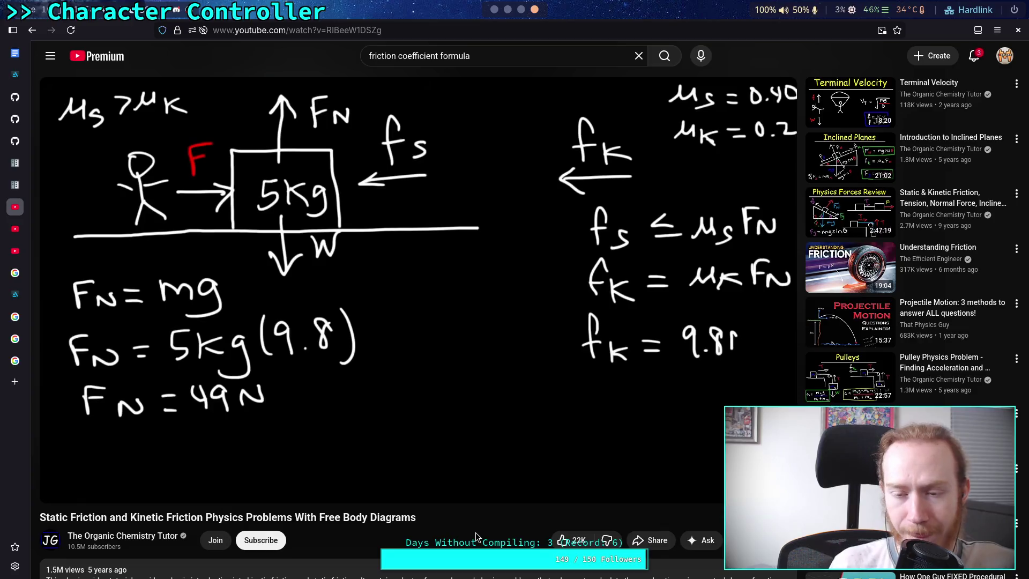
- Bring up the playback controls while the video shows the fk = μk·FN calculation
{"action": "left_click", "coordinate": [506, 423]}
- Rewind five seconds, pause on fk = 9.8, and return to Godot's CharacterController.gd
{"action": "key", "text": "Left"}
{"action": "key", "text": "Left"}
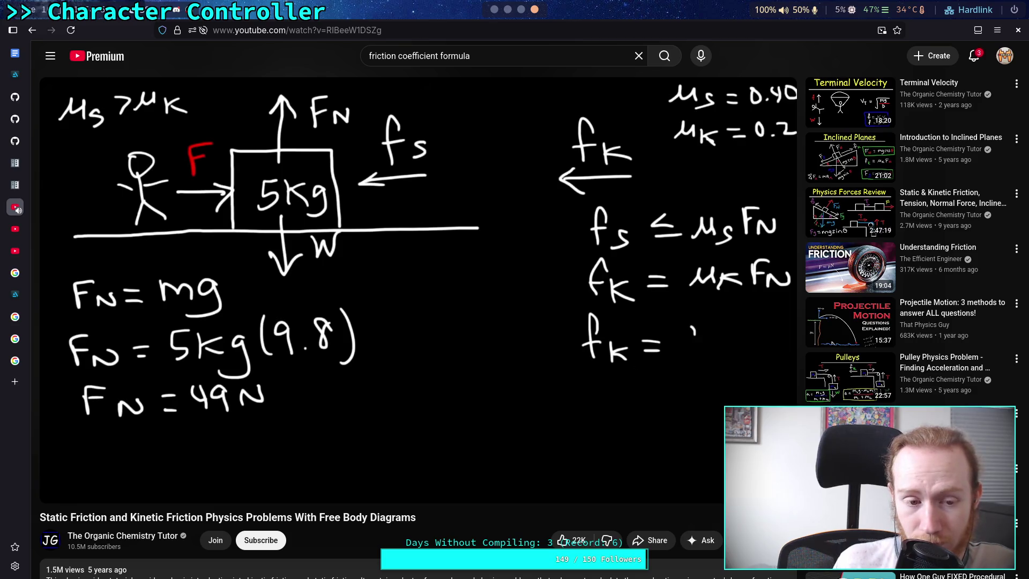
{"action": "left_click", "coordinate": [452, 339]}
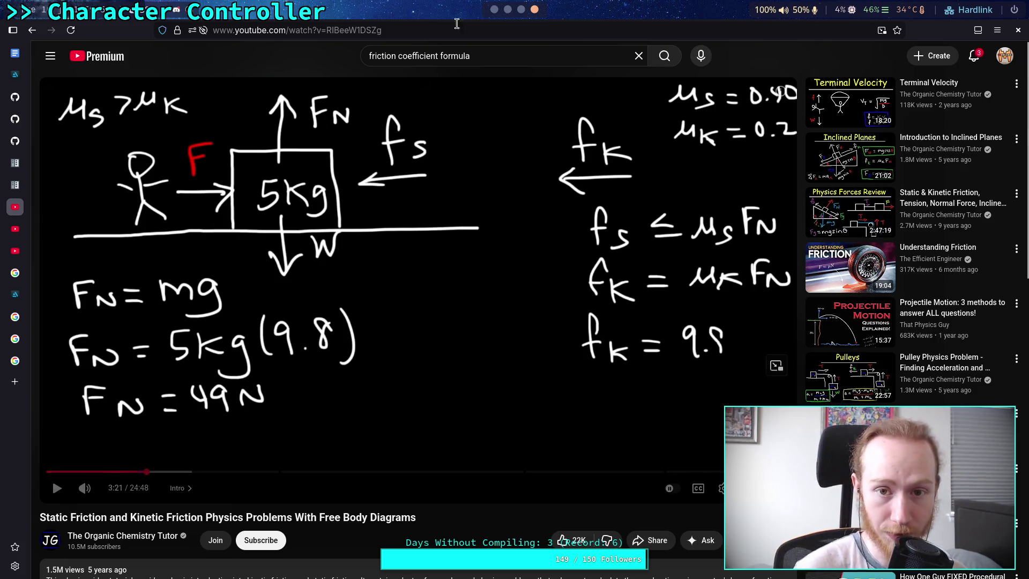
{"action": "left_click", "coordinate": [494, 10]}
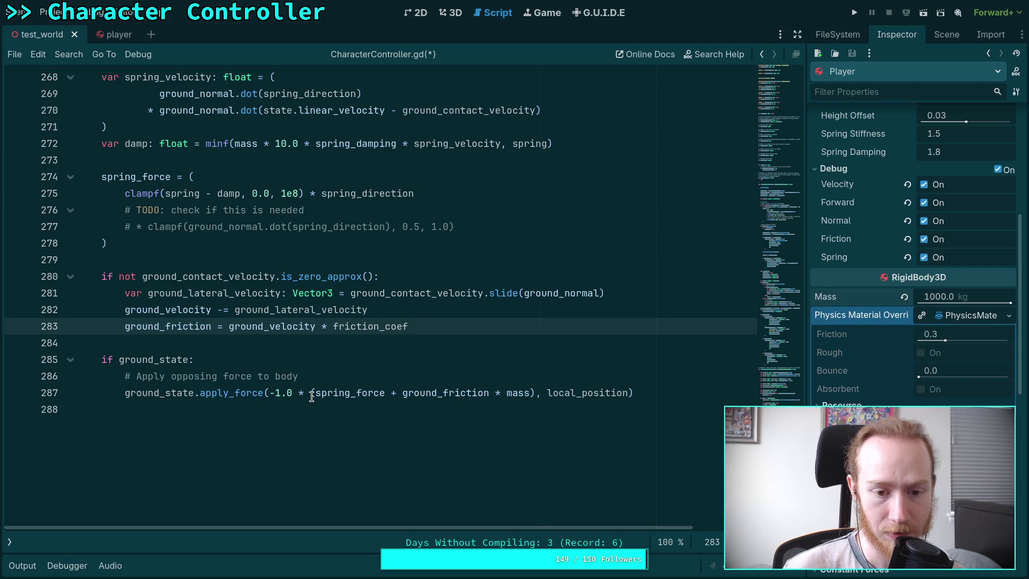
{"action": "mouse_move", "coordinate": [314, 394]}
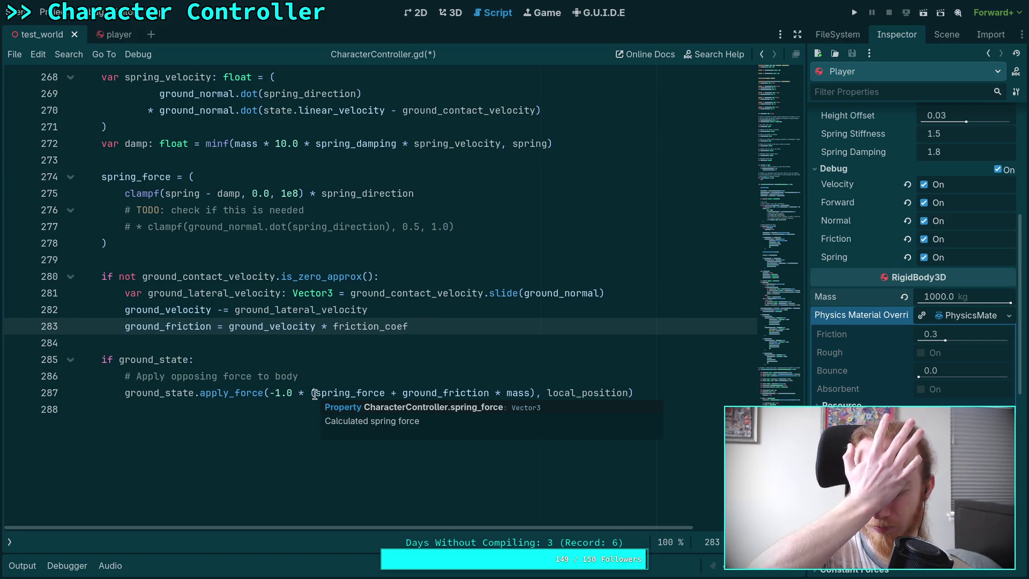
{"action": "double_click", "coordinate": [438, 394]}
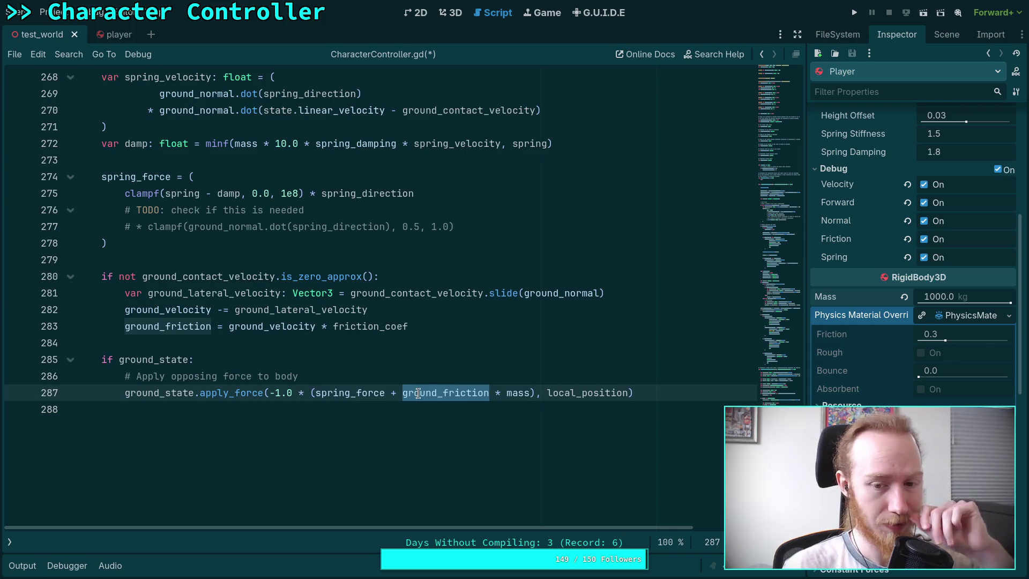
{"action": "left_click_drag", "start_coordinate": [194, 393], "coordinate": [538, 392]}
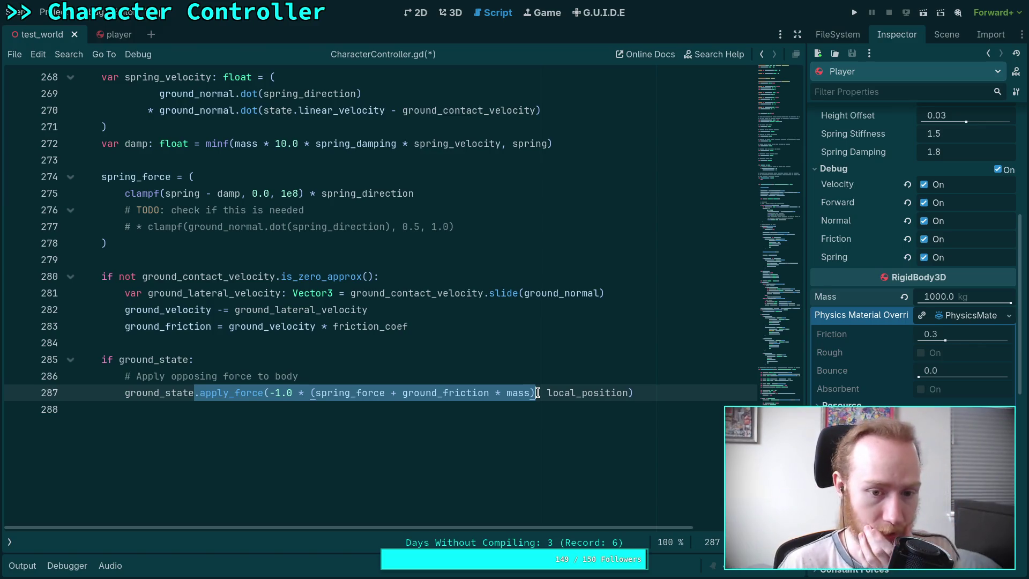
{"action": "double_click", "coordinate": [288, 324]}
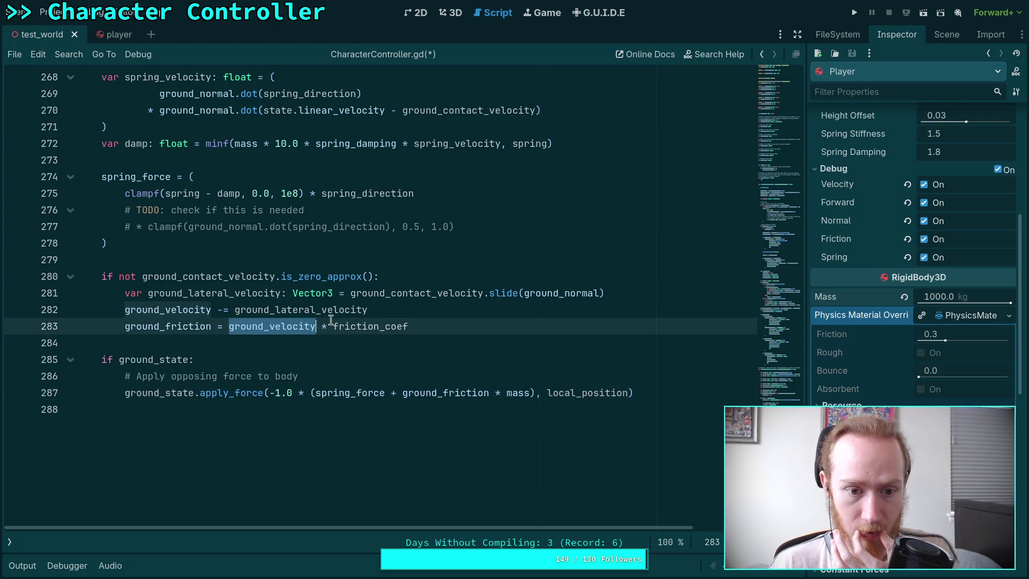
{"action": "double_click", "coordinate": [356, 310]}
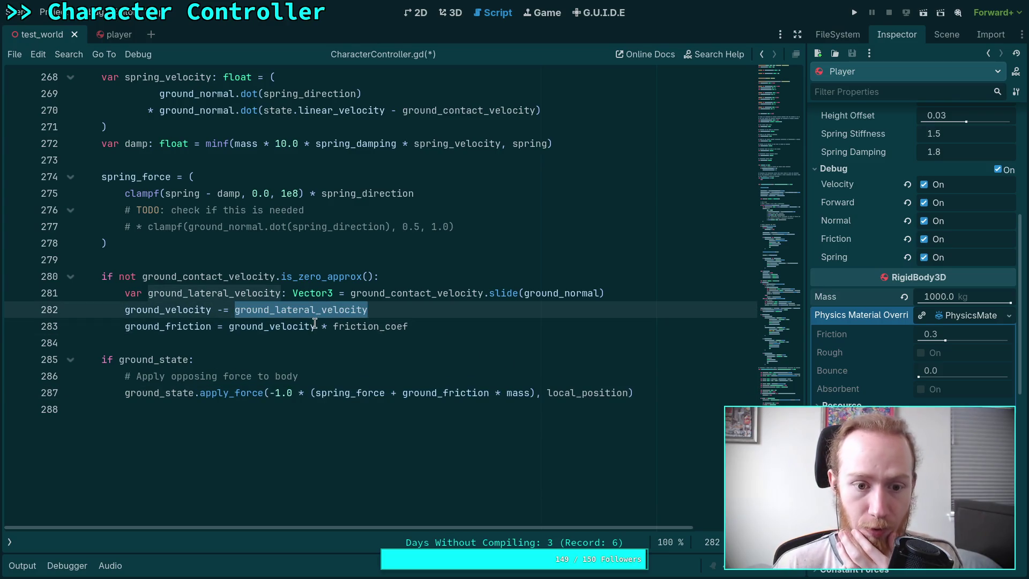
{"action": "left_click_drag", "start_coordinate": [626, 294], "coordinate": [351, 293]}
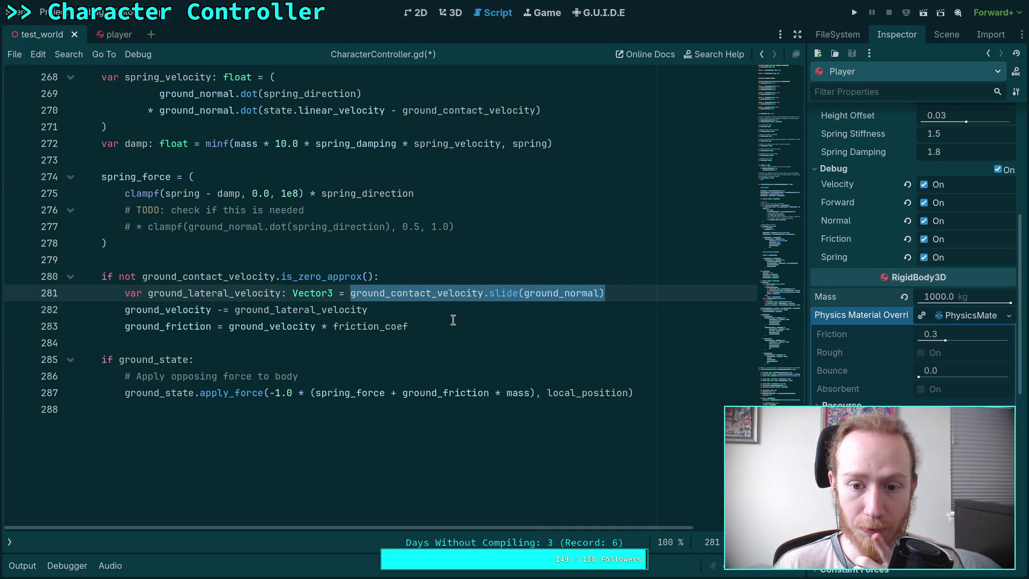
{"action": "left_click", "coordinate": [429, 314]}
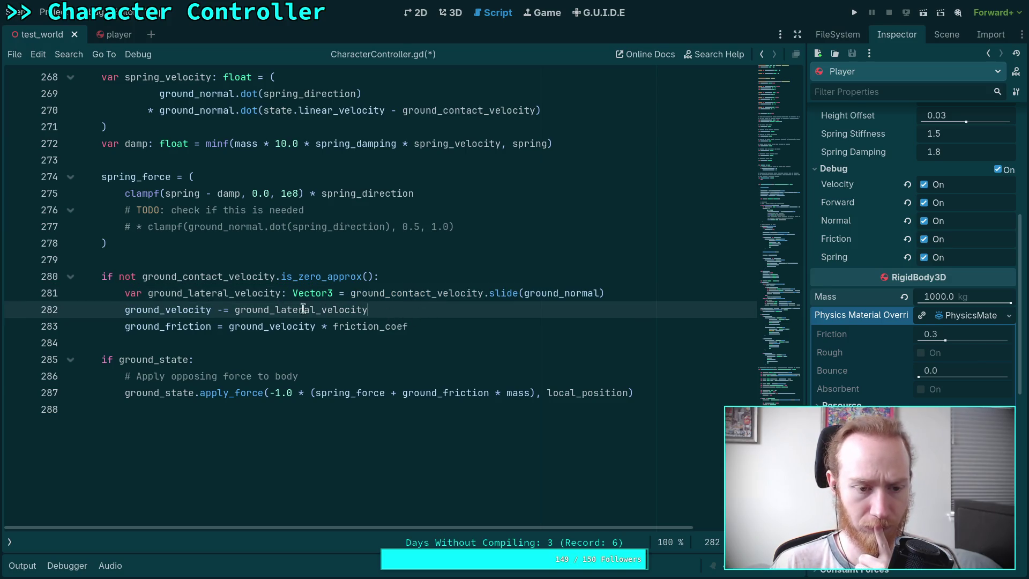
{"action": "mouse_move", "coordinate": [436, 326]}
{"action": "left_mouse_down"}
{"action": "mouse_move", "coordinate": [244, 326]}
{"action": "mouse_move", "coordinate": [316, 326]}
{"action": "left_mouse_up"}
{"action": "double_click", "coordinate": [252, 326]}
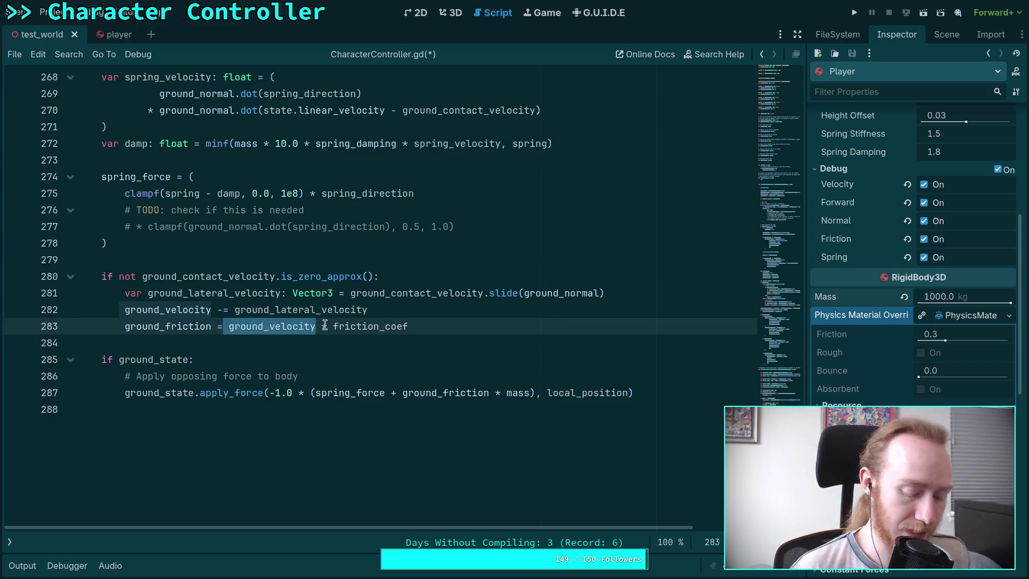
- Delete ground_velocity from line 283's ground_friction expression, then switch to the friction video
{"action": "key", "text": "BackSpace"}
{"action": "left_click", "coordinate": [368, 278]}
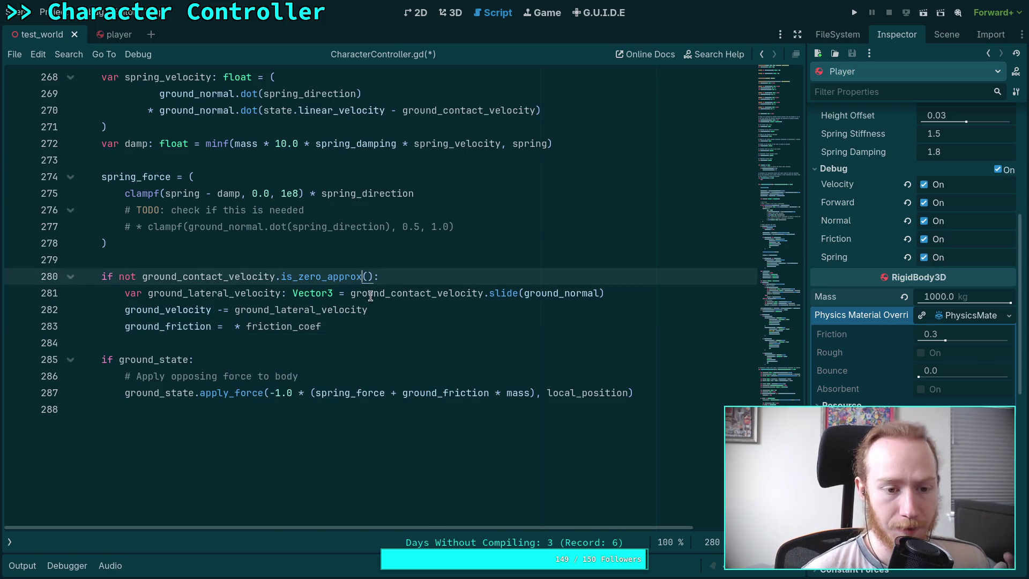
{"action": "left_click", "coordinate": [229, 325]}
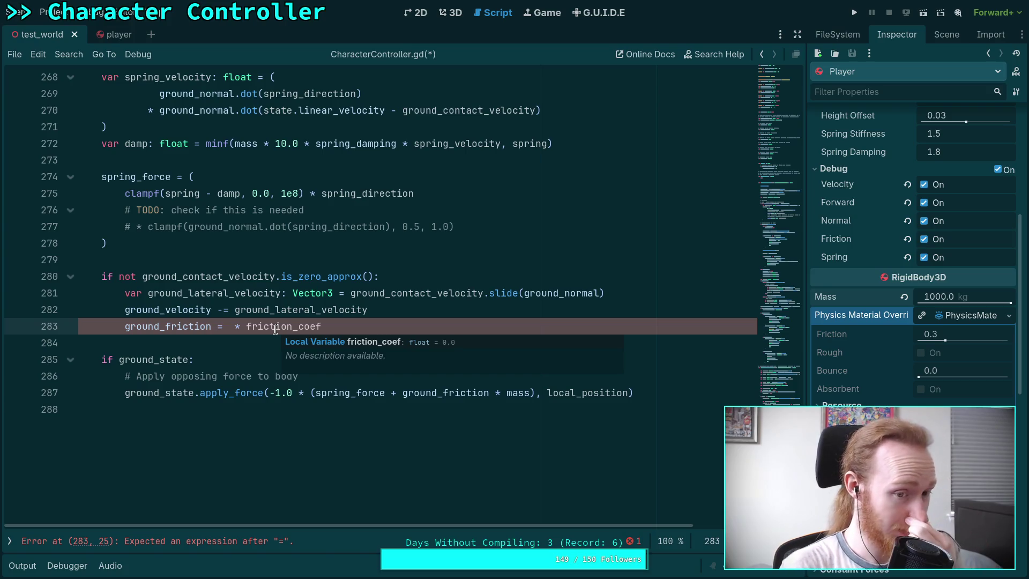
{"action": "left_click", "coordinate": [232, 328]}
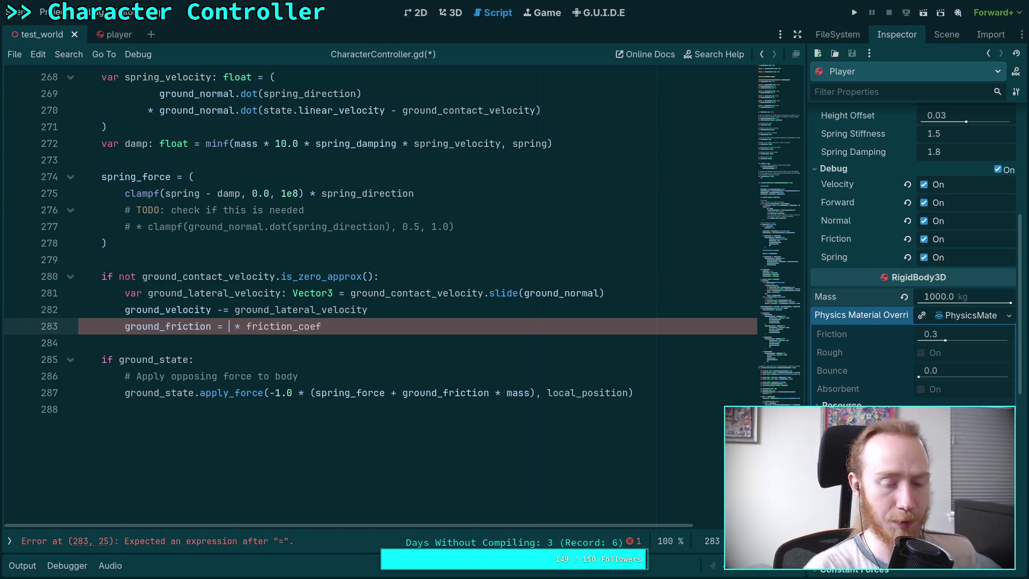
{"action": "key", "text": "alt+Tab"}
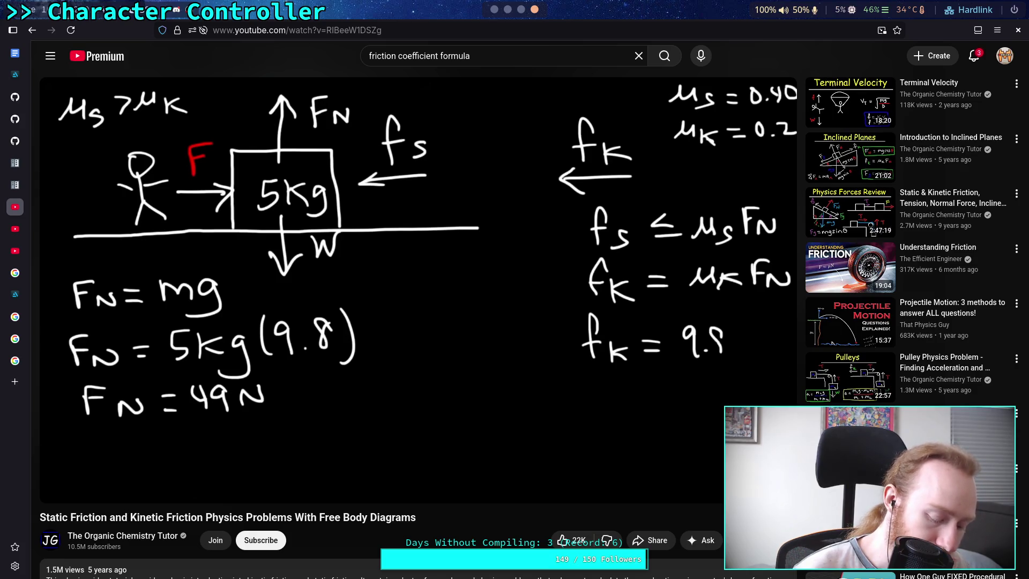
{"action": "mouse_move", "coordinate": [480, 106]}
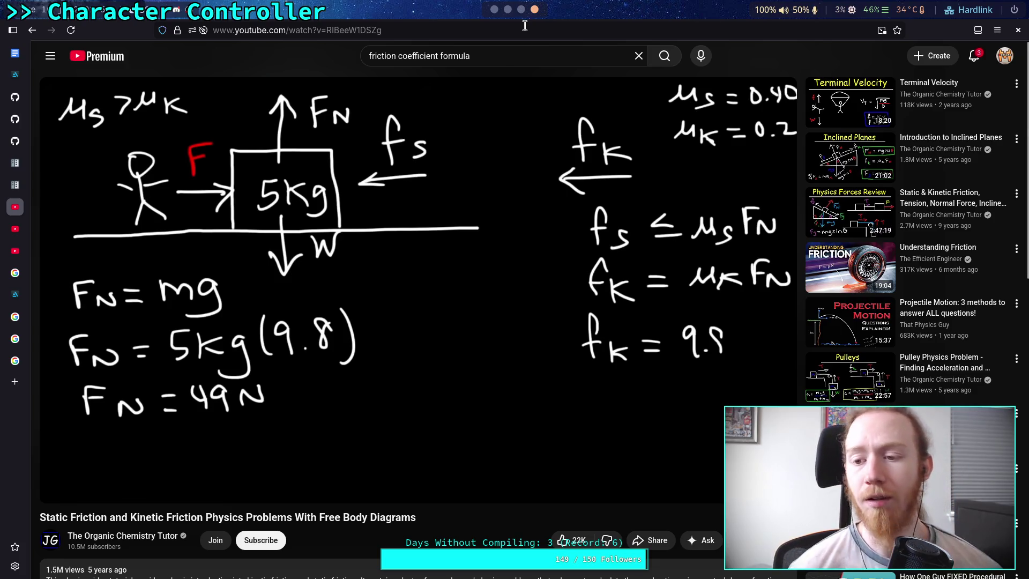
{"action": "left_click", "coordinate": [519, 10]}
- Show core/math/vector3.h on the master branch and type 'friction' into the repository search
{"action": "left_click", "coordinate": [507, 10]}
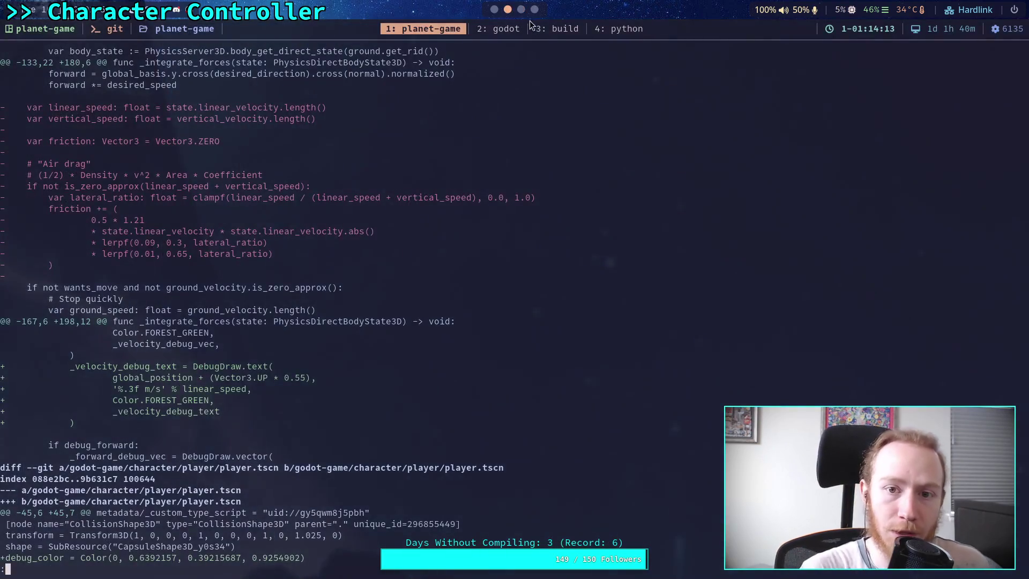
{"action": "left_click", "coordinate": [534, 9]}
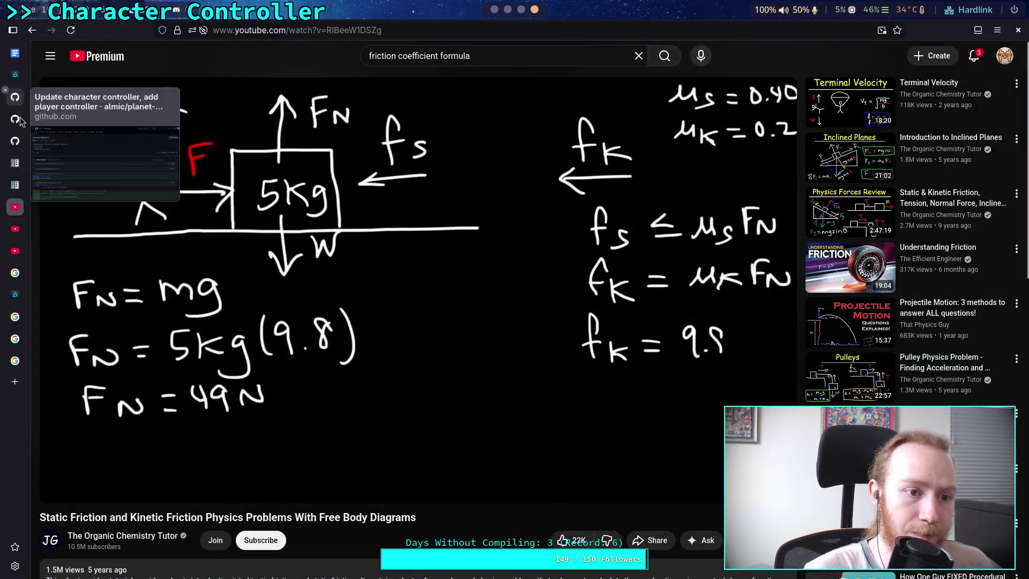
{"action": "mouse_move", "coordinate": [19, 122]}
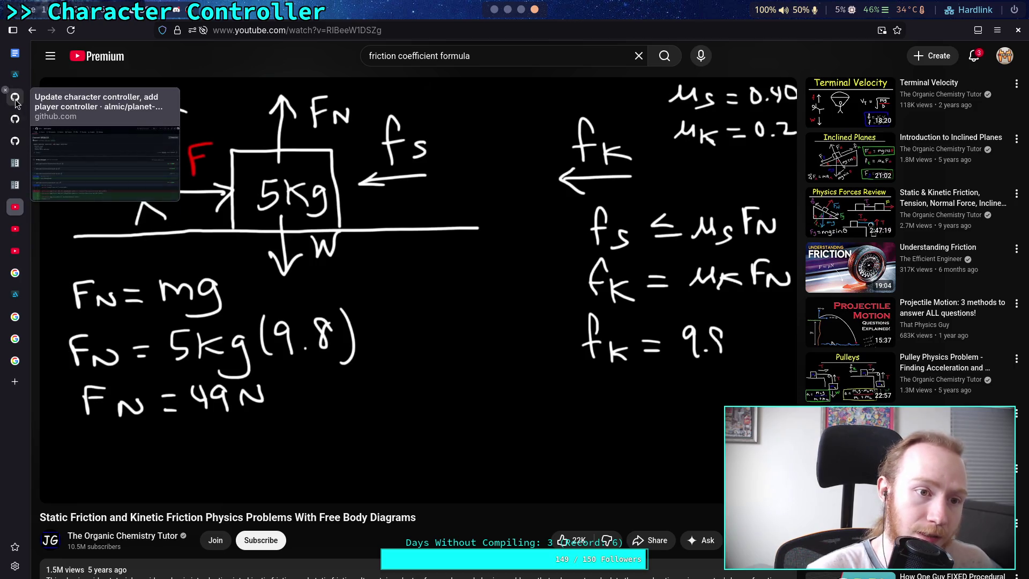
{"action": "left_click", "coordinate": [15, 141]}
{"action": "scroll", "coordinate": [524, 160], "scroll_direction": "up", "scroll_amount": 10}
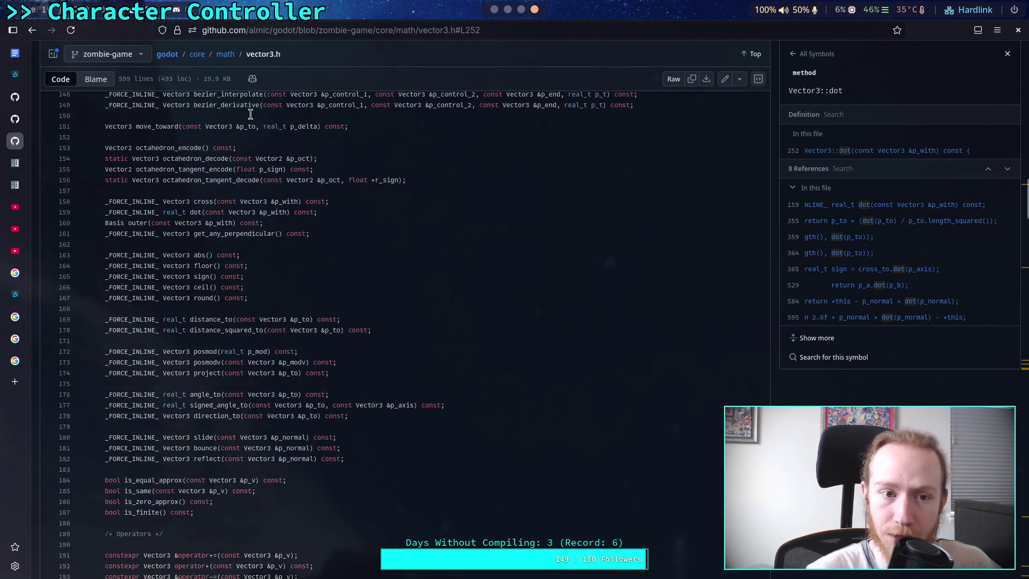
{"action": "left_click", "coordinate": [110, 54]}
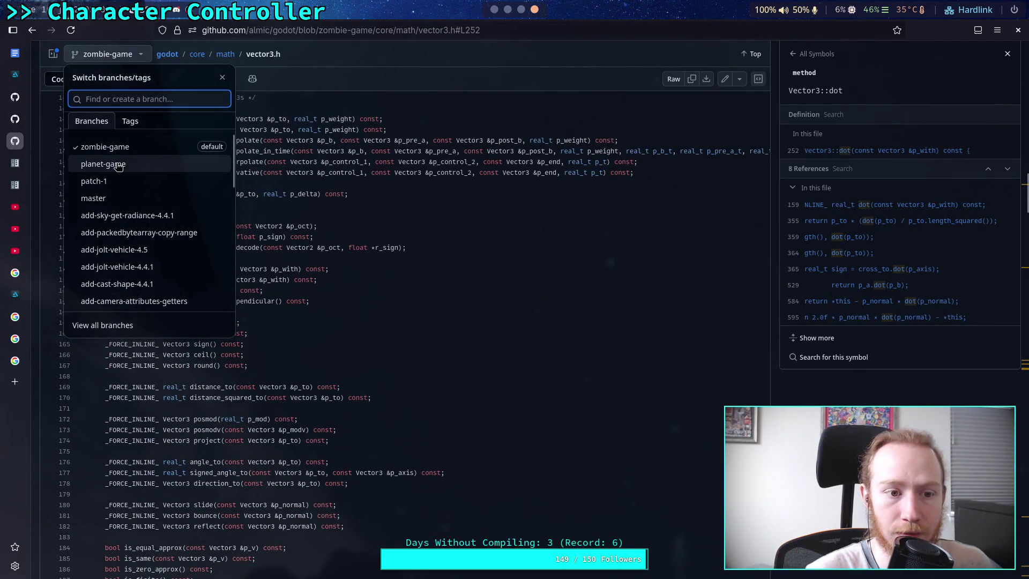
{"action": "left_click", "coordinate": [94, 198]}
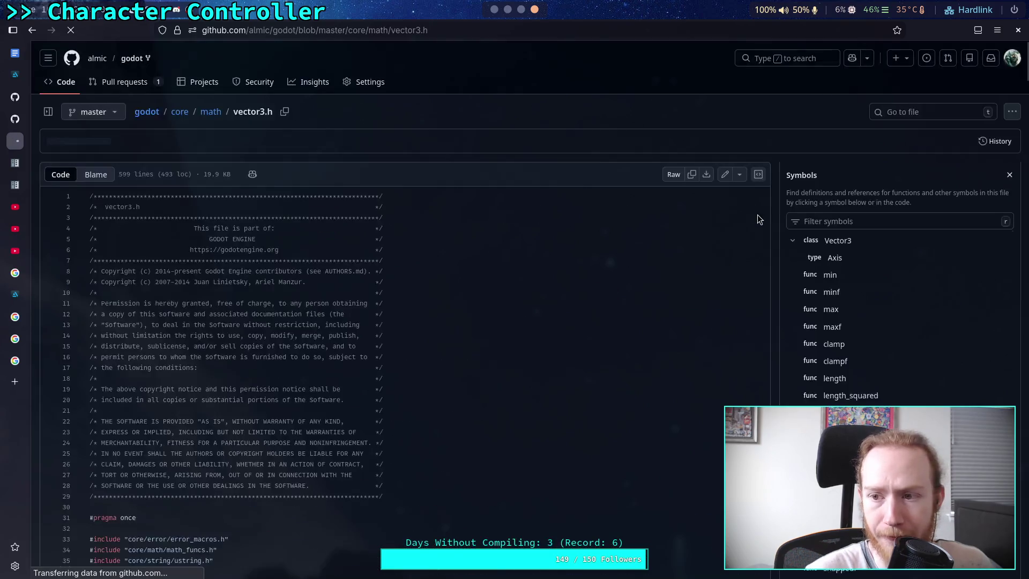
{"action": "left_click", "coordinate": [792, 59]}
{"action": "type", "text": "friction"}
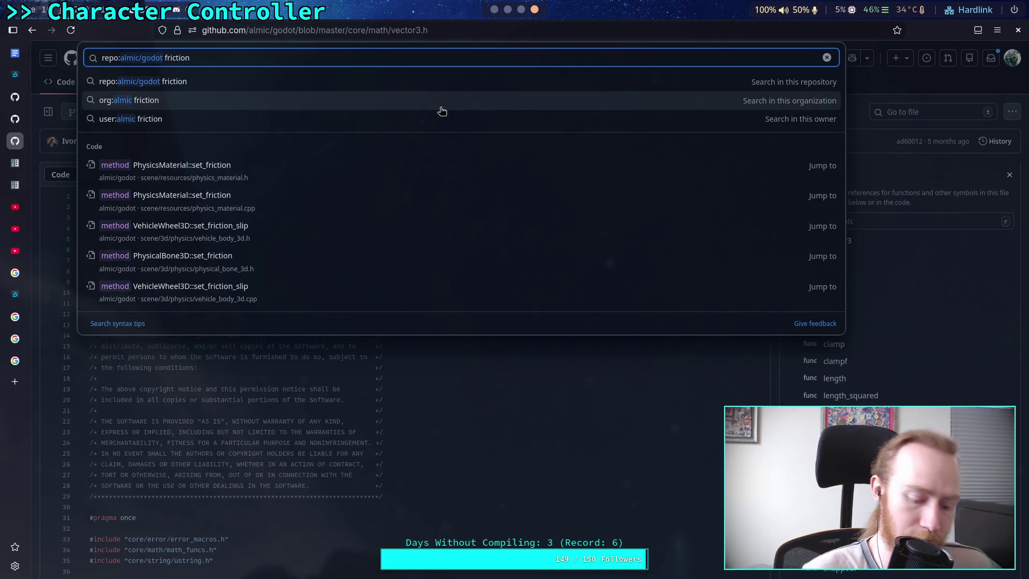
- Run the GitHub 'friction' code search and browse its 63 matches, expanding wheel_settings.h
{"action": "key", "text": "Return"}
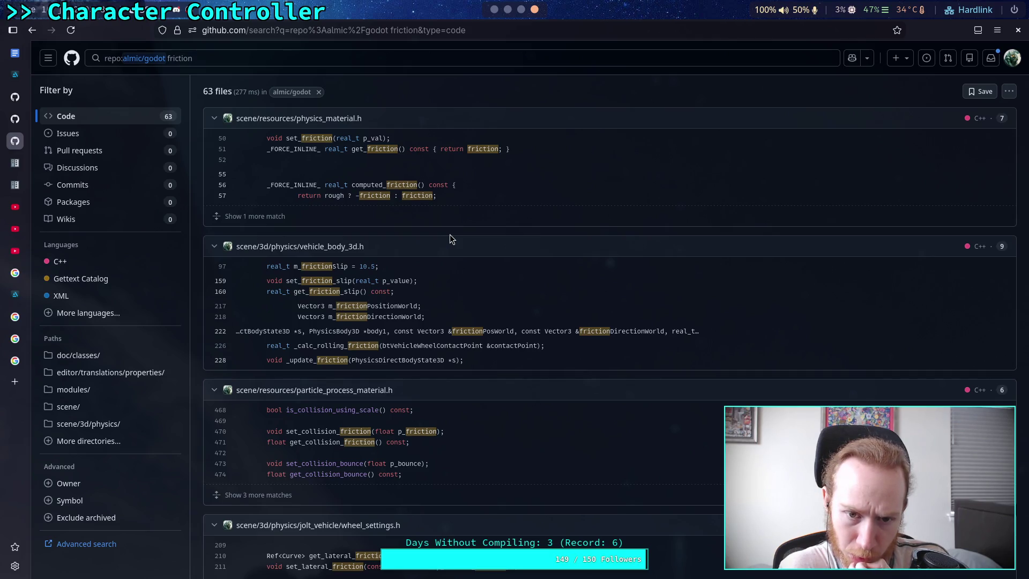
{"action": "scroll", "coordinate": [450, 238], "scroll_direction": "down", "scroll_amount": 3}
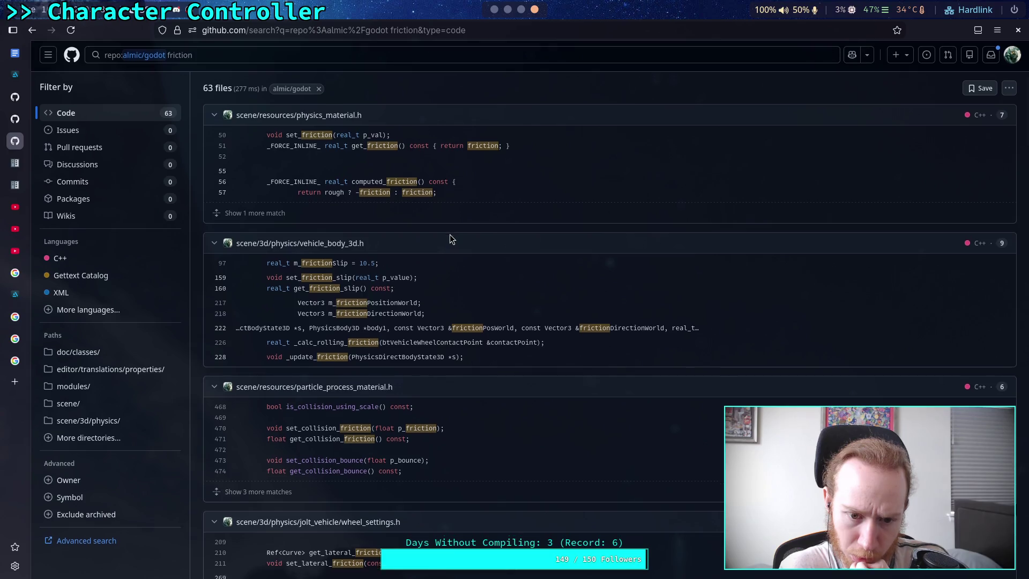
{"action": "scroll", "coordinate": [451, 238], "scroll_direction": "down", "scroll_amount": 1}
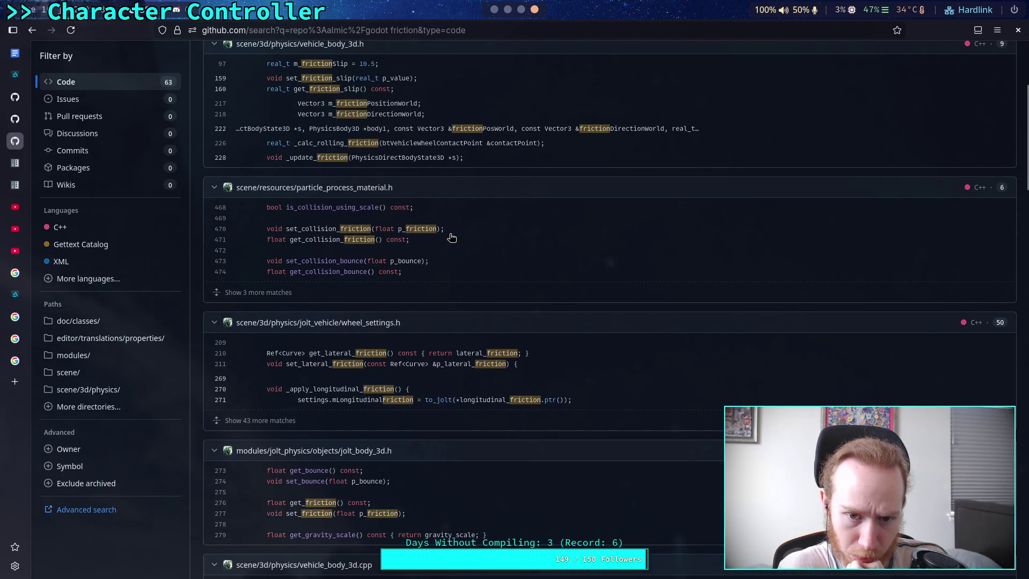
{"action": "scroll", "coordinate": [452, 238], "scroll_direction": "down", "scroll_amount": 2}
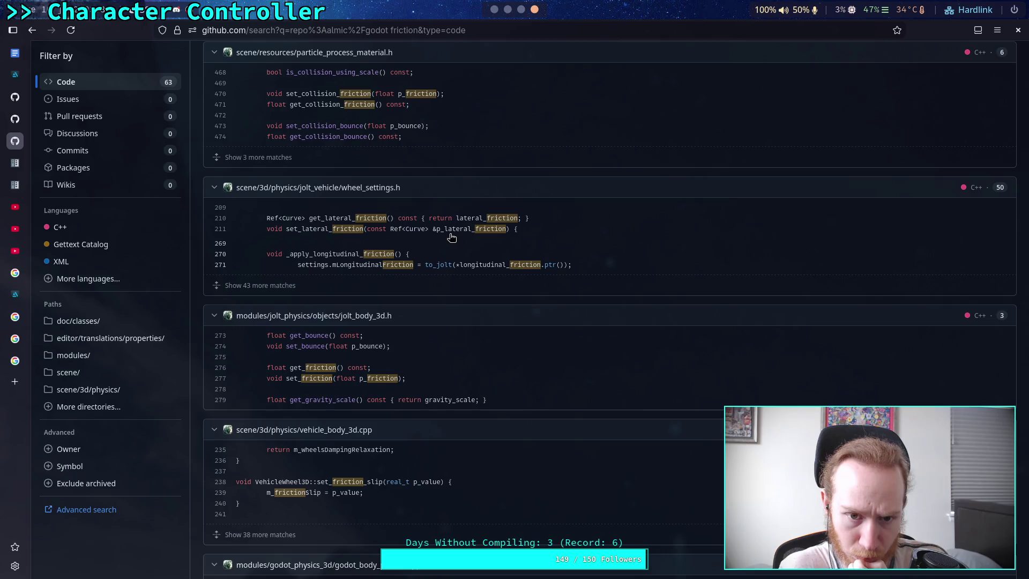
{"action": "scroll", "coordinate": [452, 238], "scroll_direction": "down", "scroll_amount": 2}
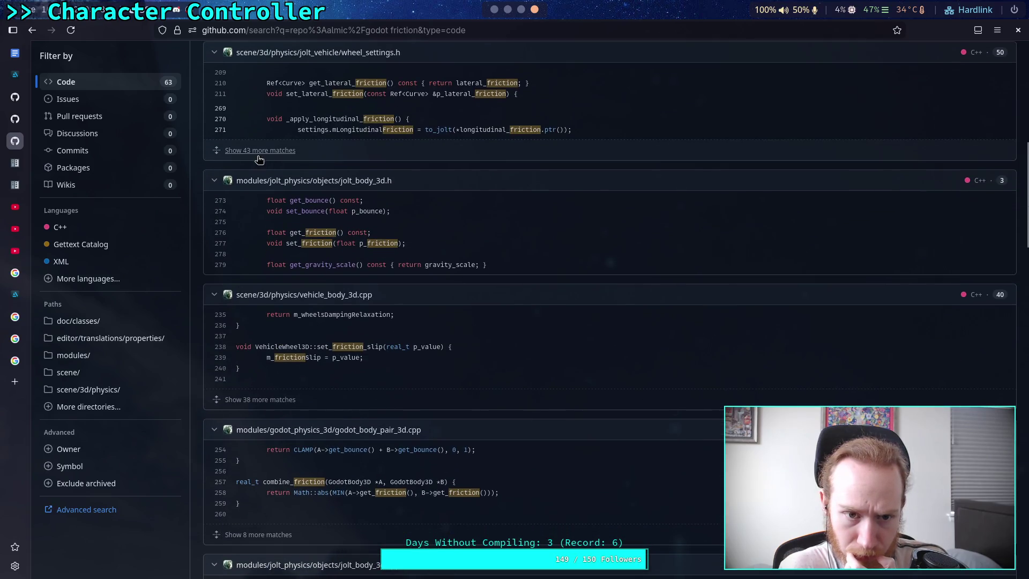
{"action": "left_click", "coordinate": [216, 154]}
{"action": "scroll", "coordinate": [464, 200], "scroll_direction": "up", "scroll_amount": 1}
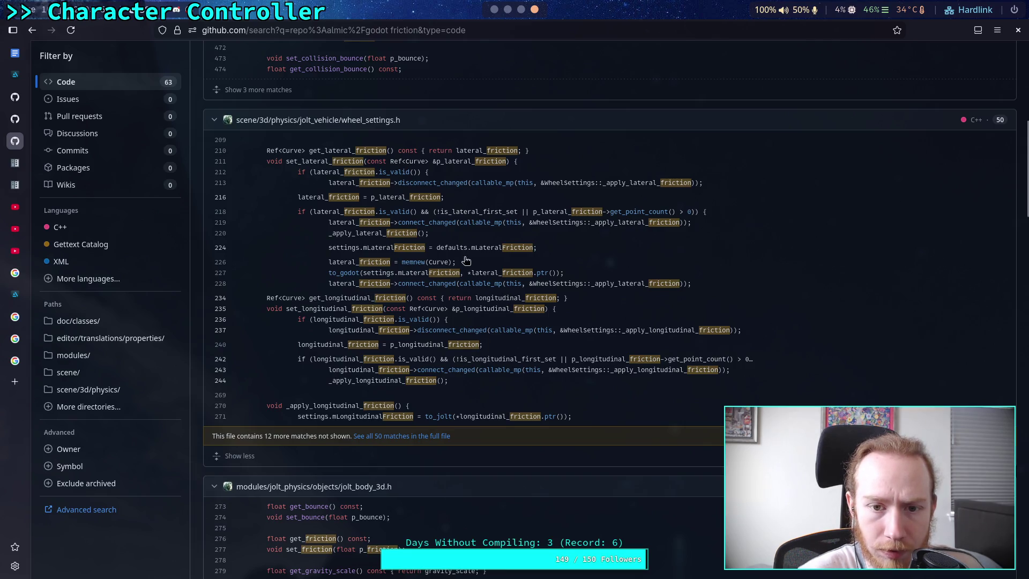
{"action": "scroll", "coordinate": [497, 355], "scroll_direction": "down", "scroll_amount": 5}
{"action": "scroll", "coordinate": [475, 351], "scroll_direction": "up", "scroll_amount": 4}
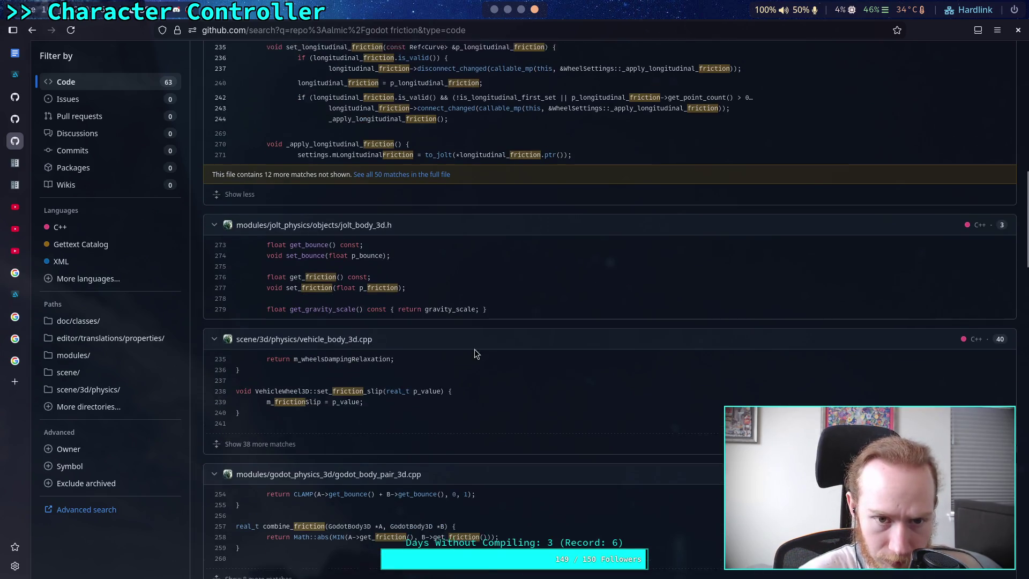
{"action": "scroll", "coordinate": [341, 293], "scroll_direction": "up", "scroll_amount": 2}
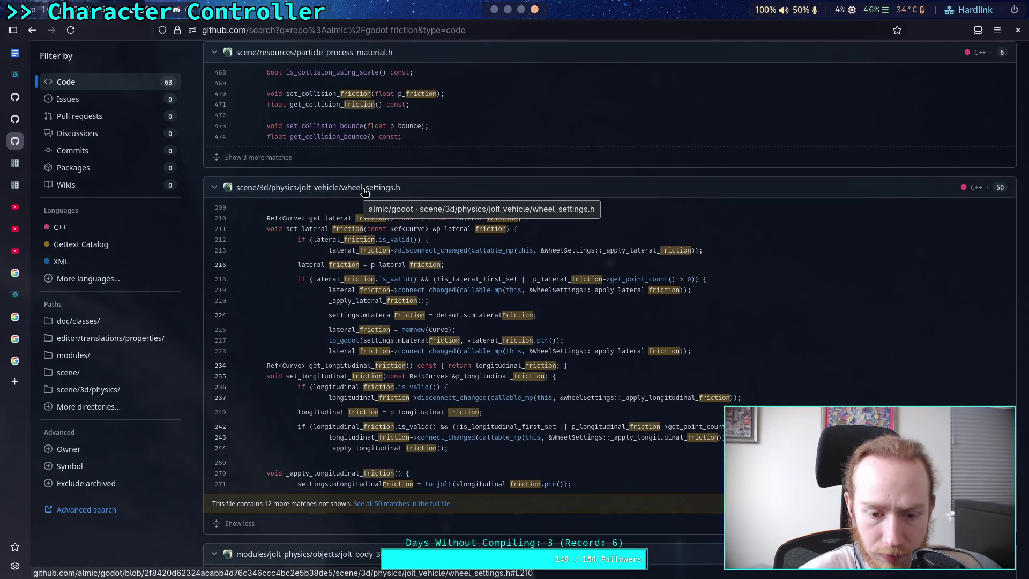
{"action": "scroll", "coordinate": [446, 403], "scroll_direction": "down", "scroll_amount": 5}
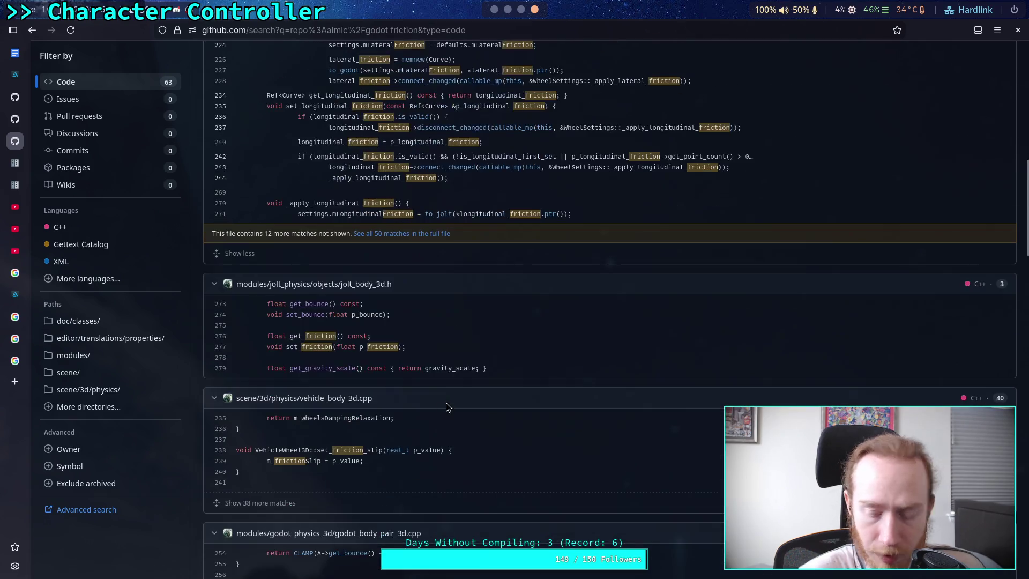
{"action": "scroll", "coordinate": [442, 381], "scroll_direction": "down", "scroll_amount": 5}
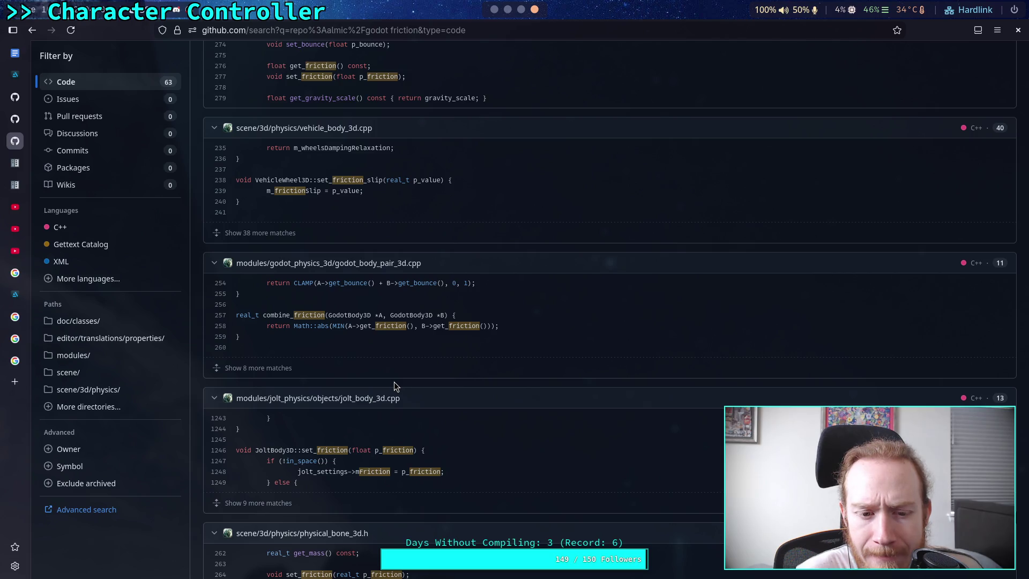
{"action": "scroll", "coordinate": [414, 378], "scroll_direction": "down", "scroll_amount": 2}
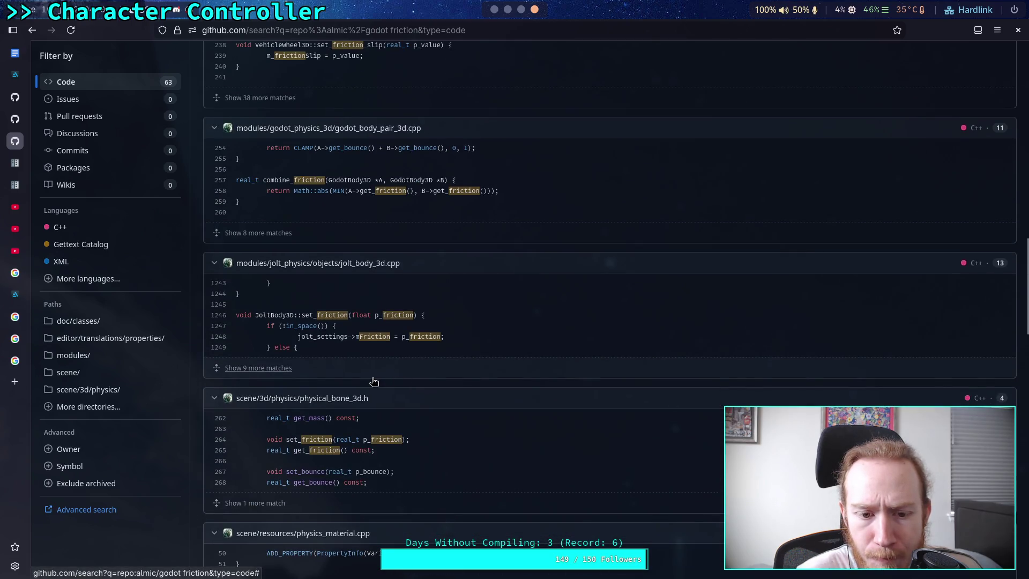
{"action": "scroll", "coordinate": [374, 381], "scroll_direction": "down", "scroll_amount": 6}
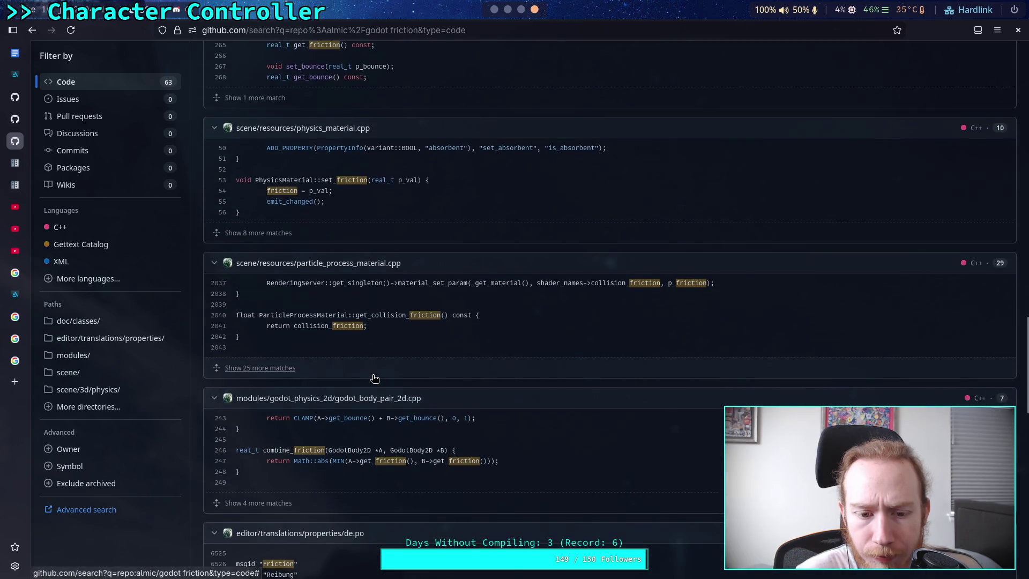
- Switch to tmux window 2: godot and open Telescope Live Grep in Neovim
{"action": "left_click", "coordinate": [501, 11]}
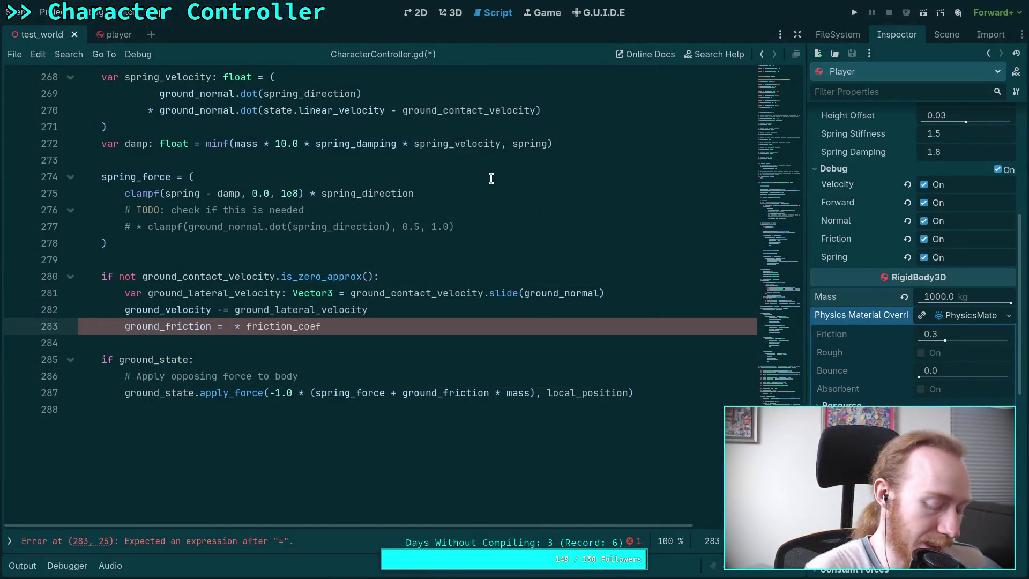
{"action": "key", "text": "alt+Tab"}
{"action": "key", "text": "alt+2"}
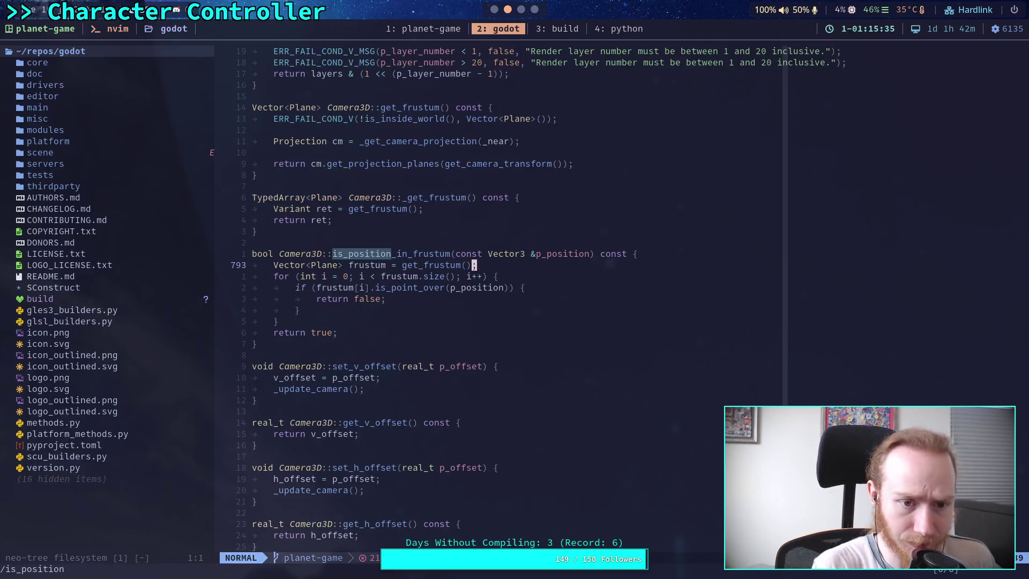
{"action": "key", "text": "space"}
{"action": "type", "text": "sg"}
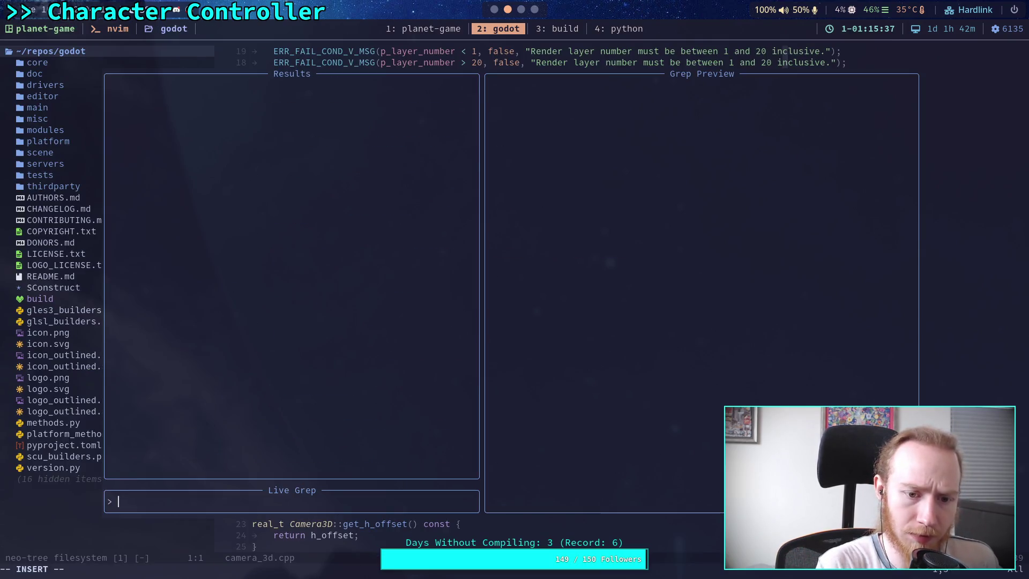
{"action": "type", "text": "friction"}
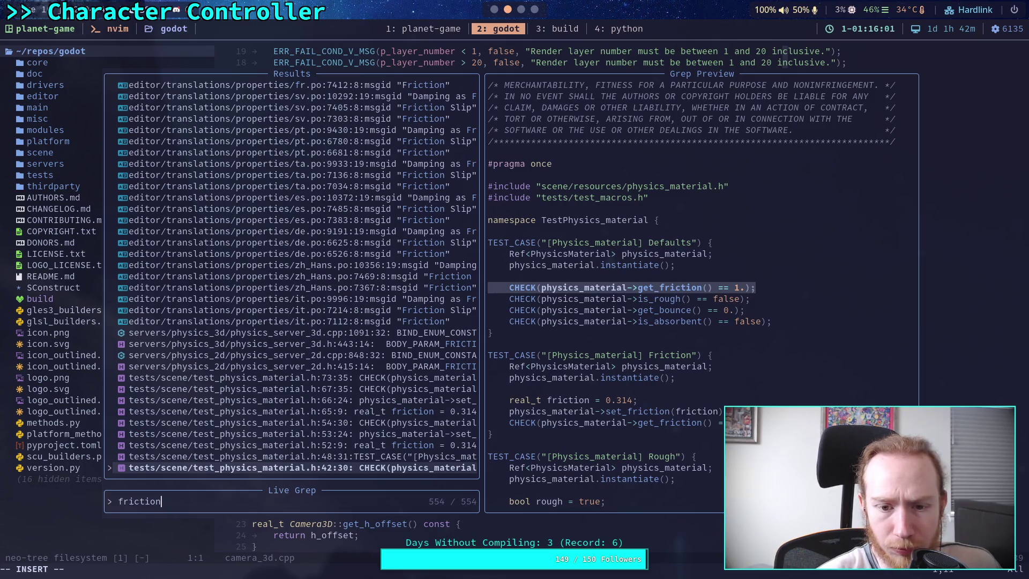
- Step through the 'friction' matches, ending on Character.cpp's settings.mFriction = inSettings->mFriction
{"action": "key", "text": "Up"}
{"action": "key", "text": "Up"}
{"action": "key", "text": "Up"}
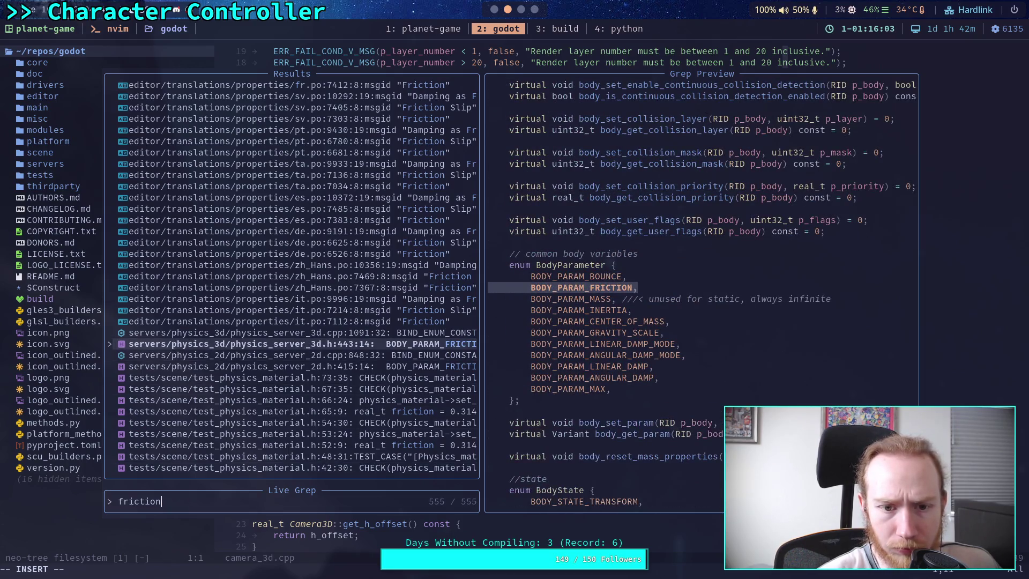
{"action": "key", "text": "Down"}
{"action": "key", "text": "Down"}
{"action": "key", "text": "Down"}
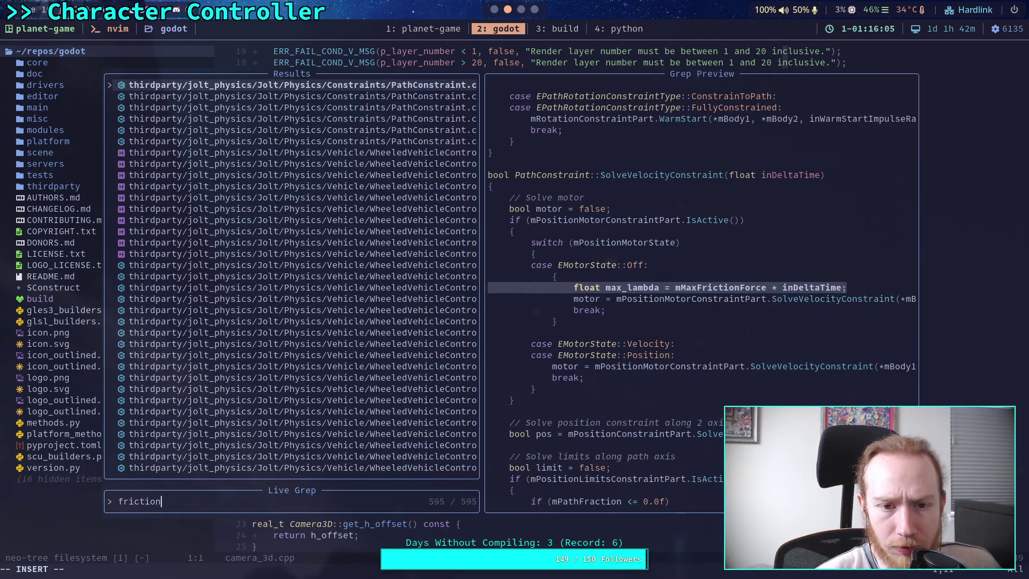
{"action": "key", "text": "Down"}
{"action": "key", "text": "Down"}
{"action": "key", "text": "Down"}
{"action": "key", "text": "Down"}
{"action": "key", "text": "Down"}
{"action": "key", "text": "Down"}
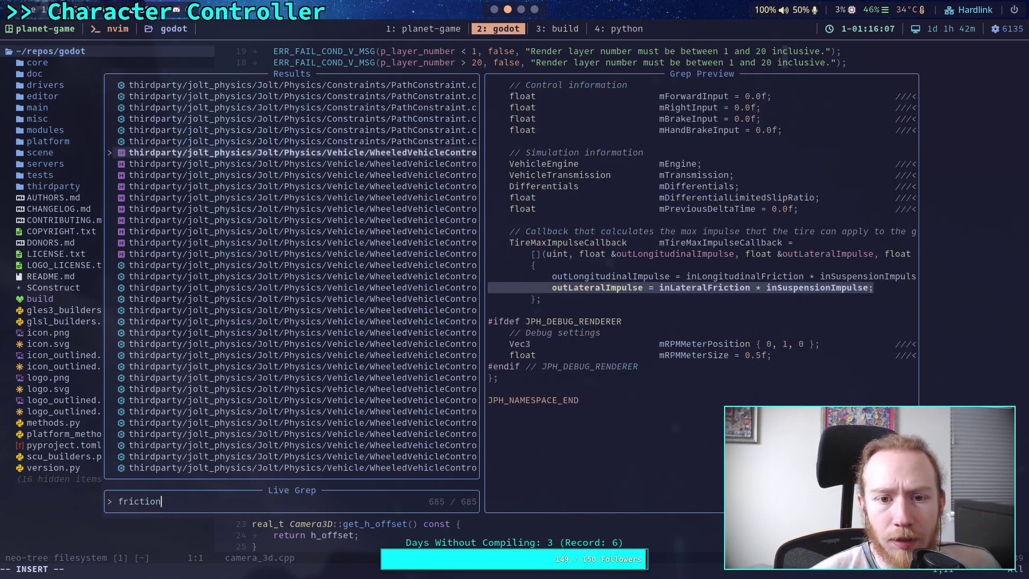
{"action": "key", "text": "Down"}
{"action": "key", "text": "Down"}
{"action": "key", "text": "Down"}
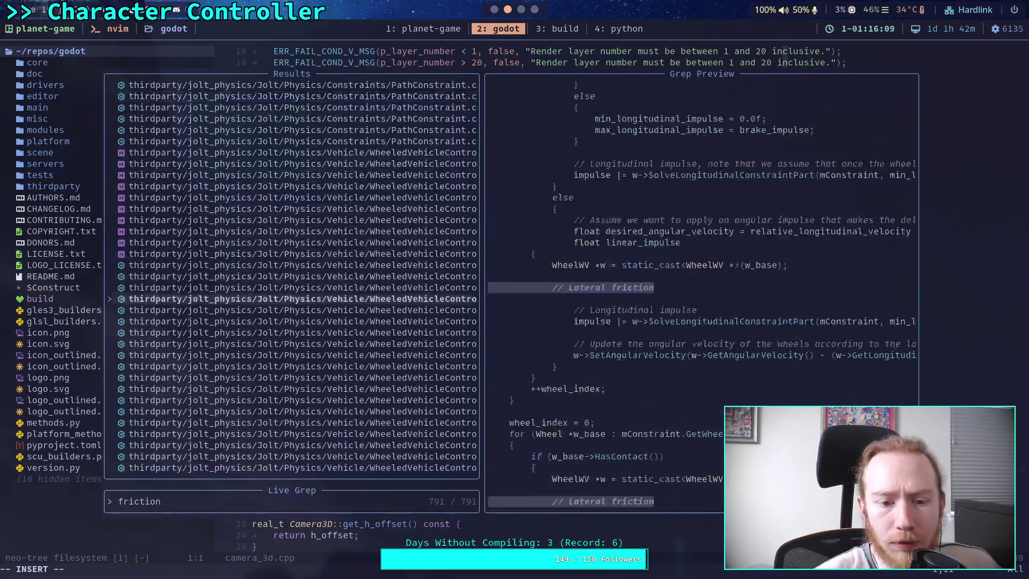
{"action": "key", "text": "Down"}
{"action": "key", "text": "Down"}
{"action": "key", "text": "Down"}
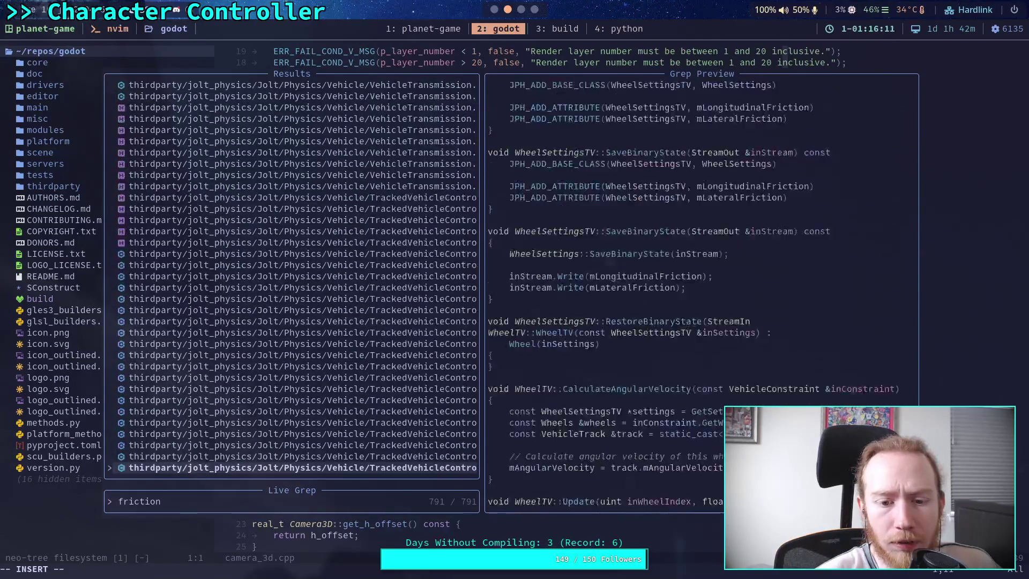
{"action": "key", "text": "Up"}
{"action": "key", "text": "Up"}
{"action": "key", "text": "Up"}
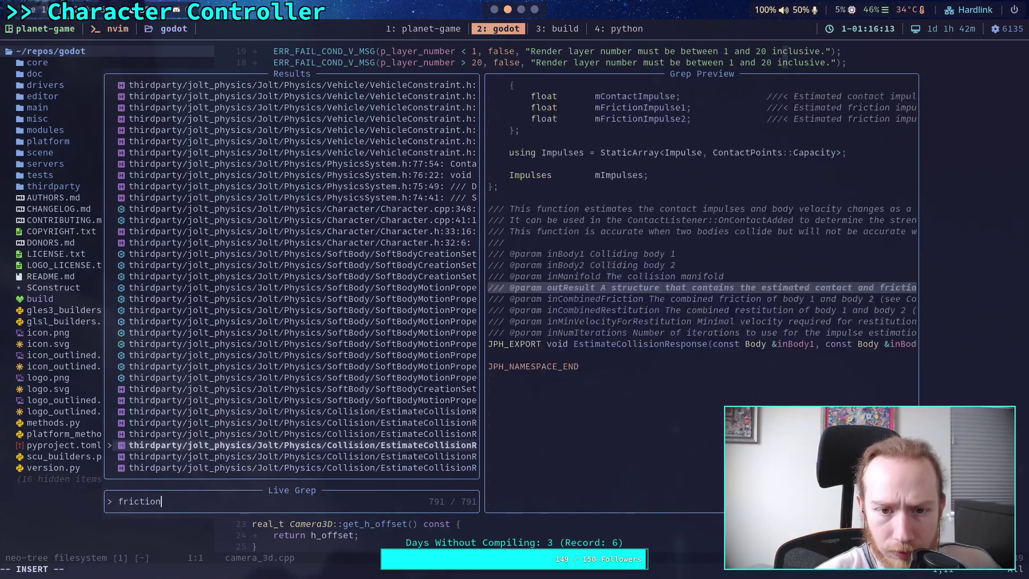
{"action": "key", "text": "Down"}
{"action": "key", "text": "Down"}
{"action": "key", "text": "Down"}
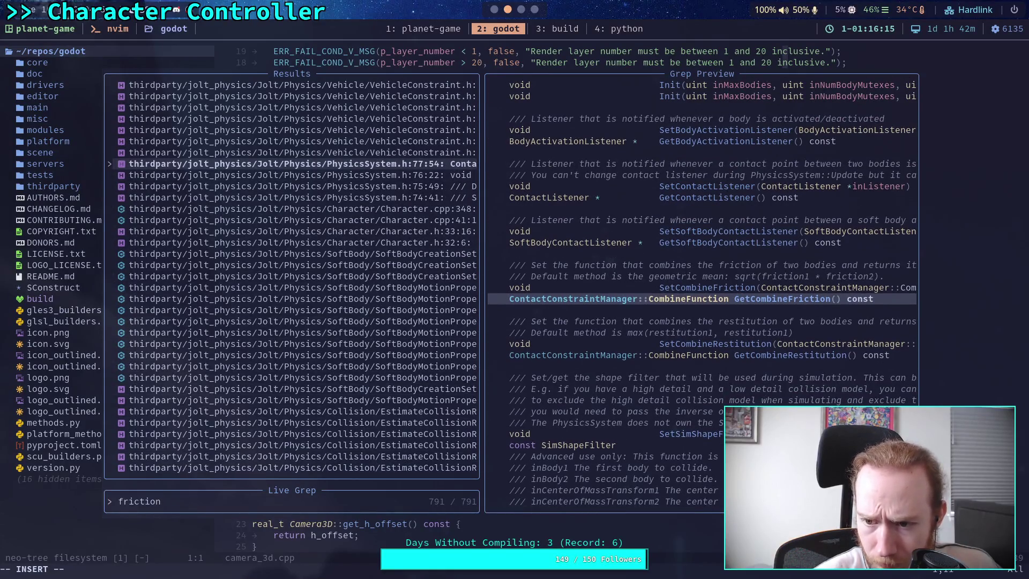
{"action": "key", "text": "Down"}
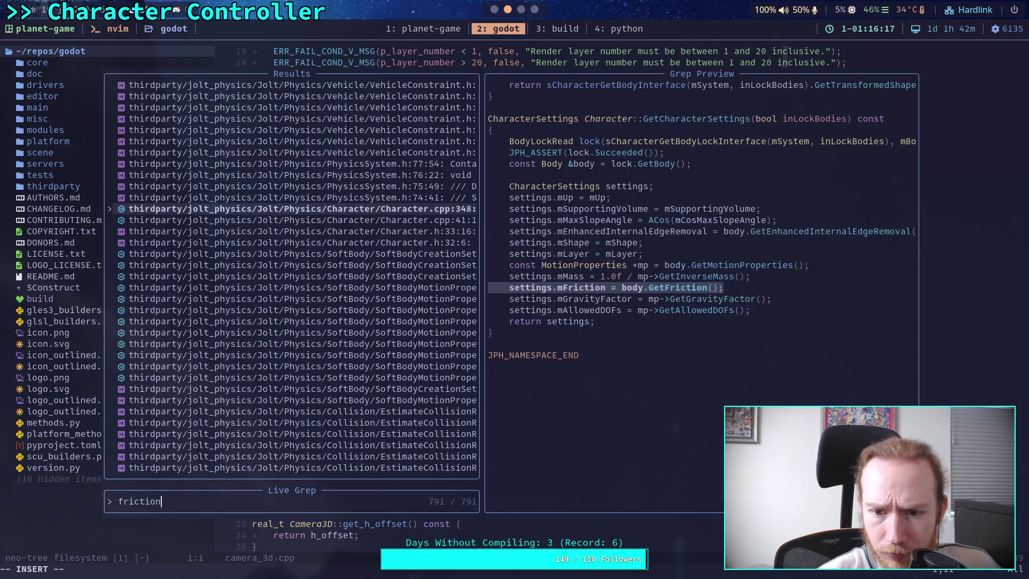
{"action": "key", "text": "Down"}
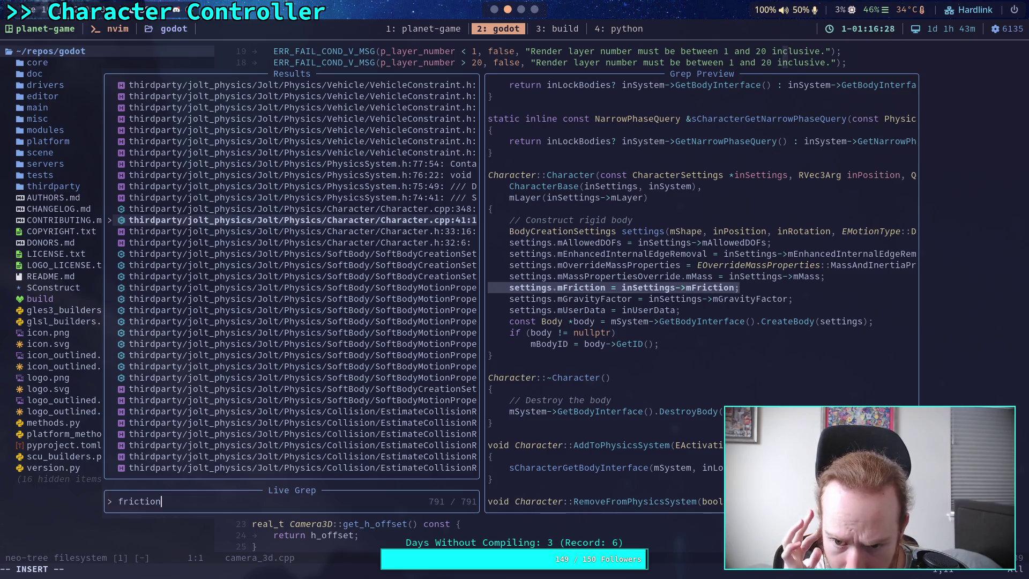
- Preview the CharacterSettings, EstimateCollisionResponse and mCombinedFriction friction matches
{"action": "key", "text": "Down"}
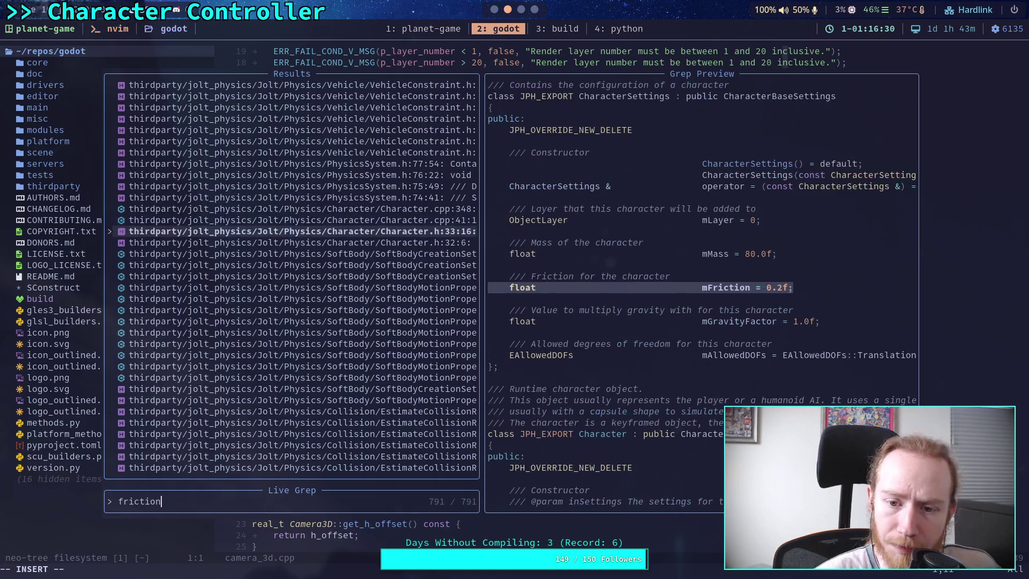
{"action": "key", "text": "Down"}
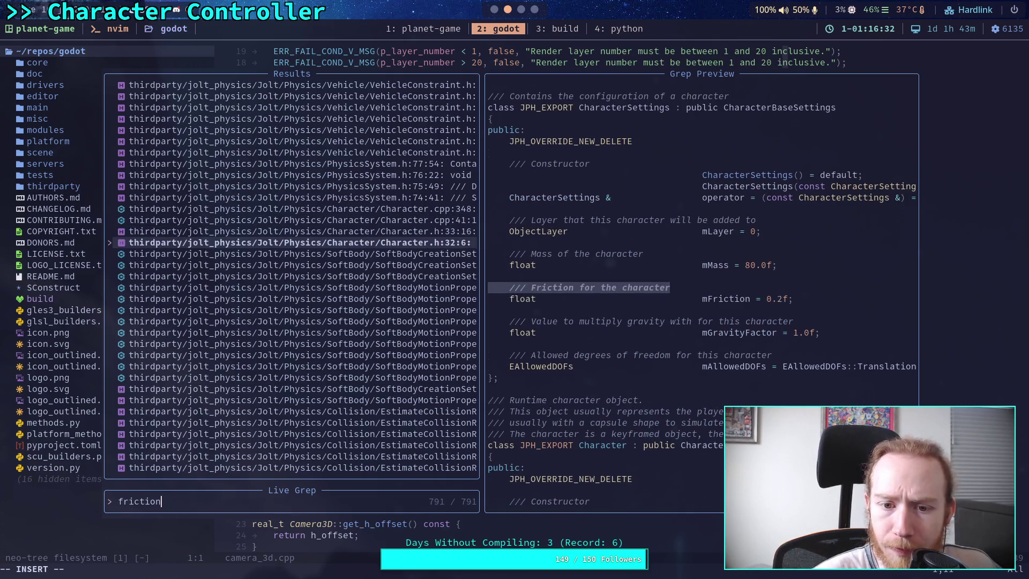
{"action": "key", "text": "Down"}
{"action": "key", "text": "Down"}
{"action": "key", "text": "Down"}
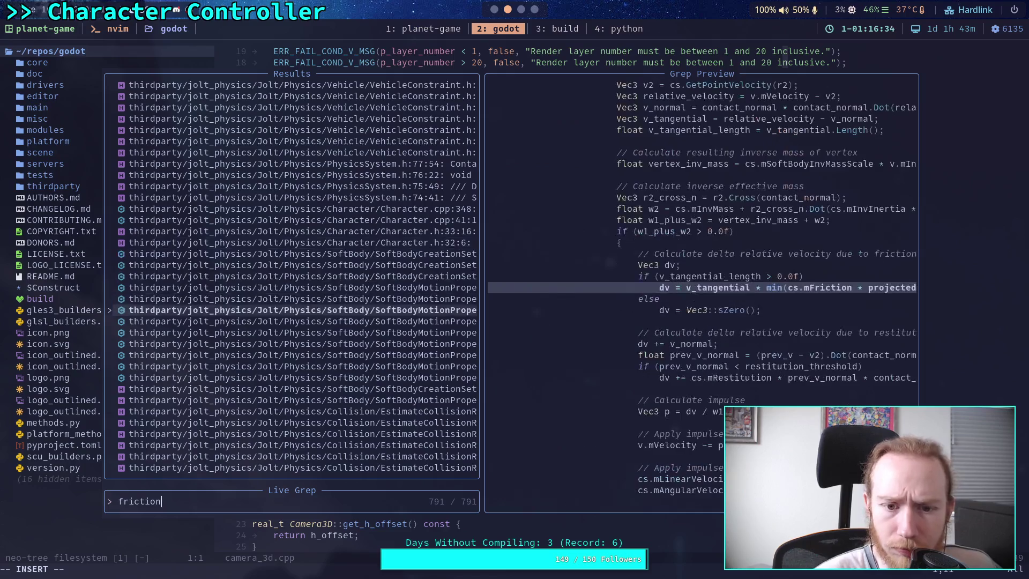
{"action": "key", "text": "Up"}
{"action": "key", "text": "Up"}
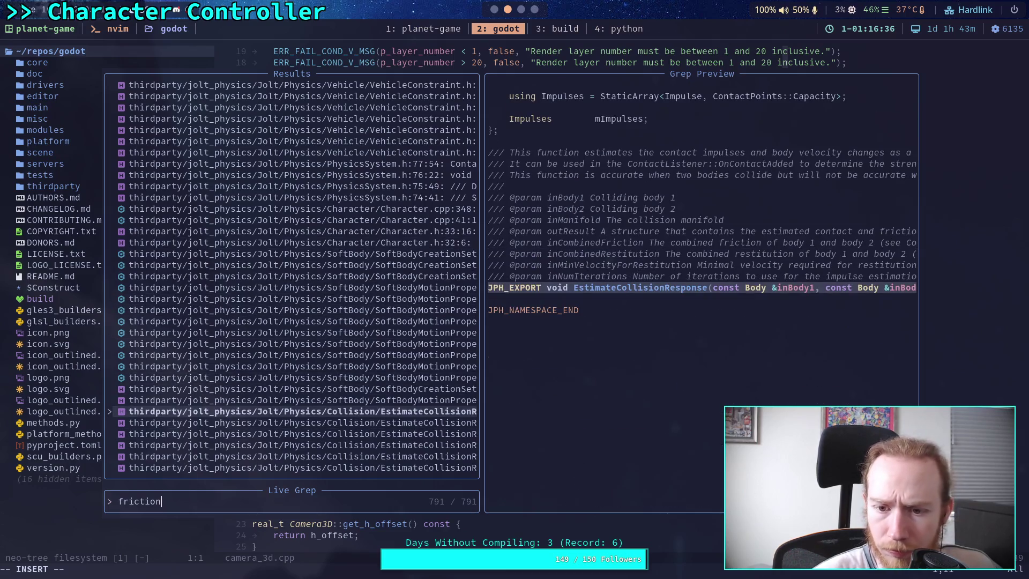
{"action": "key", "text": "Down"}
{"action": "key", "text": "Down"}
{"action": "key", "text": "Down"}
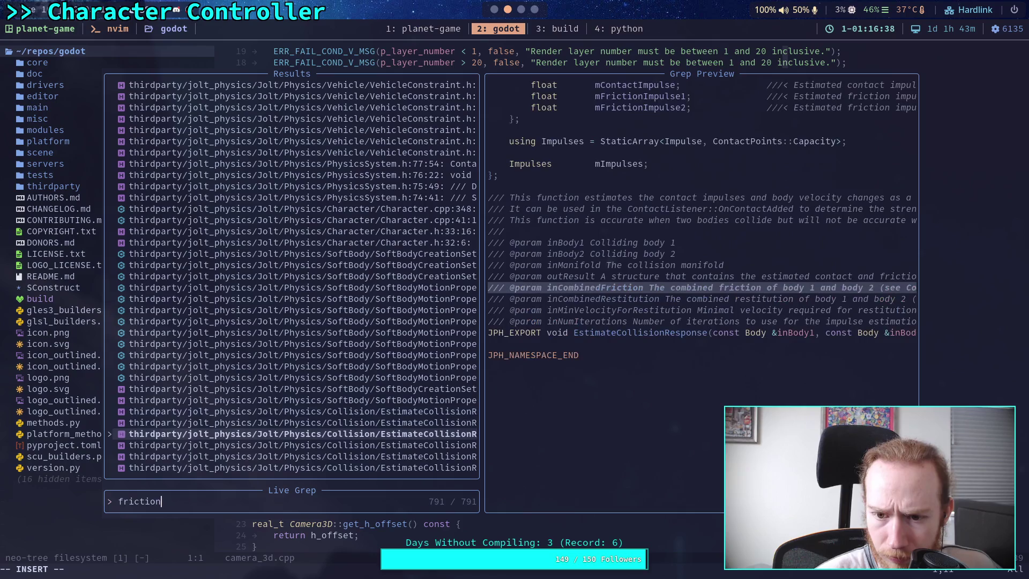
{"action": "key", "text": "Down"}
{"action": "key", "text": "Down"}
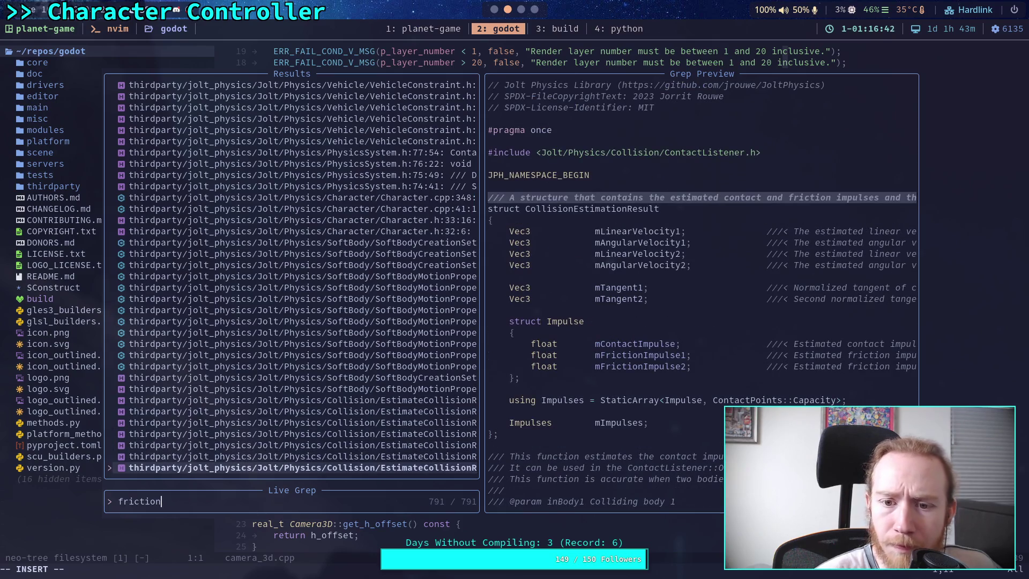
{"action": "key", "text": "Down"}
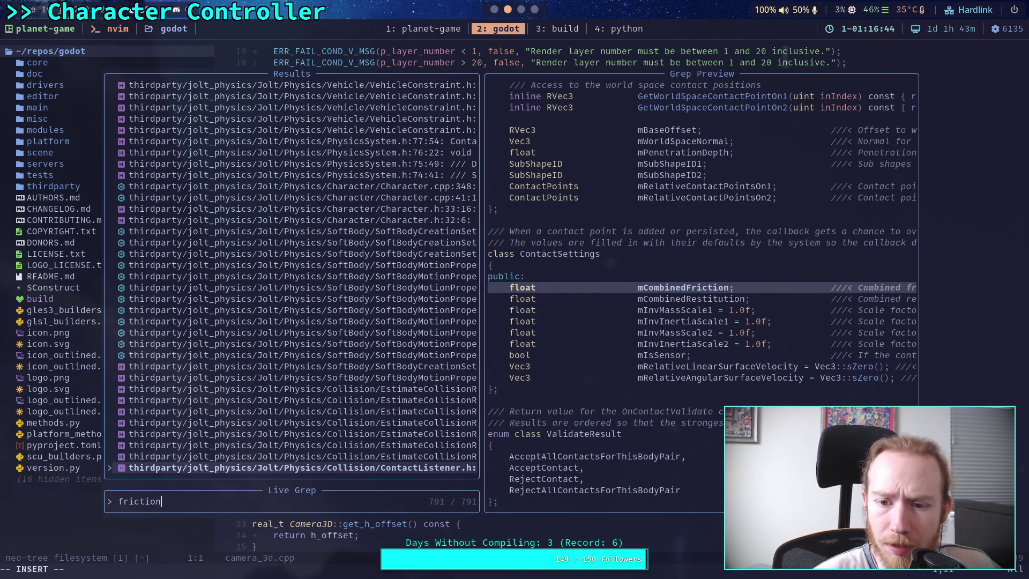
- Browse the PhysicsSystem.cpp friction matches, including the friction direction calculation and AxisConstraintPart
{"action": "key", "text": "Down"}
{"action": "key", "text": "Down"}
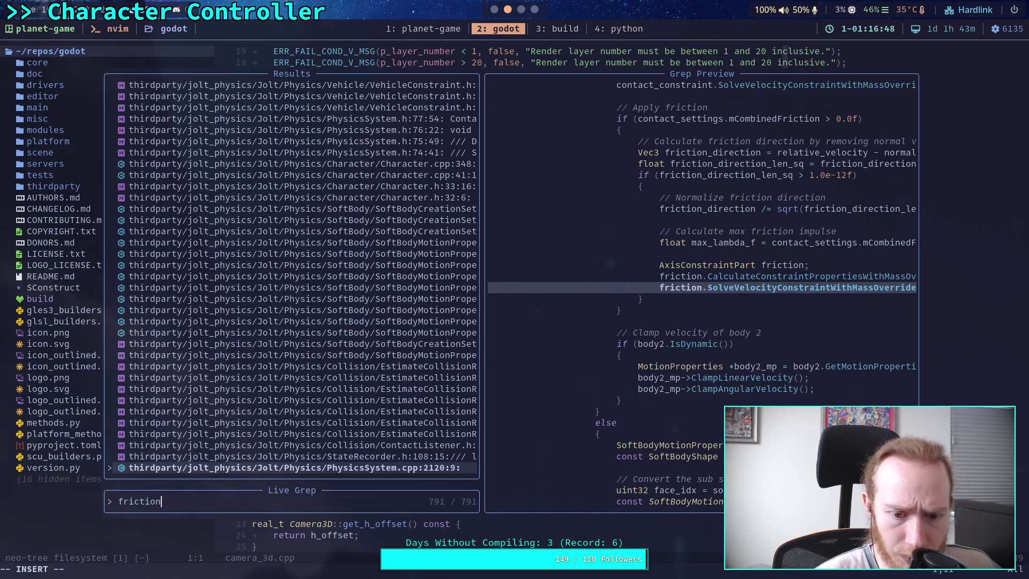
{"action": "key", "text": "Down"}
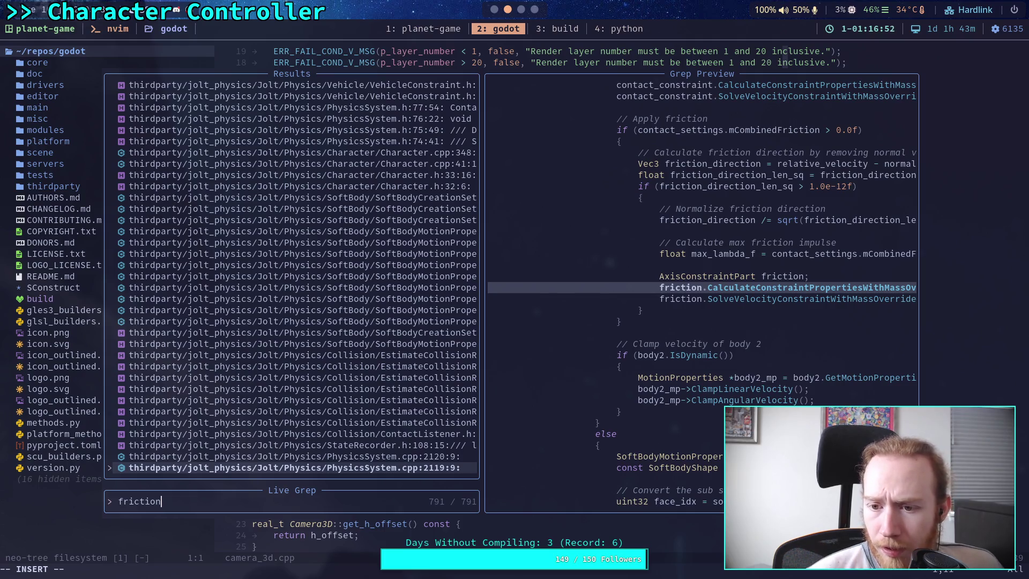
{"action": "key", "text": "Down"}
{"action": "key", "text": "Down"}
{"action": "key", "text": "Down"}
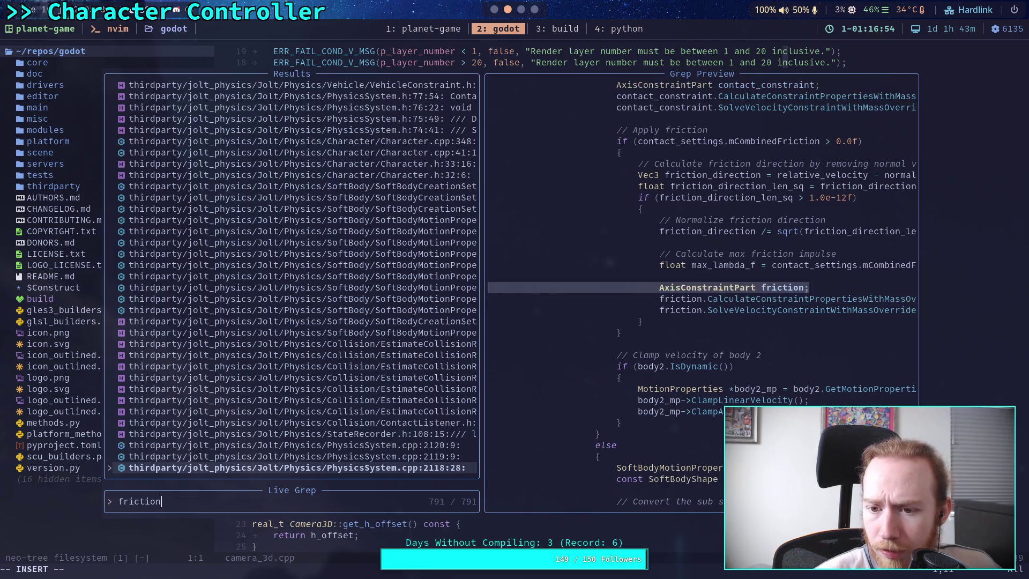
{"action": "key", "text": "Down"}
{"action": "key", "text": "Down"}
{"action": "key", "text": "Down"}
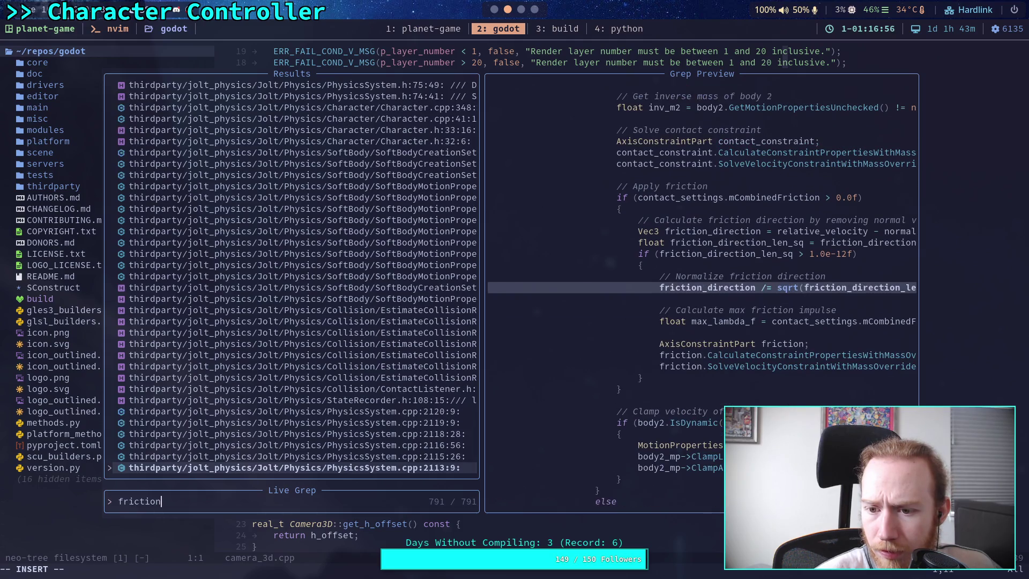
{"action": "key", "text": "Down"}
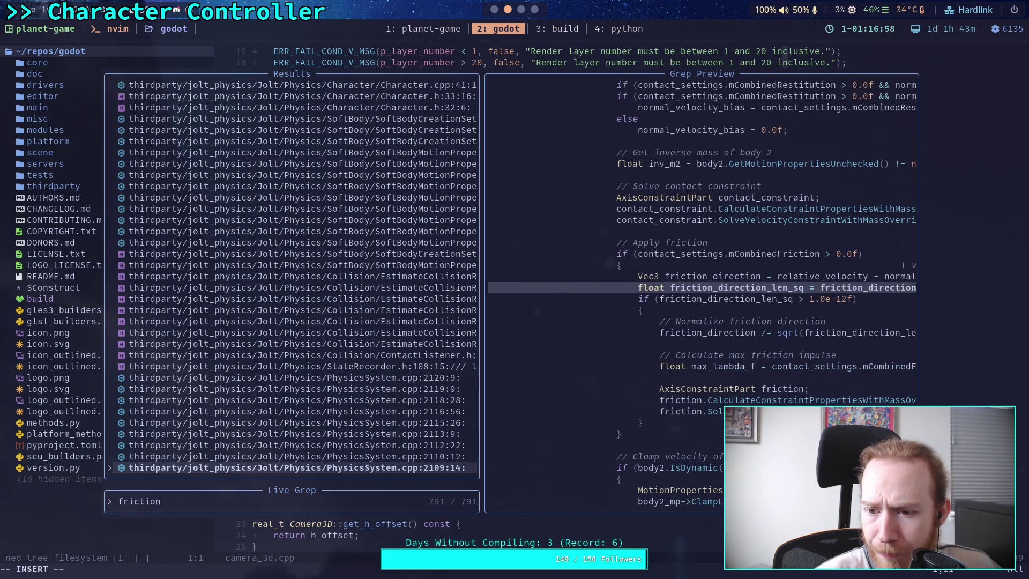
{"action": "key", "text": "Down"}
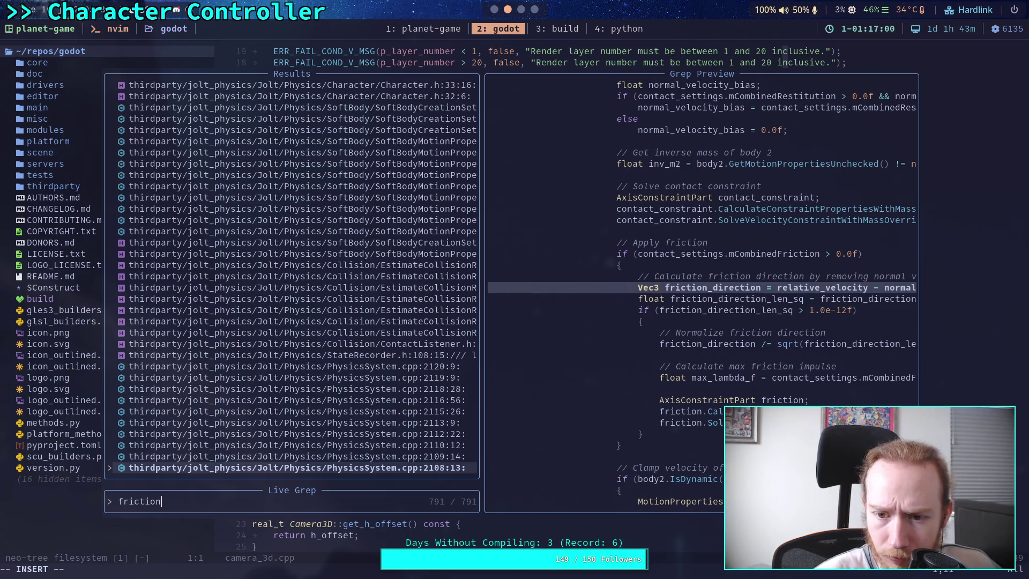
{"action": "key", "text": "Down"}
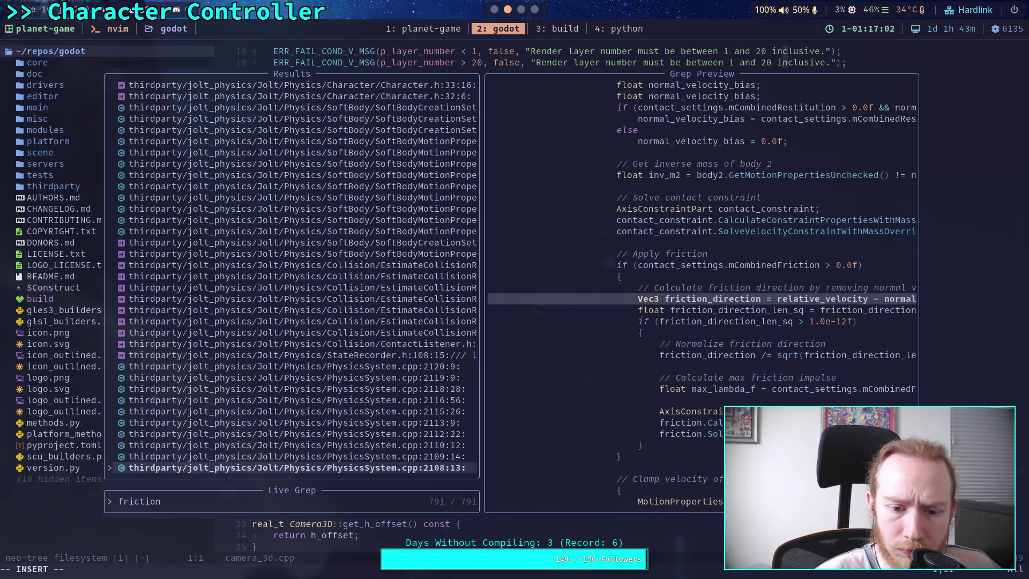
{"action": "key", "text": "Down"}
{"action": "key", "text": "Down"}
{"action": "key", "text": "Down"}
{"action": "key", "text": "Up"}
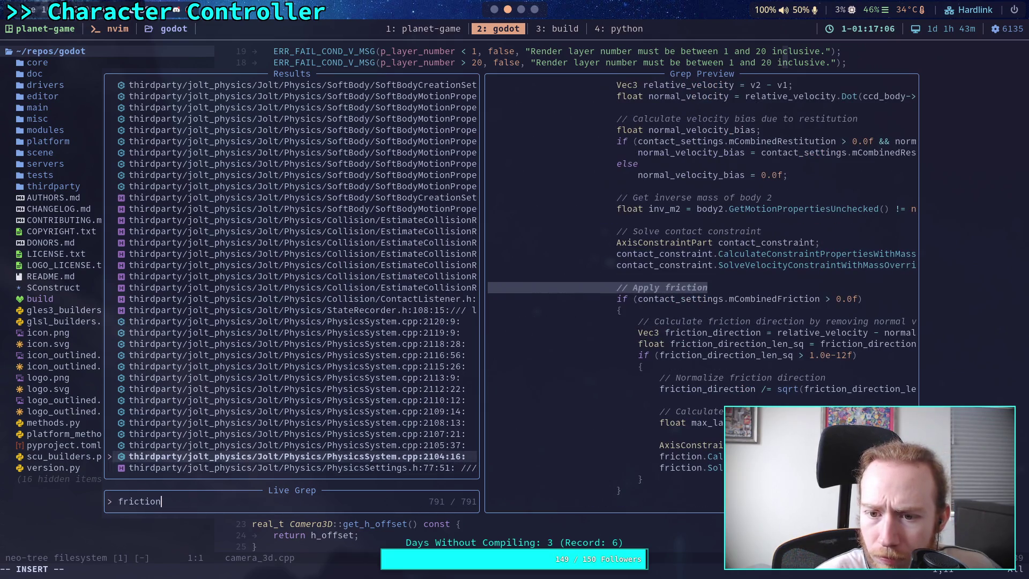
{"action": "key", "text": "Down"}
{"action": "key", "text": "Down"}
{"action": "key", "text": "Down"}
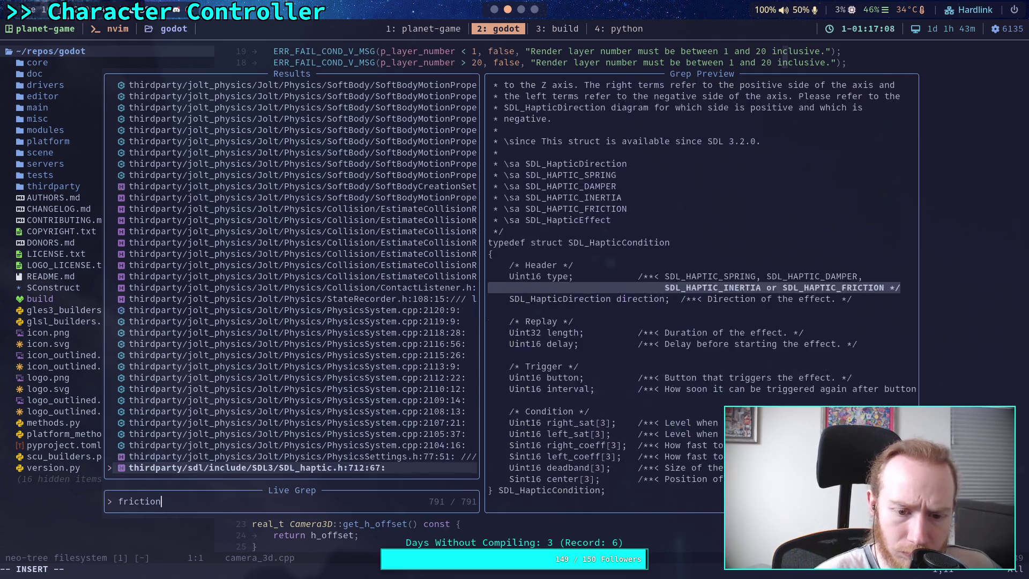
{"action": "key", "text": "Down"}
{"action": "key", "text": "Down"}
{"action": "key", "text": "Down"}
{"action": "key", "text": "Up"}
{"action": "key", "text": "Up"}
{"action": "key", "text": "Up"}
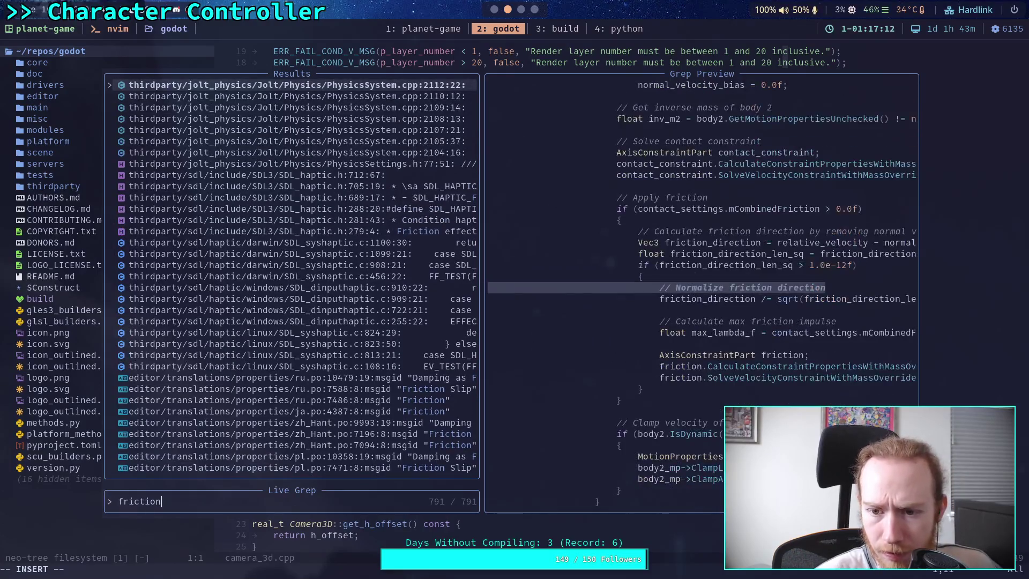
- Open the PhysicsSystem.cpp:2109 match and scroll up to its 'Apply friction' block
{"action": "key", "text": "Return"}
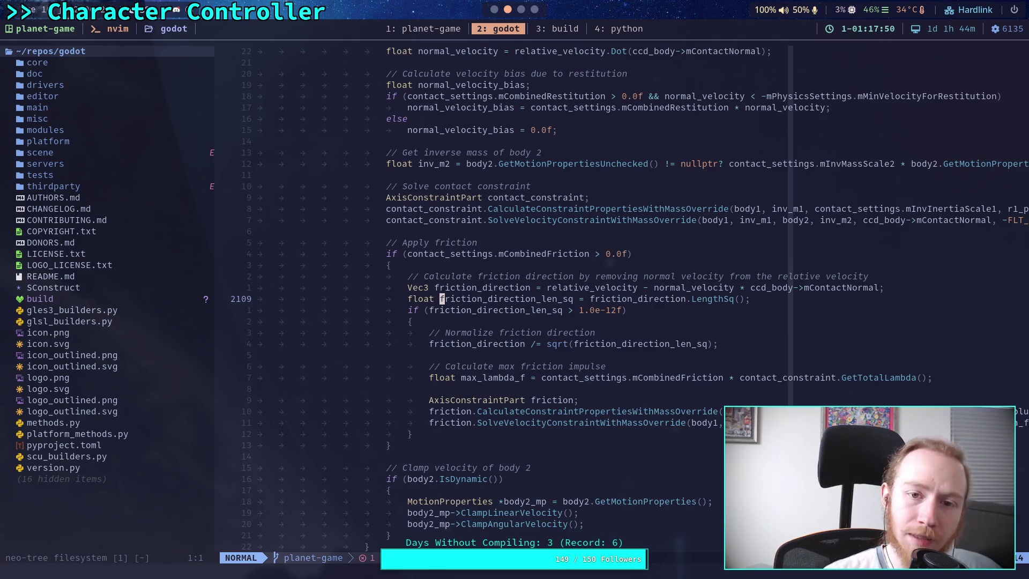
{"action": "scroll", "coordinate": [632, 238], "scroll_direction": "up", "scroll_amount": 4}
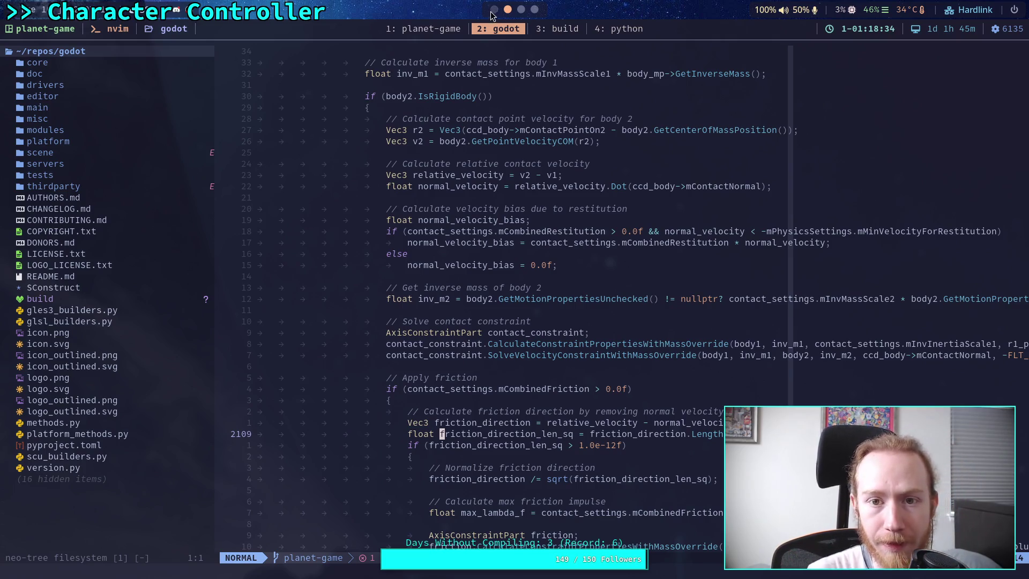
{"action": "key", "text": "super+1"}
- Add a new line after line 281 declaring var relative_contact_velocity: Vector3
{"action": "left_click", "coordinate": [658, 293]}
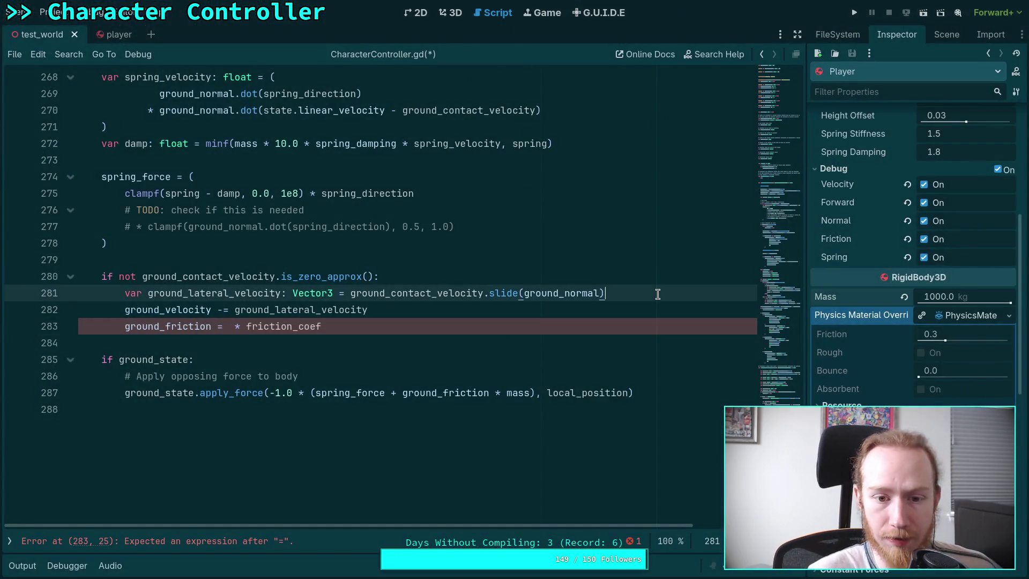
{"action": "key", "text": "Return"}
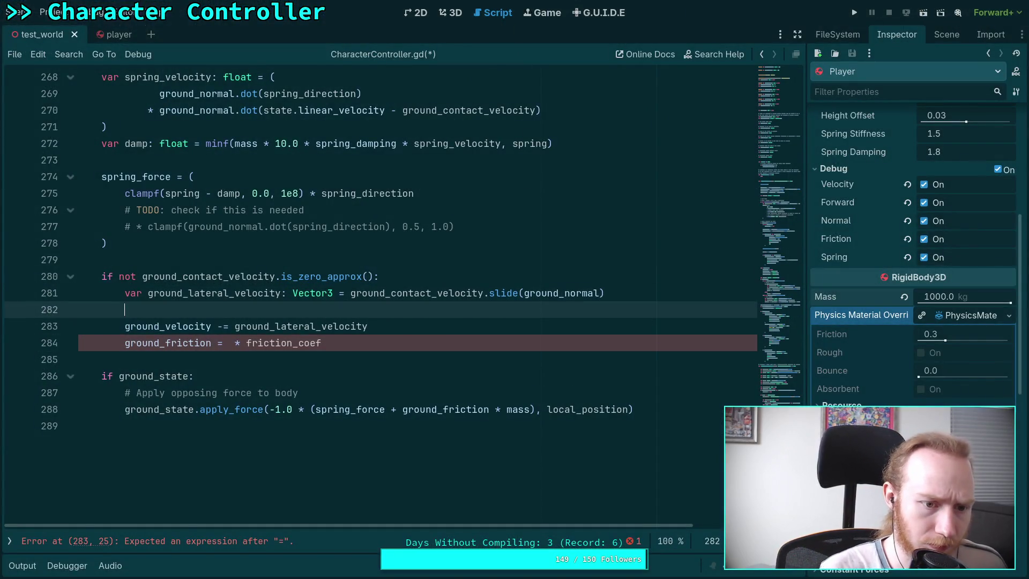
{"action": "type", "text": "var relati"}
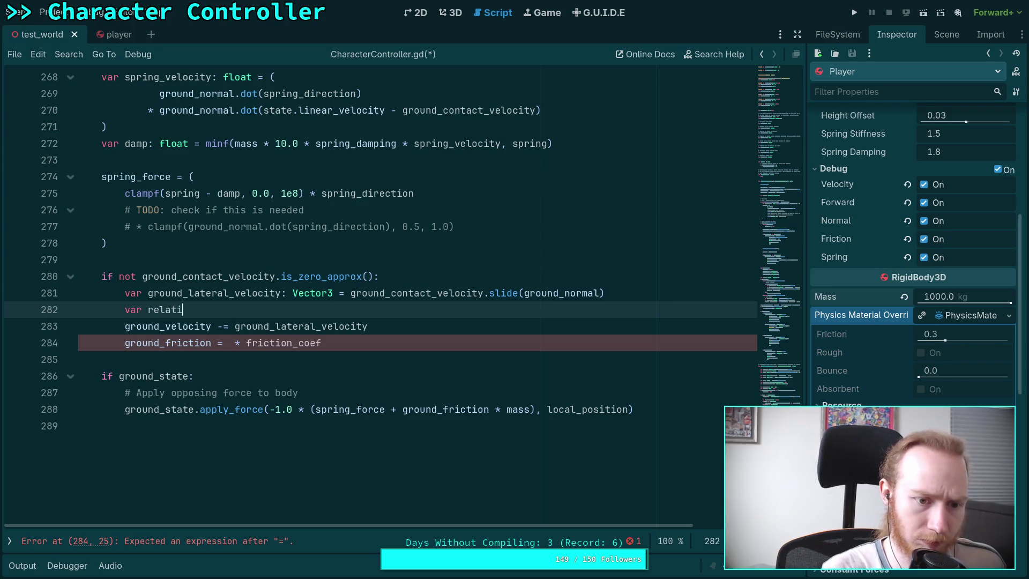
{"action": "type", "text": "ve_contact_"}
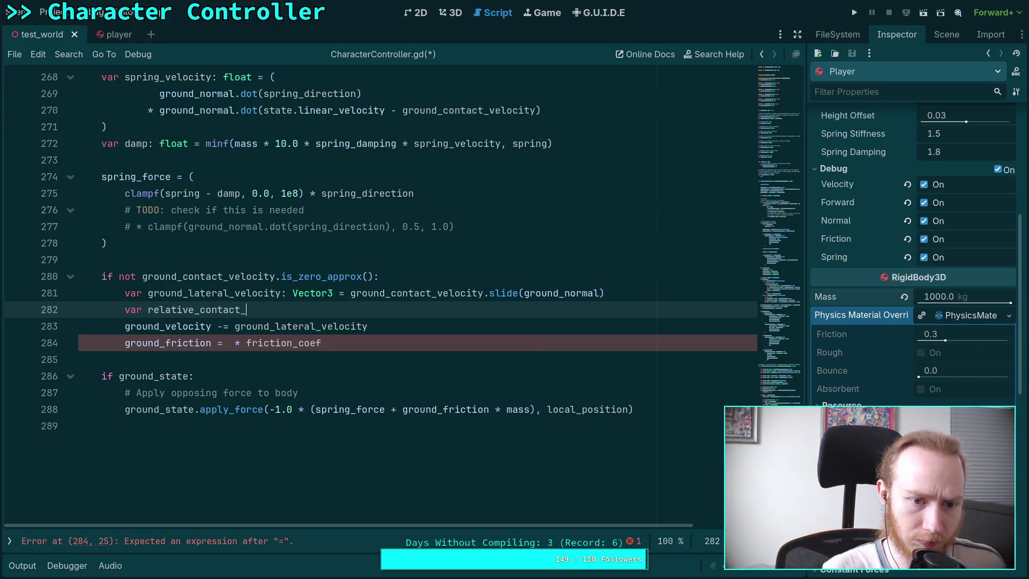
{"action": "type", "text": "velocity"}
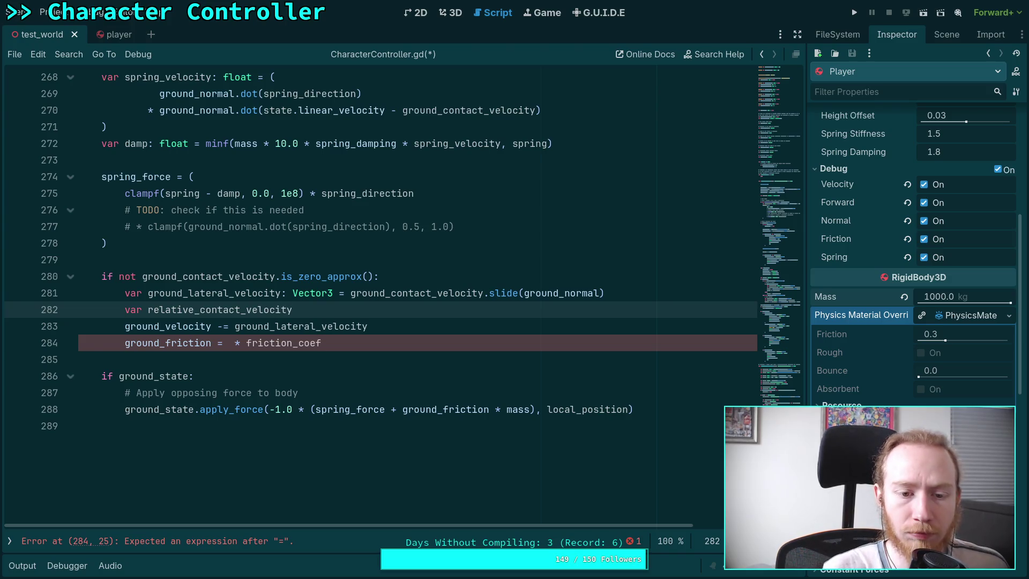
{"action": "type", "text": "vec"}
{"action": "key", "text": "BackSpace"}
{"action": "key", "text": "BackSpace"}
{"action": "key", "text": "BackSpace"}
{"action": "type", "text": "Ve"}
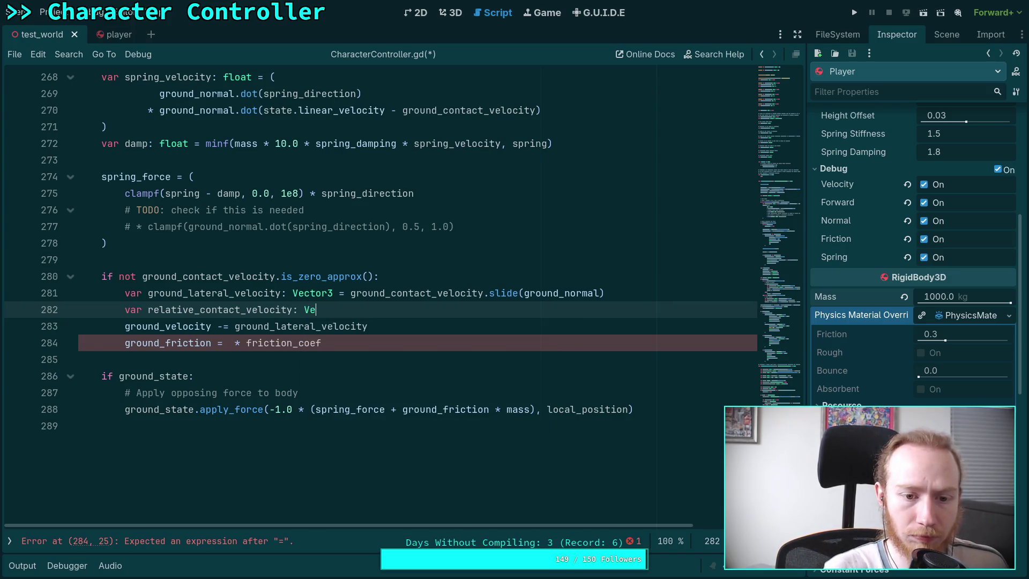
{"action": "type", "text": "ctor3 ="}
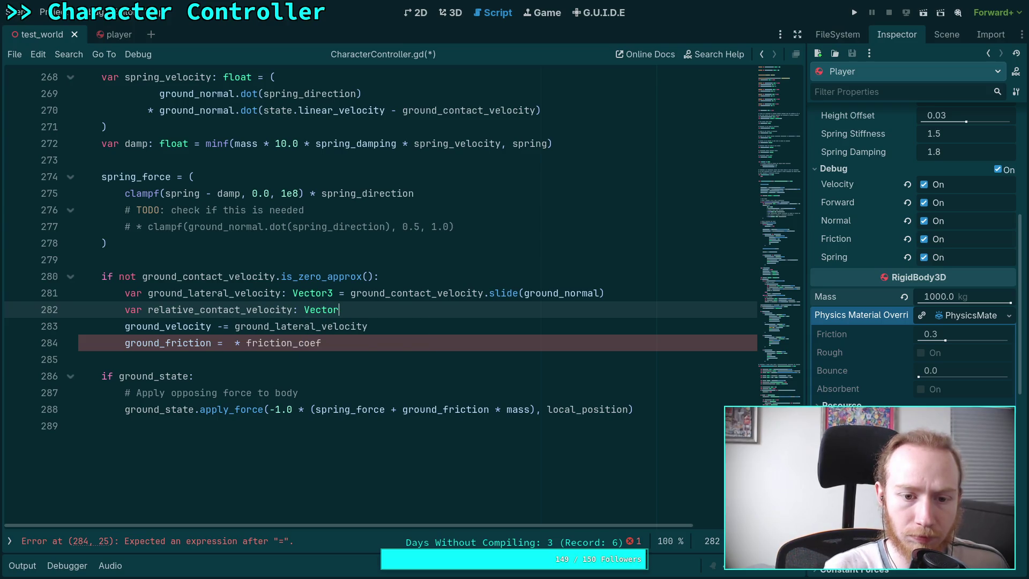
- Assign it ground_velocity - ground_lateral_velocity, then switch to the GitHub friction search
{"action": "key", "text": "ctrl+space"}
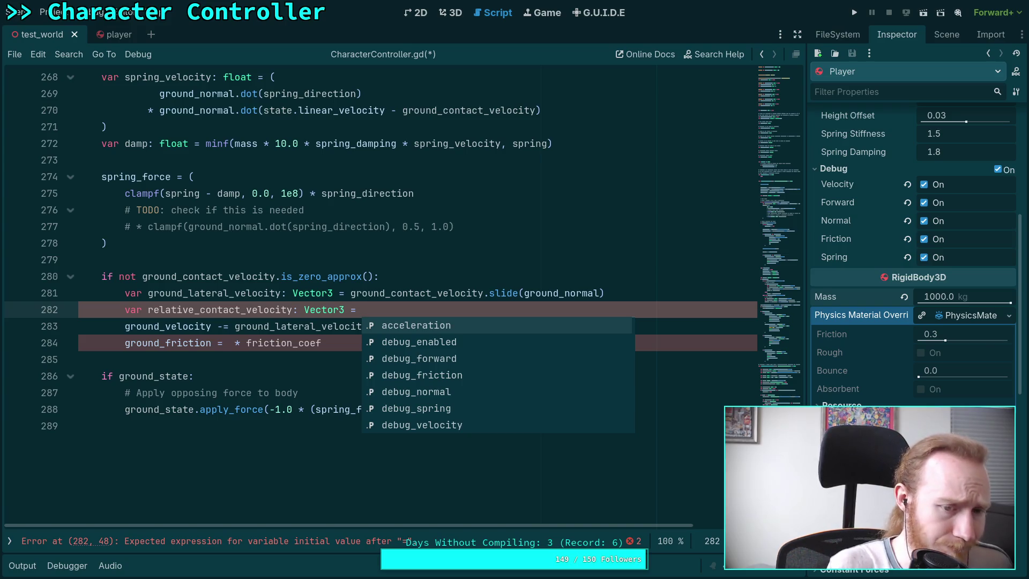
{"action": "type", "text": "grou"}
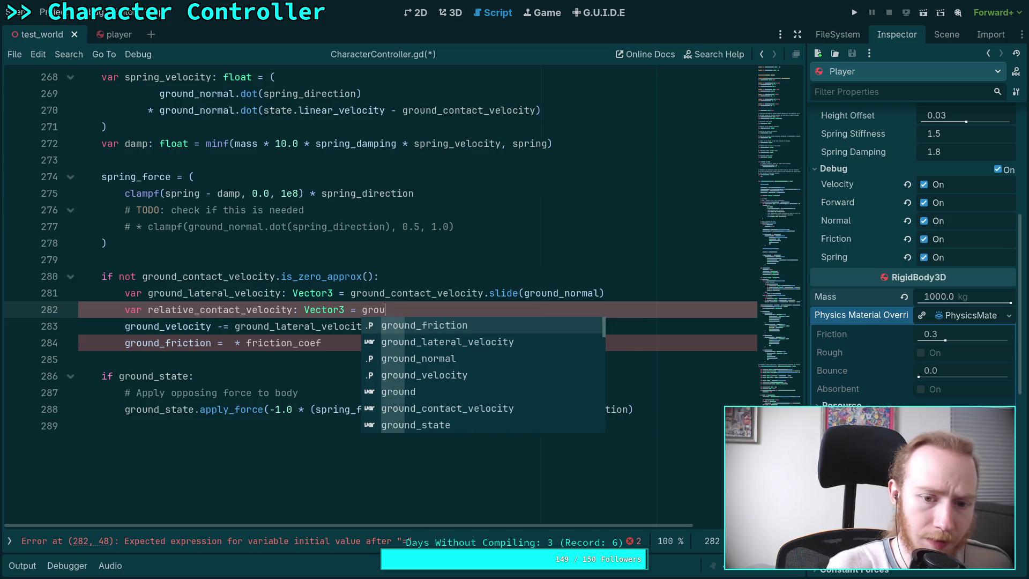
{"action": "key", "text": "Down"}
{"action": "key", "text": "Down"}
{"action": "key", "text": "Down"}
{"action": "key", "text": "Return"}
{"action": "type", "text": "-"}
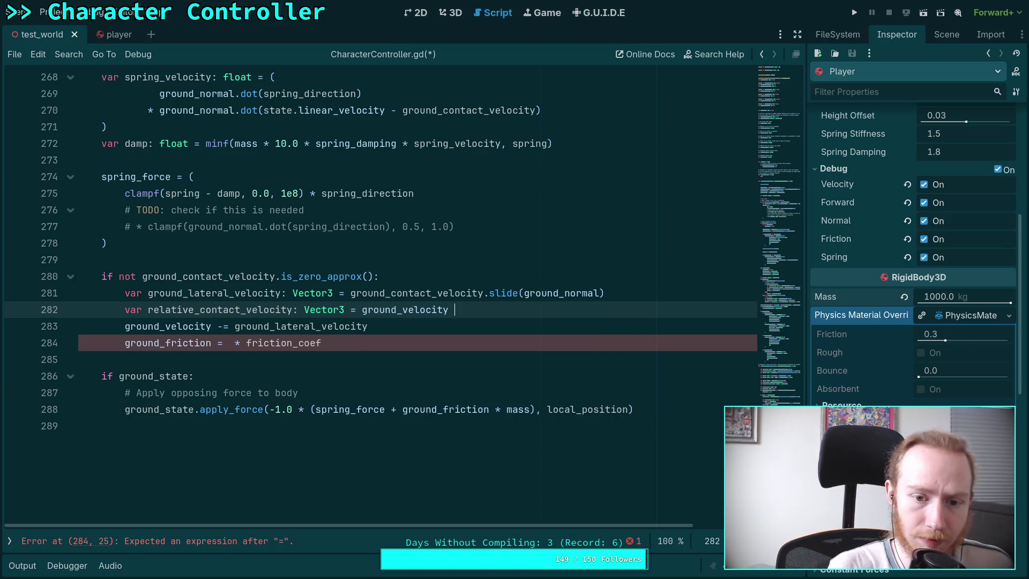
{"action": "type", "text": " ground"}
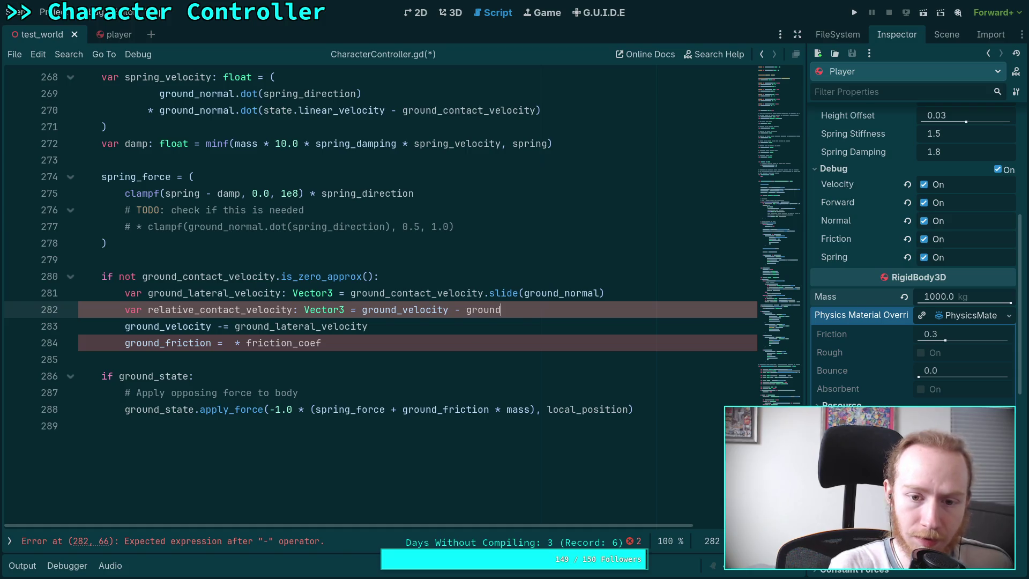
{"action": "key", "text": "Return"}
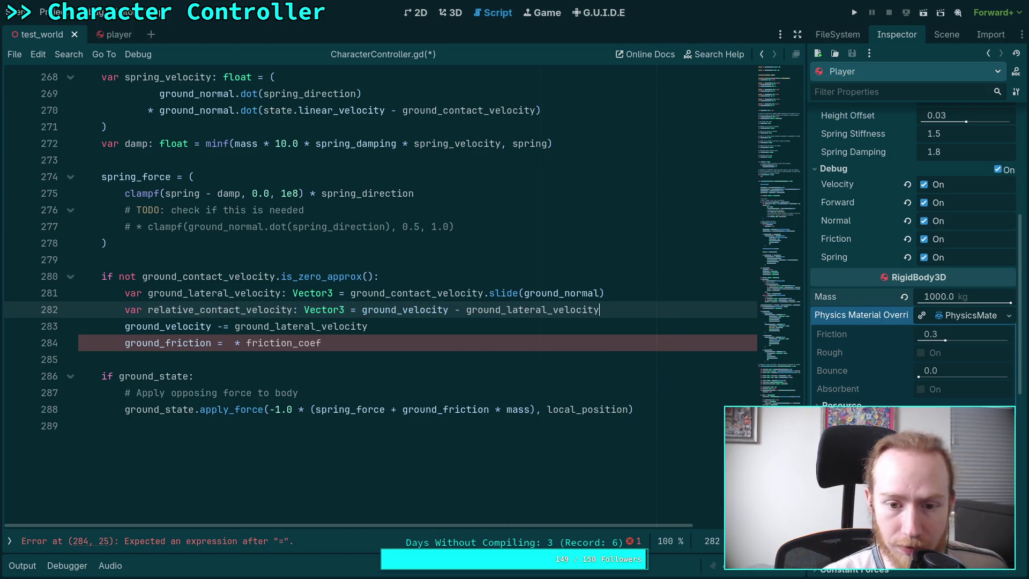
{"action": "left_click", "coordinate": [539, 327]}
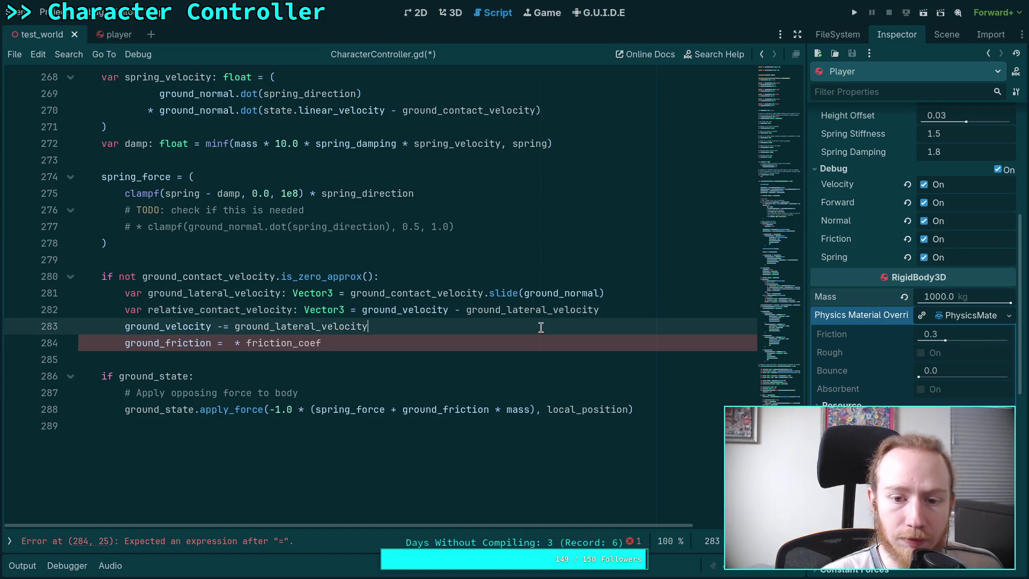
{"action": "key", "text": "alt+Tab"}
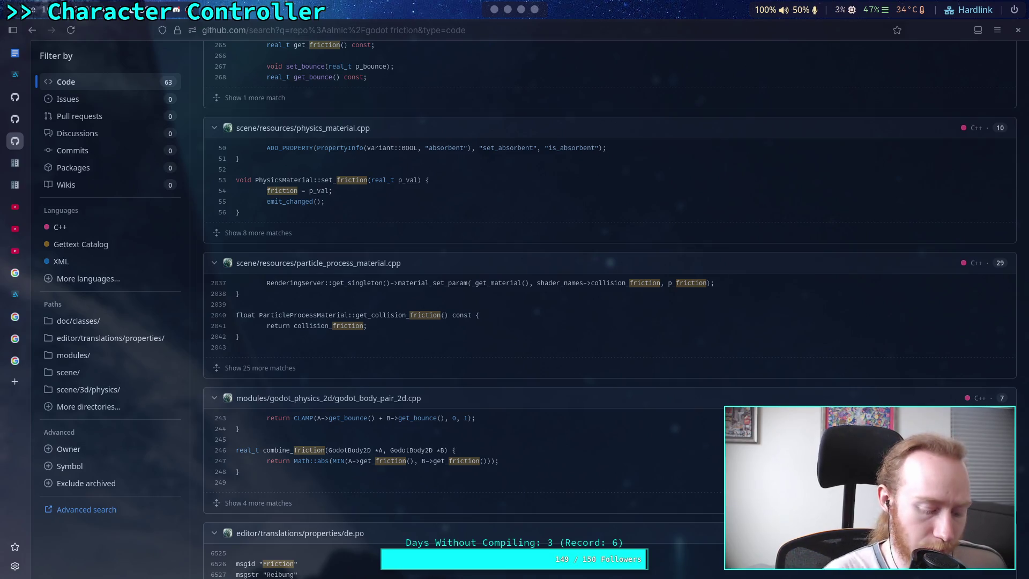
- Switch from GitHub's friction search to the Neovim workspace showing PhysicsSystem.cpp
{"action": "key", "text": "super+2"}
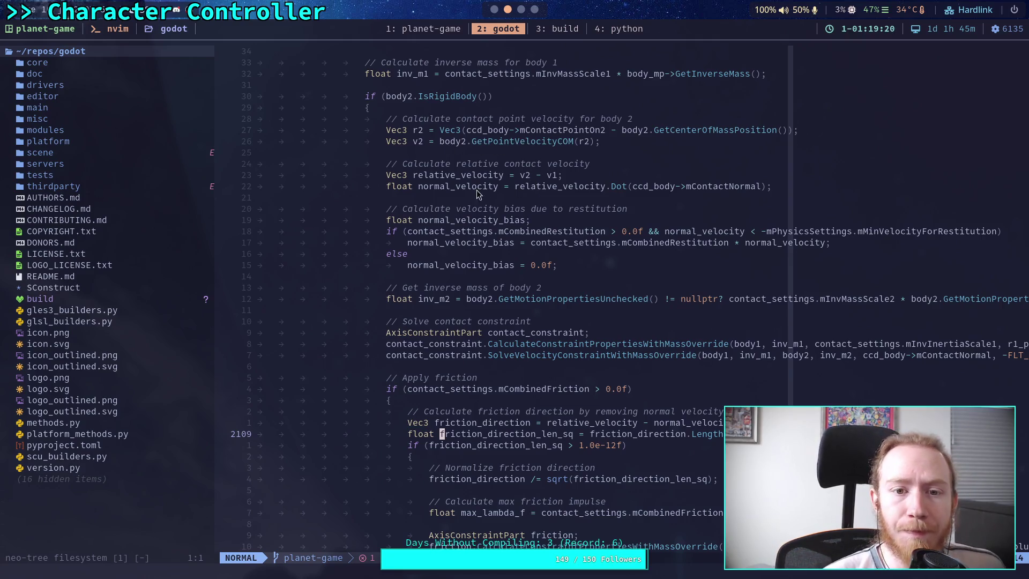
- Scroll through Jolt's contact velocity code and put the cursor on the IsRigidBody check at line 2079
{"action": "scroll", "coordinate": [454, 196], "scroll_direction": "down", "scroll_amount": 3}
{"action": "scroll", "coordinate": [454, 196], "scroll_direction": "down", "scroll_amount": 15}
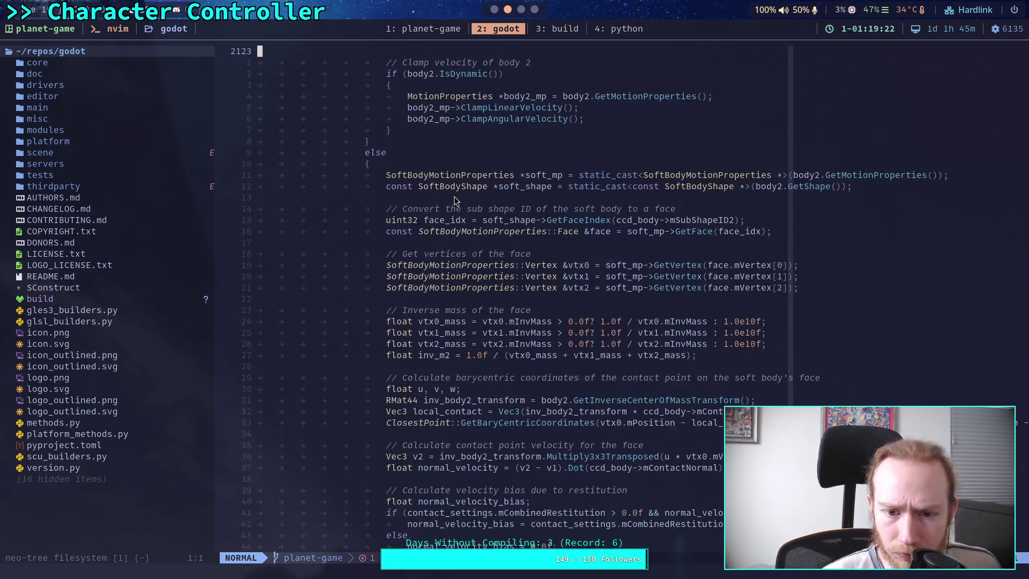
{"action": "scroll", "coordinate": [454, 200], "scroll_direction": "down", "scroll_amount": 7}
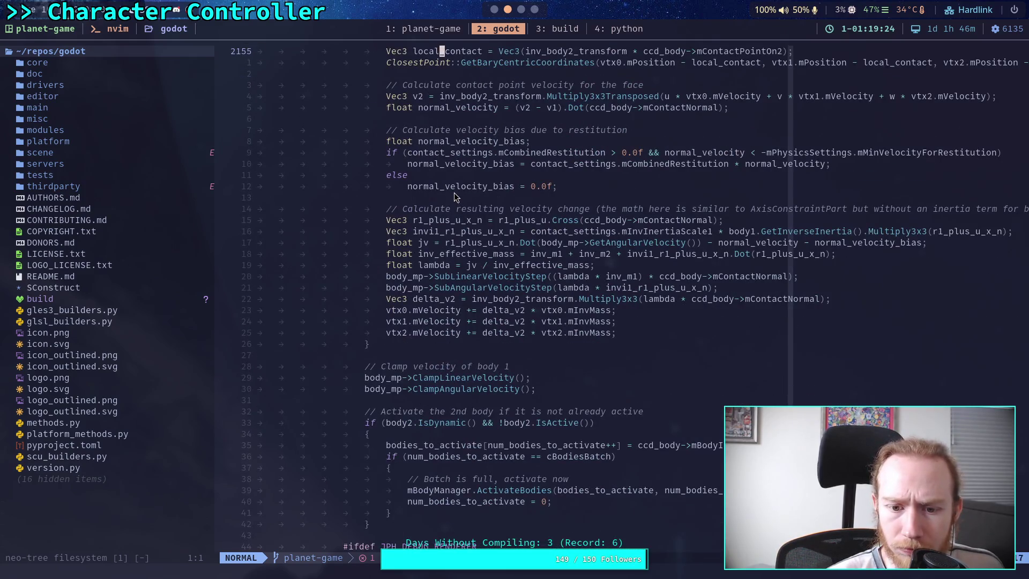
{"action": "scroll", "coordinate": [454, 197], "scroll_direction": "up", "scroll_amount": 20}
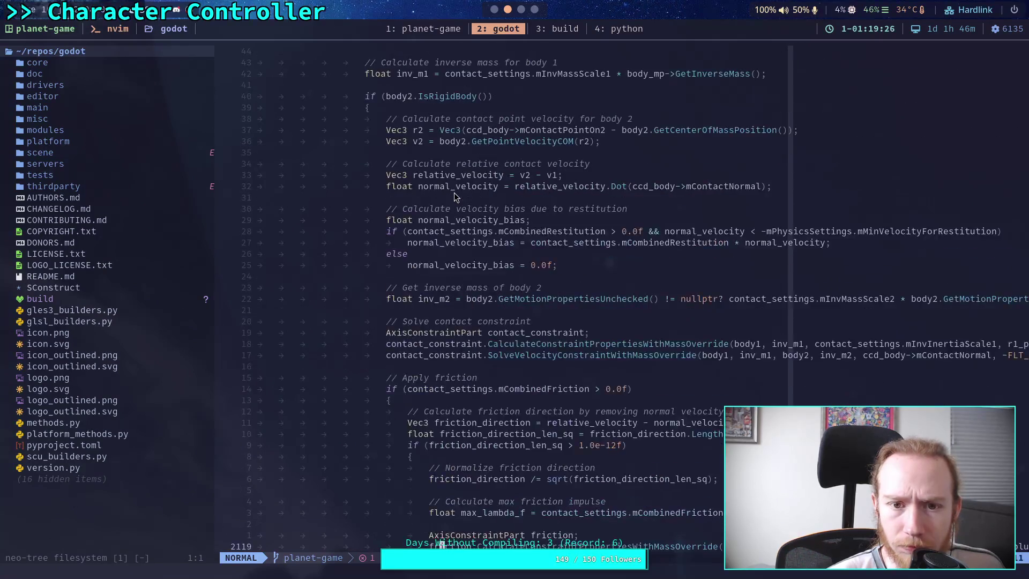
{"action": "scroll", "coordinate": [455, 196], "scroll_direction": "up", "scroll_amount": 5}
{"action": "scroll", "coordinate": [454, 196], "scroll_direction": "up", "scroll_amount": 20}
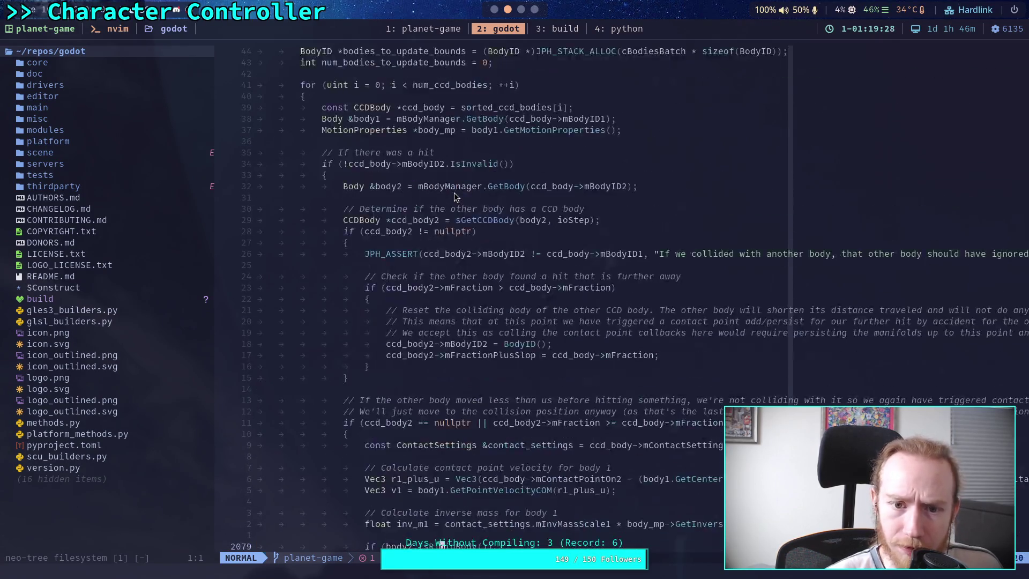
{"action": "scroll", "coordinate": [454, 197], "scroll_direction": "up", "scroll_amount": 1}
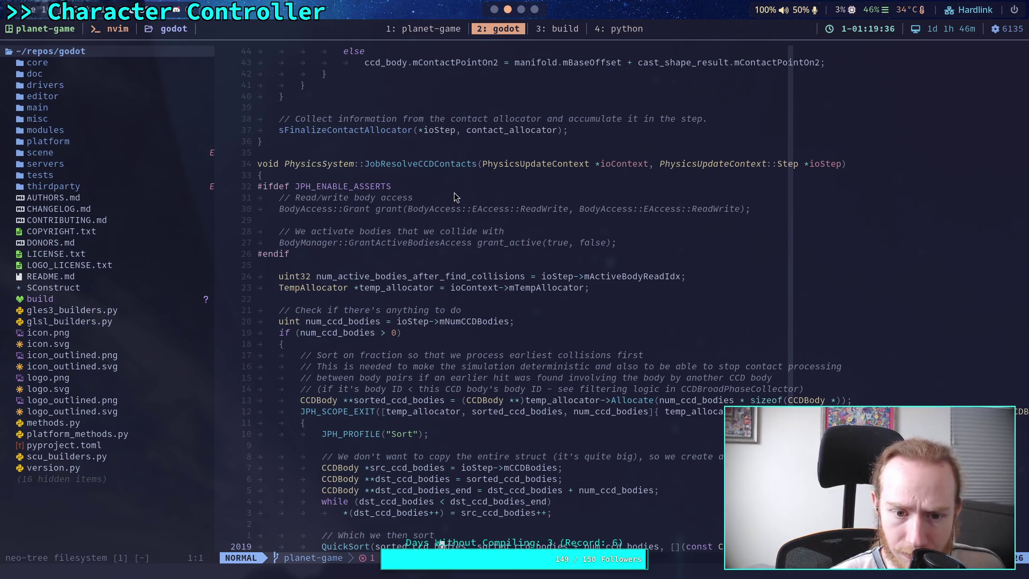
{"action": "scroll", "coordinate": [455, 193], "scroll_direction": "down", "scroll_amount": 2}
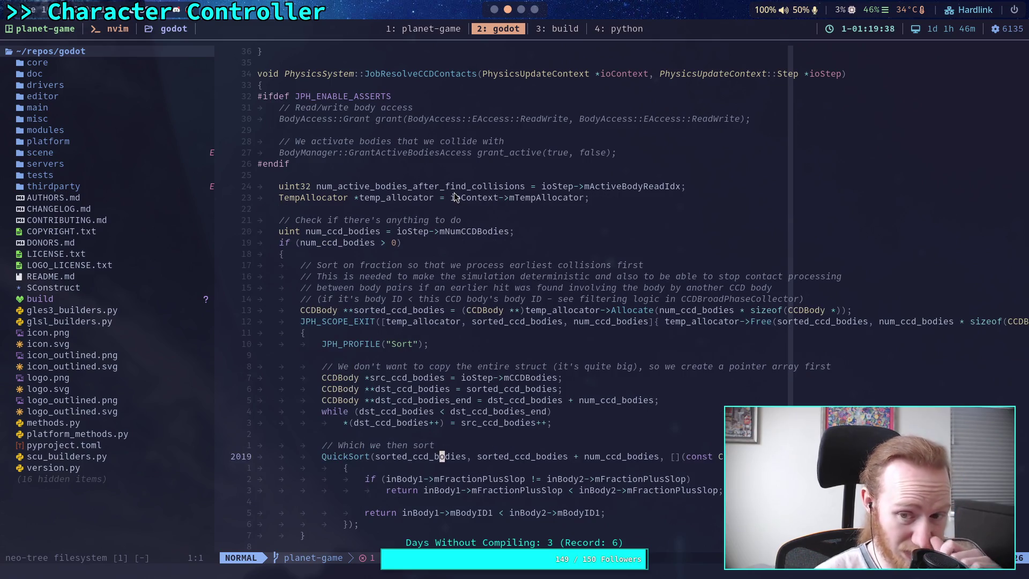
{"action": "scroll", "coordinate": [454, 195], "scroll_direction": "down", "scroll_amount": 1}
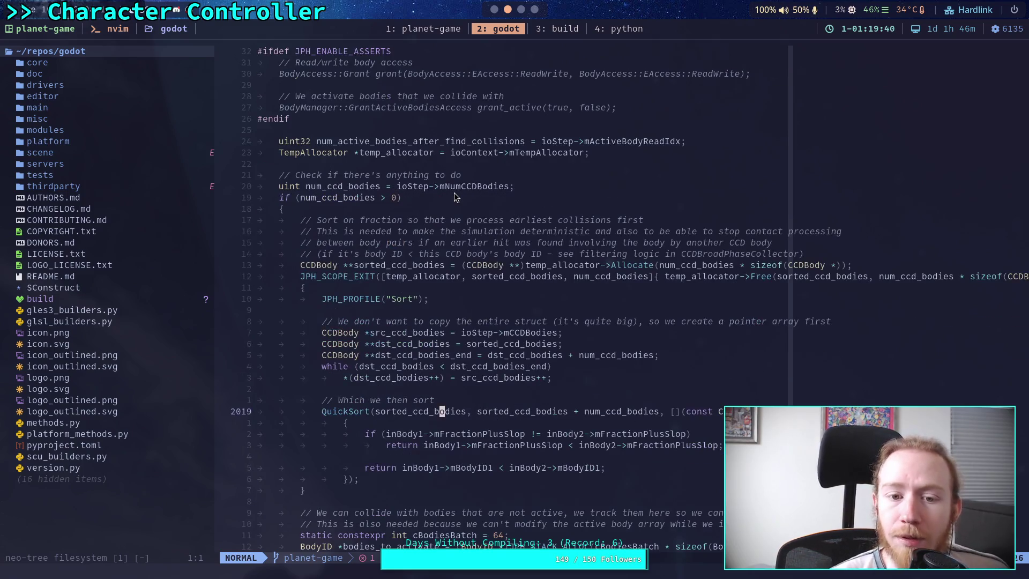
{"action": "scroll", "coordinate": [455, 195], "scroll_direction": "down", "scroll_amount": 6}
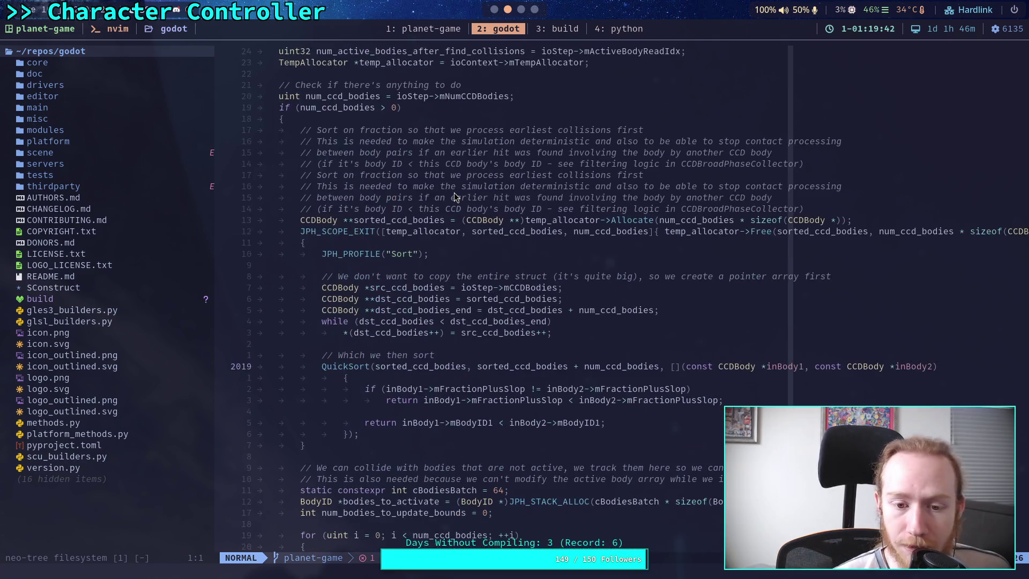
{"action": "scroll", "coordinate": [455, 192], "scroll_direction": "down", "scroll_amount": 15}
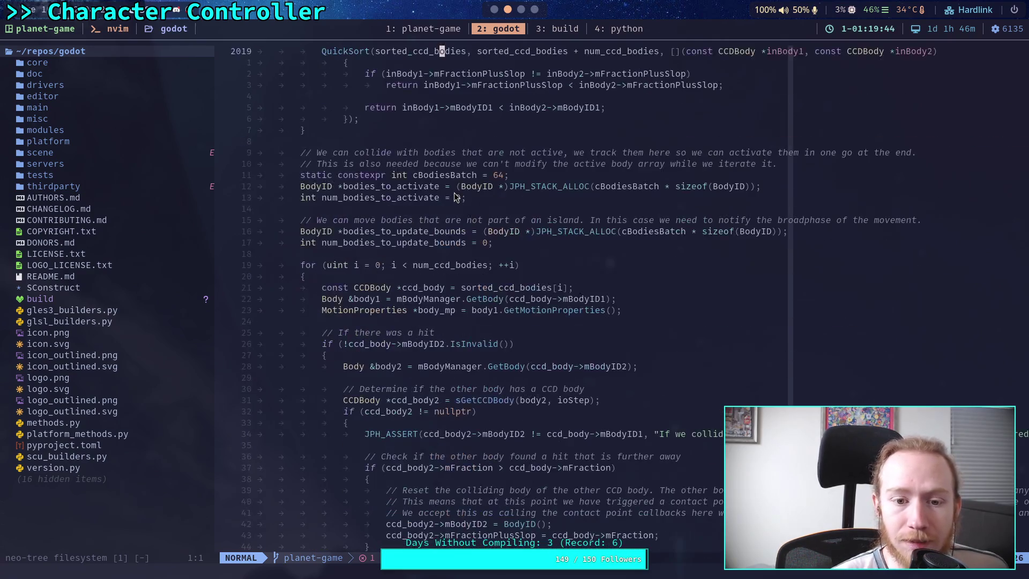
{"action": "scroll", "coordinate": [455, 191], "scroll_direction": "up", "scroll_amount": 4}
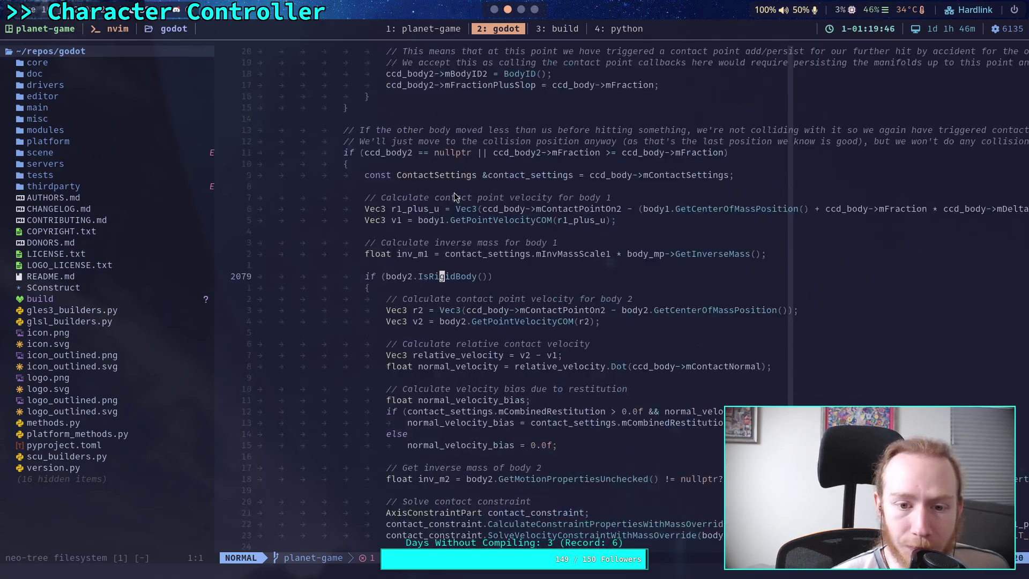
{"action": "left_click", "coordinate": [442, 275]}
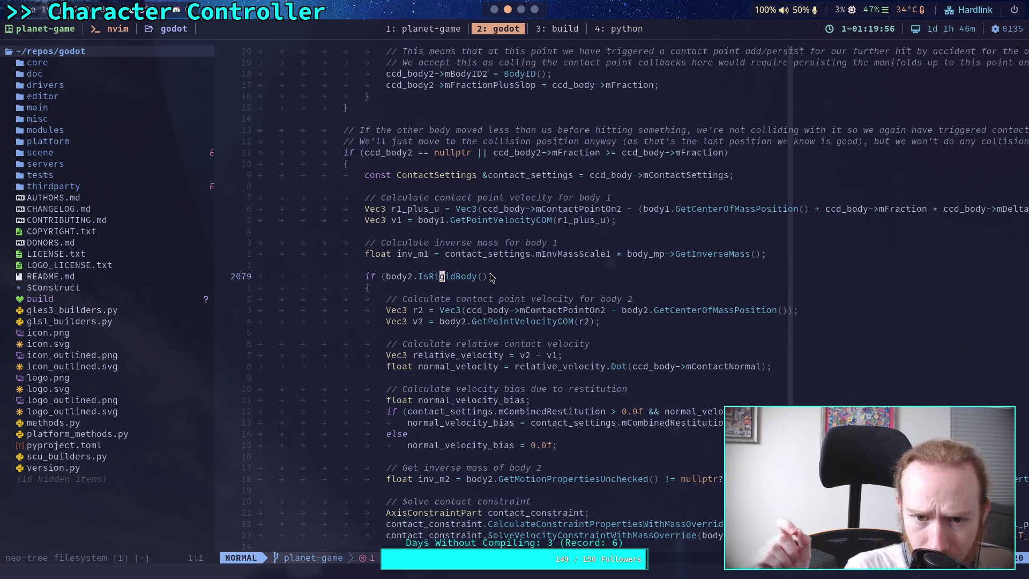
- Scroll further into the friction code, then bring the Godot script editor back up
{"action": "scroll", "coordinate": [524, 262], "scroll_direction": "down", "scroll_amount": 3}
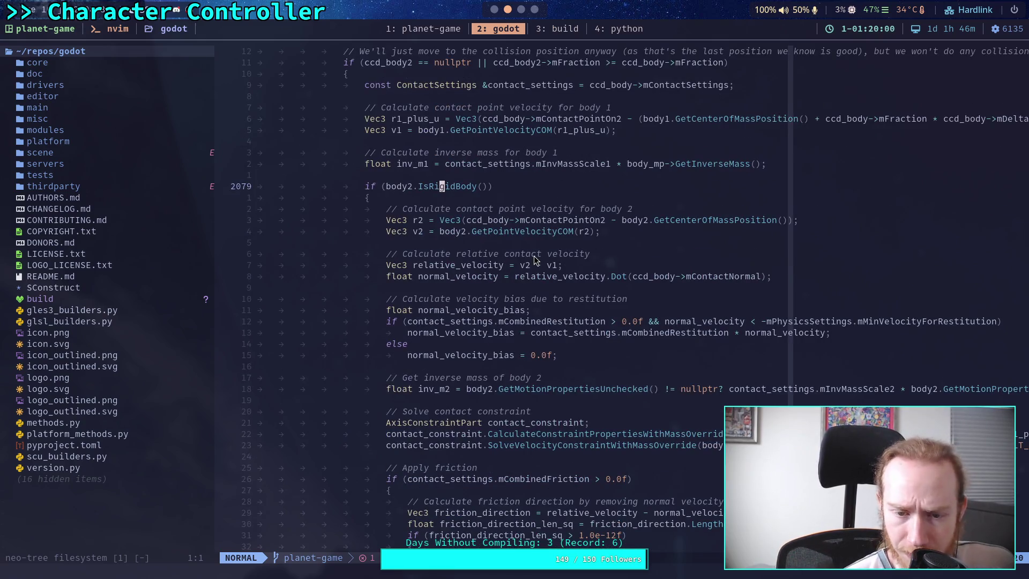
{"action": "scroll", "coordinate": [533, 257], "scroll_direction": "down", "scroll_amount": 2}
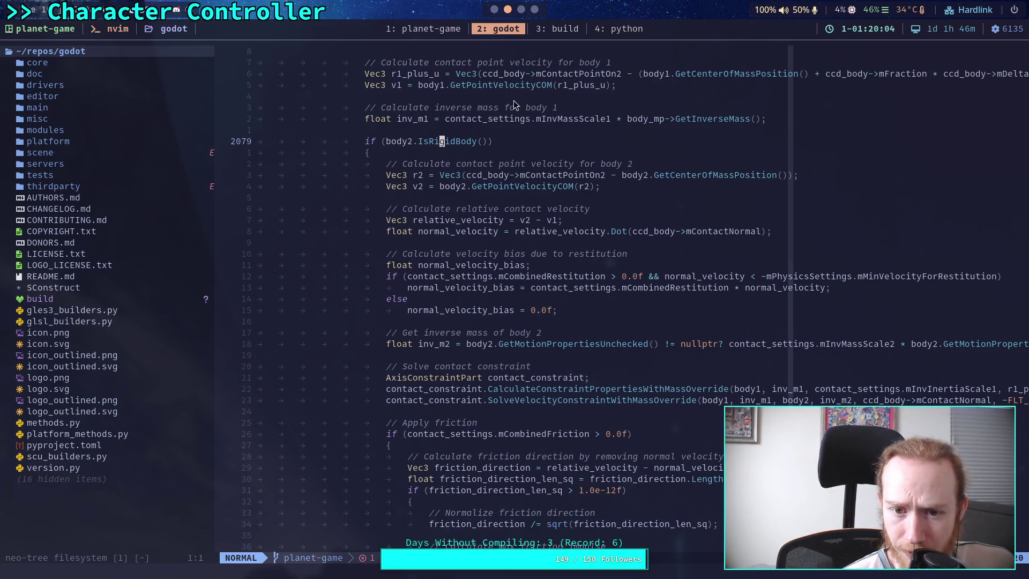
{"action": "left_click", "coordinate": [521, 10]}
{"action": "left_click", "coordinate": [494, 9]}
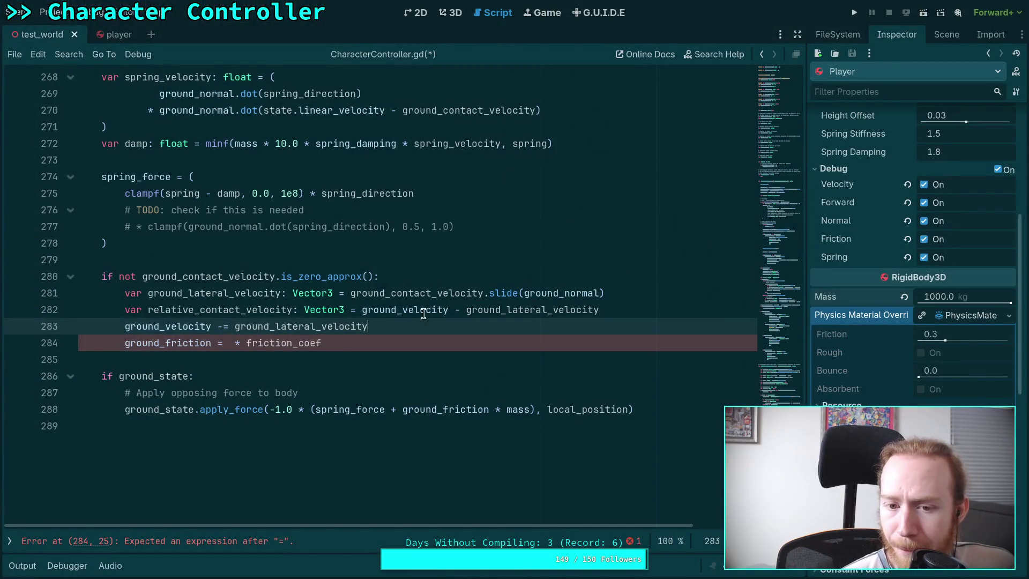
{"action": "left_click_drag", "start_coordinate": [362, 310], "coordinate": [466, 310]}
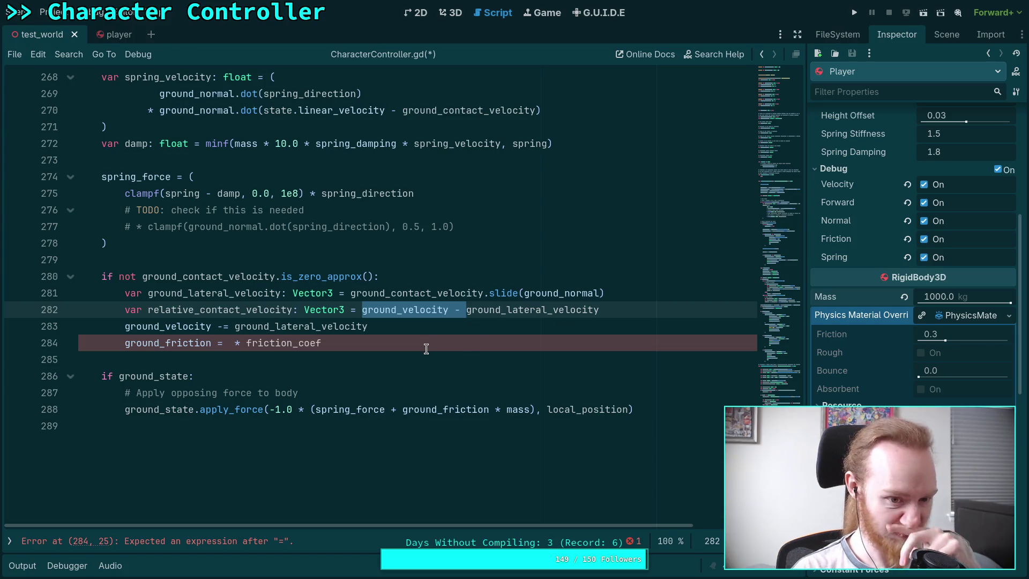
- Change line 283 from ground_velocity -= ground_lateral_velocity to ground_velocity = relative_contact_velocity
{"action": "left_click", "coordinate": [404, 312]}
{"action": "double_click", "coordinate": [404, 313]}
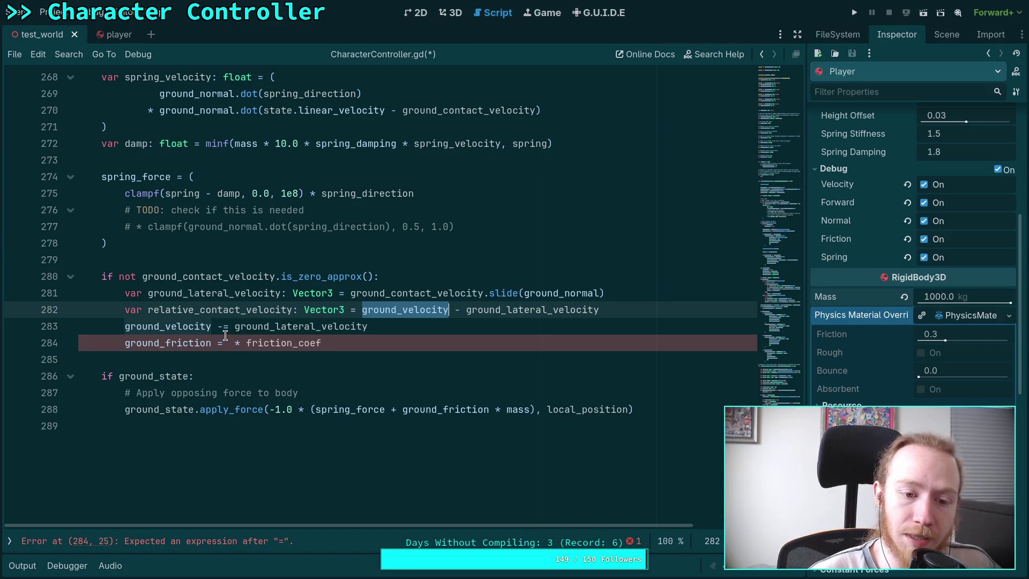
{"action": "left_click", "coordinate": [415, 326]}
{"action": "left_click_drag", "start_coordinate": [627, 309], "coordinate": [635, 296]}
{"action": "left_click", "coordinate": [404, 327]}
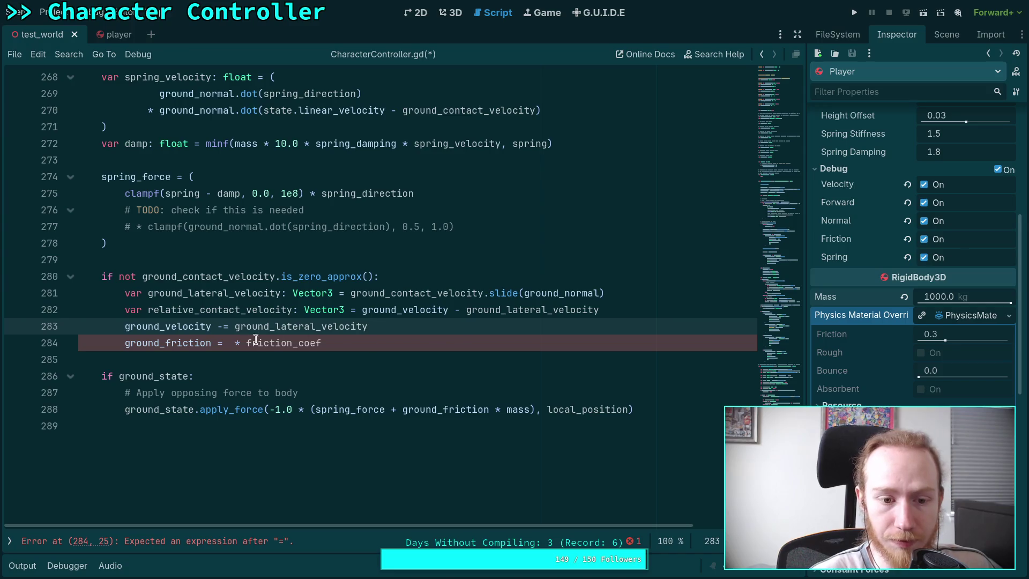
{"action": "left_click", "coordinate": [224, 326]}
{"action": "key", "text": "BackSpace"}
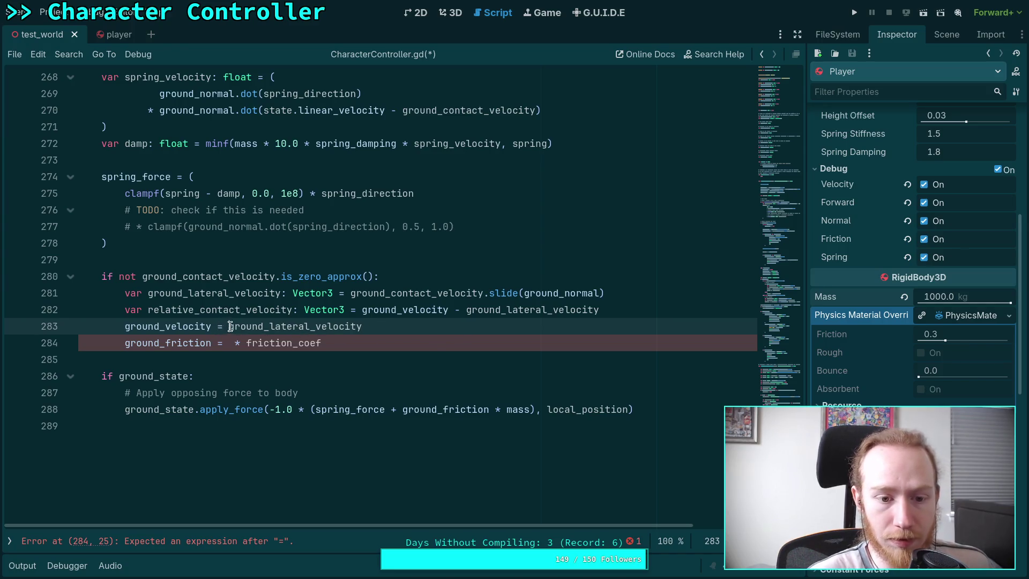
{"action": "left_click_drag", "start_coordinate": [228, 325], "coordinate": [373, 327]}
{"action": "type", "text": "relat"}
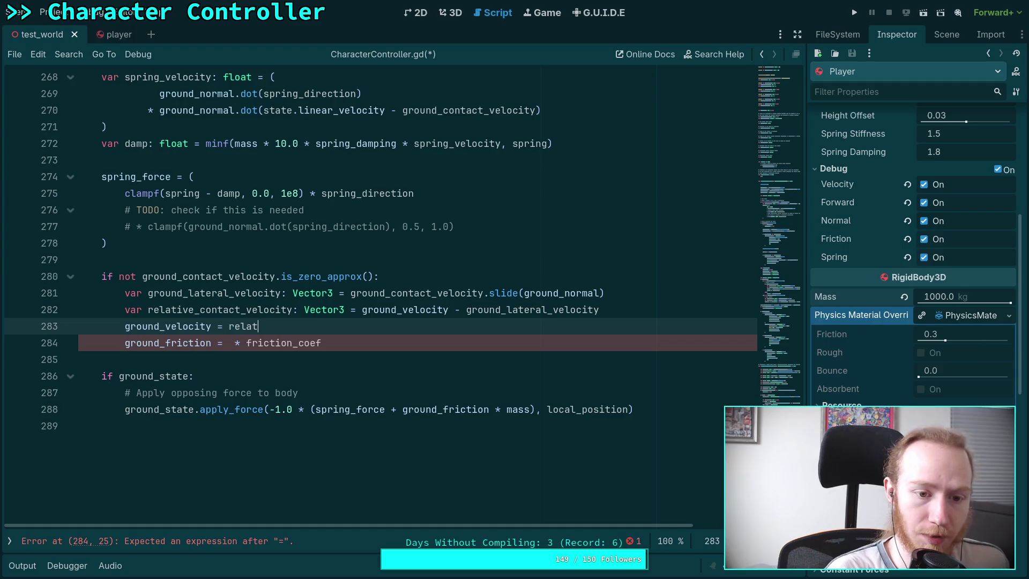
{"action": "key", "text": "Return"}
- Move that line below ground_friction with a blank line and comment 'Use relative velocity as ground velocity'
{"action": "key", "text": "alt+Down"}
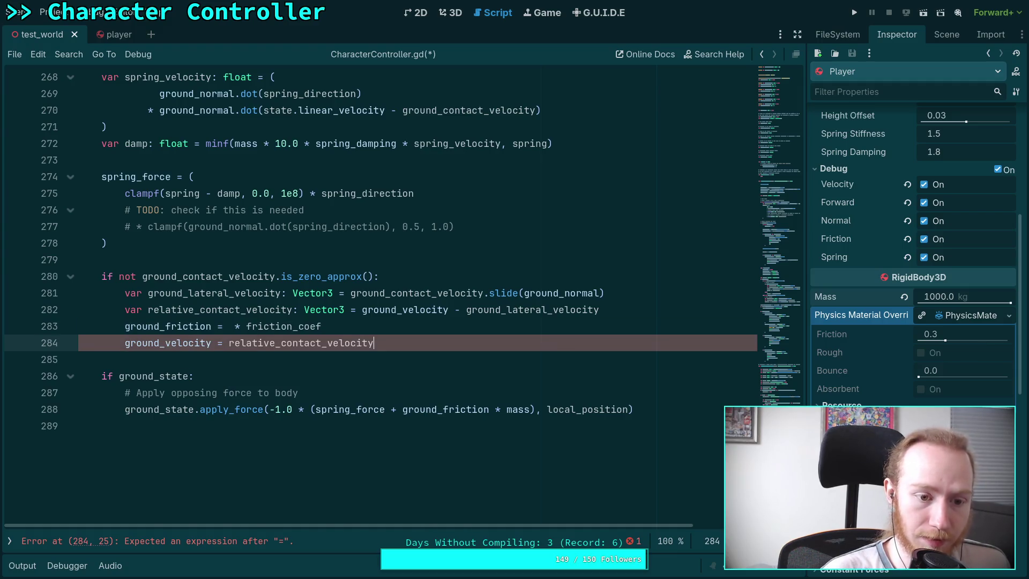
{"action": "left_click", "coordinate": [375, 327]}
{"action": "key", "text": "Return"}
{"action": "left_click", "coordinate": [383, 351]}
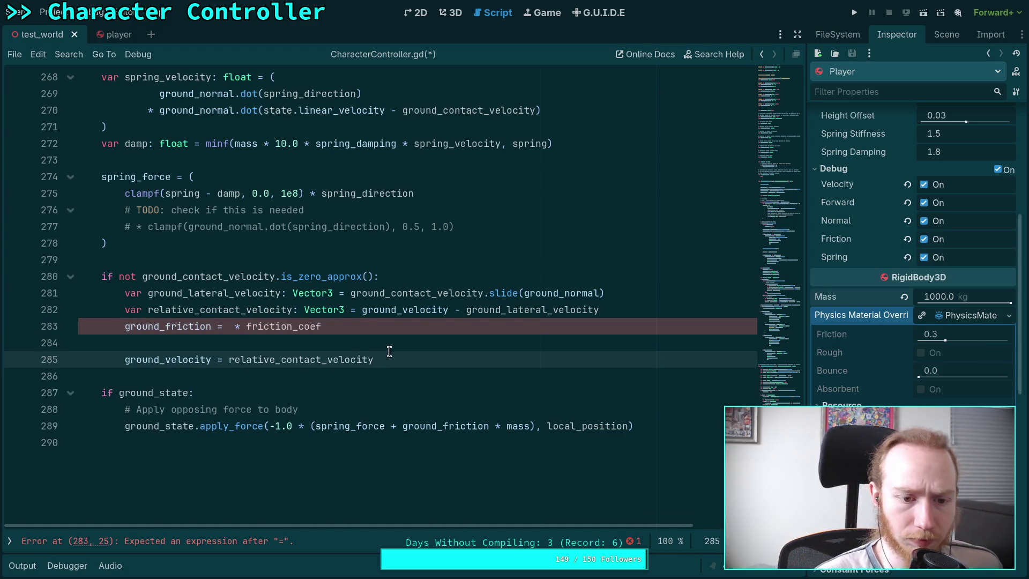
{"action": "left_click", "coordinate": [379, 345]}
{"action": "key", "text": "Return"}
{"action": "type", "text": "# "}
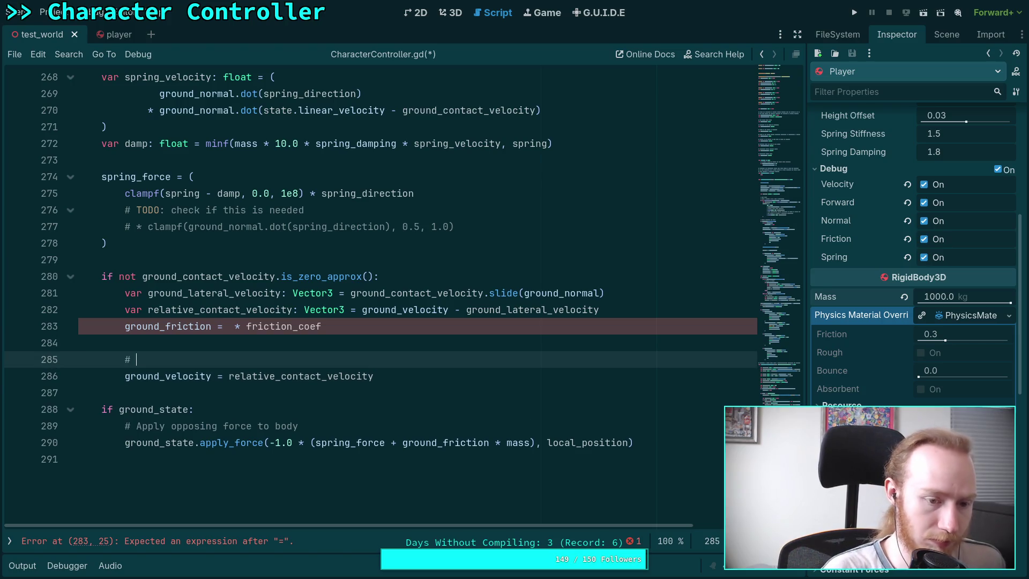
{"action": "type", "text": "Update groud v"}
{"action": "key", "text": "BackSpace"}
{"action": "key", "text": "BackSpace"}
{"action": "key", "text": "BackSpace"}
{"action": "type", "text": "nd v"}
{"action": "key", "text": "BackSpace"}
{"action": "key", "text": "BackSpace"}
{"action": "key", "text": "BackSpace"}
{"action": "type", "text": "se relative velocity as ground velocity"}
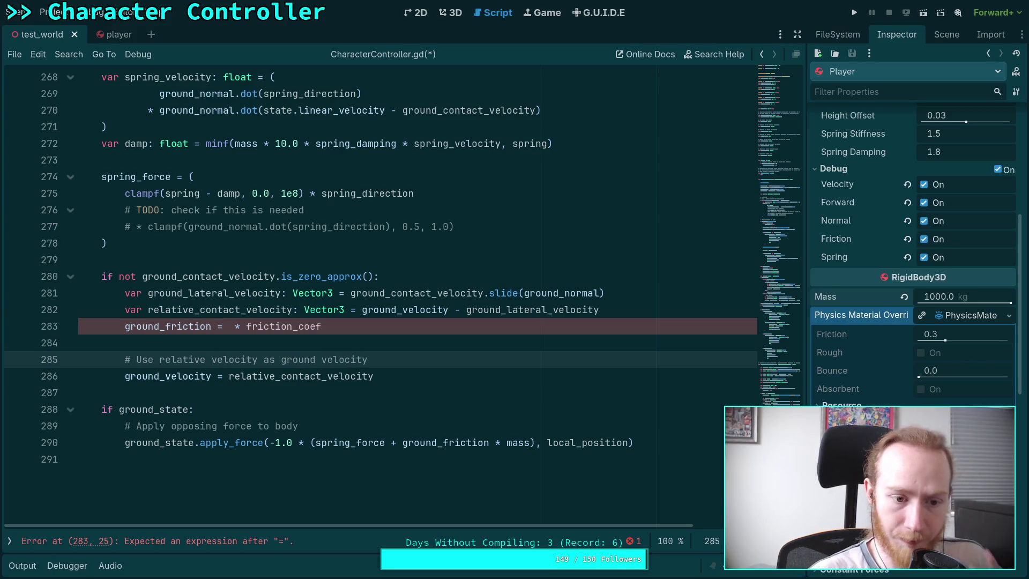
- Check Jolt's C++ code in Neovim, then select the ground_friction line's text in Godot
{"action": "left_click", "coordinate": [229, 328]}
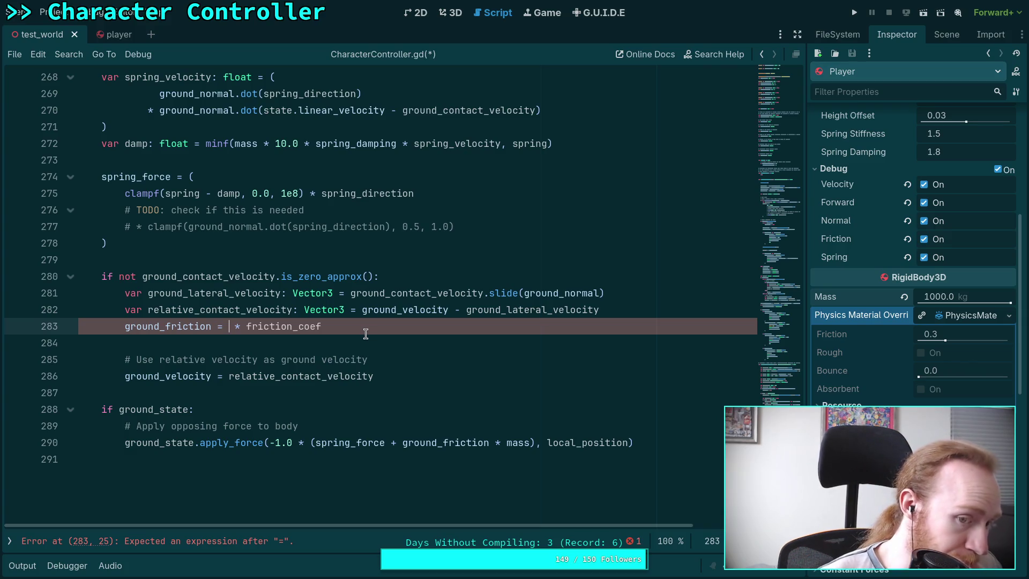
{"action": "key", "text": "End"}
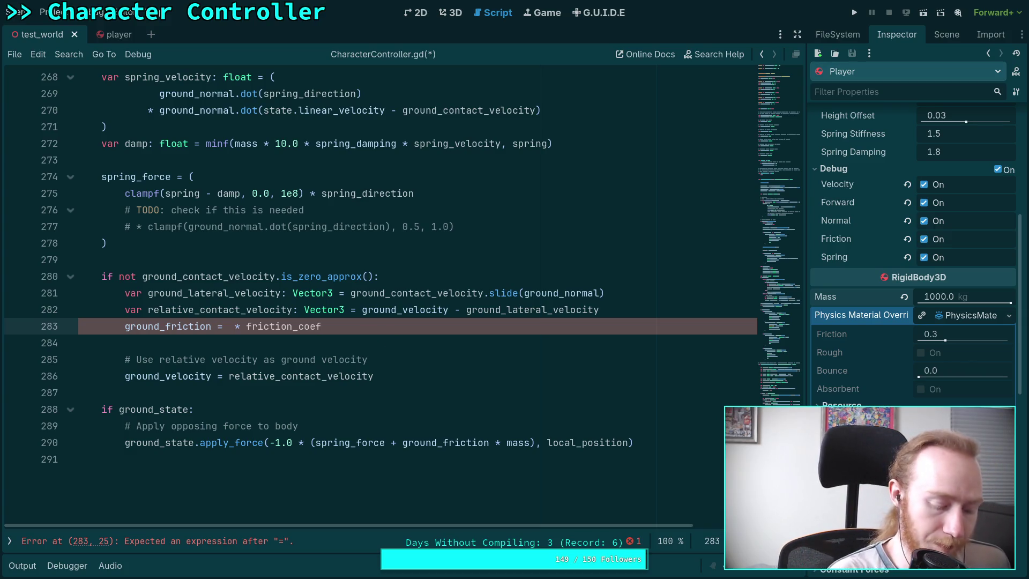
{"action": "key", "text": "super+3"}
{"action": "key", "text": "super+2"}
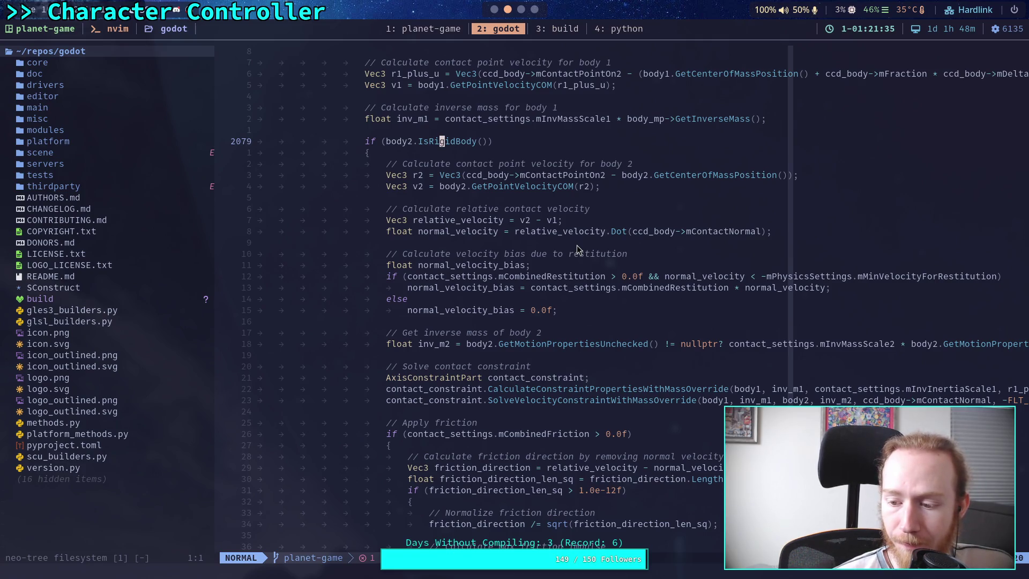
{"action": "key", "text": "super+1"}
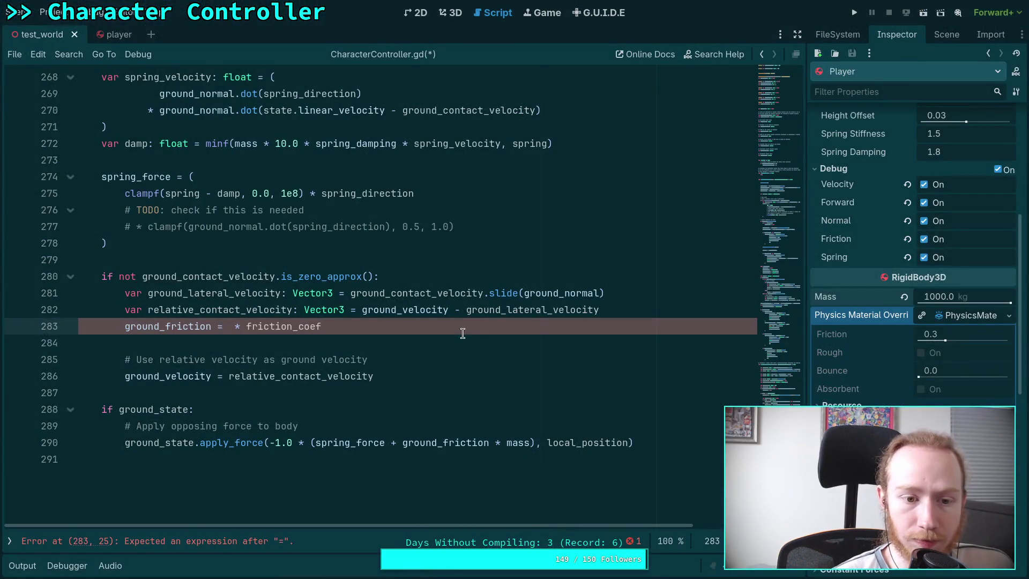
{"action": "left_click_drag", "start_coordinate": [384, 328], "coordinate": [121, 331]}
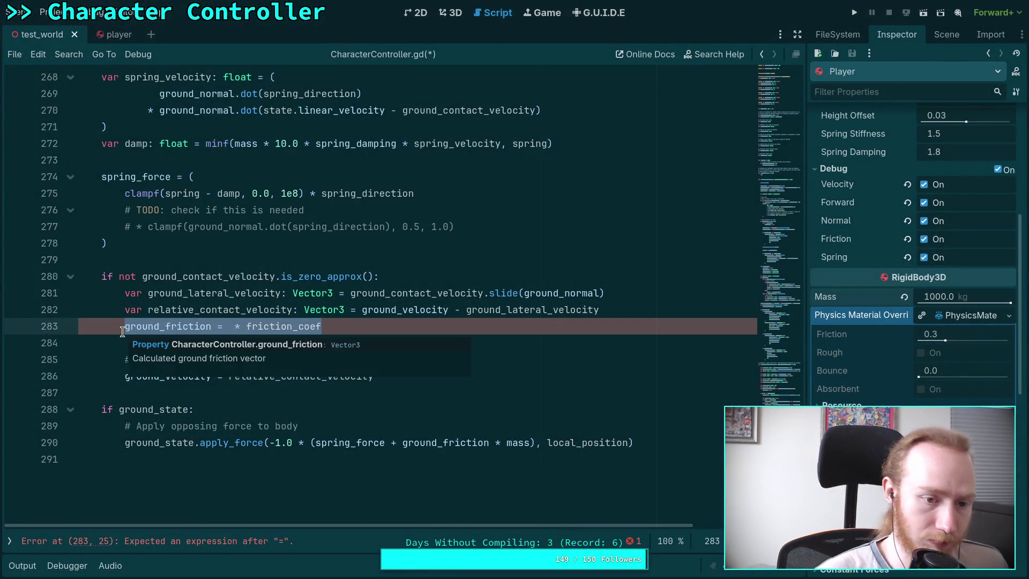
- Replace the ground_friction line with 'var normal_velocity: float = normal.dot(relative_contact_velocity)'
{"action": "type", "text": "var normal"}
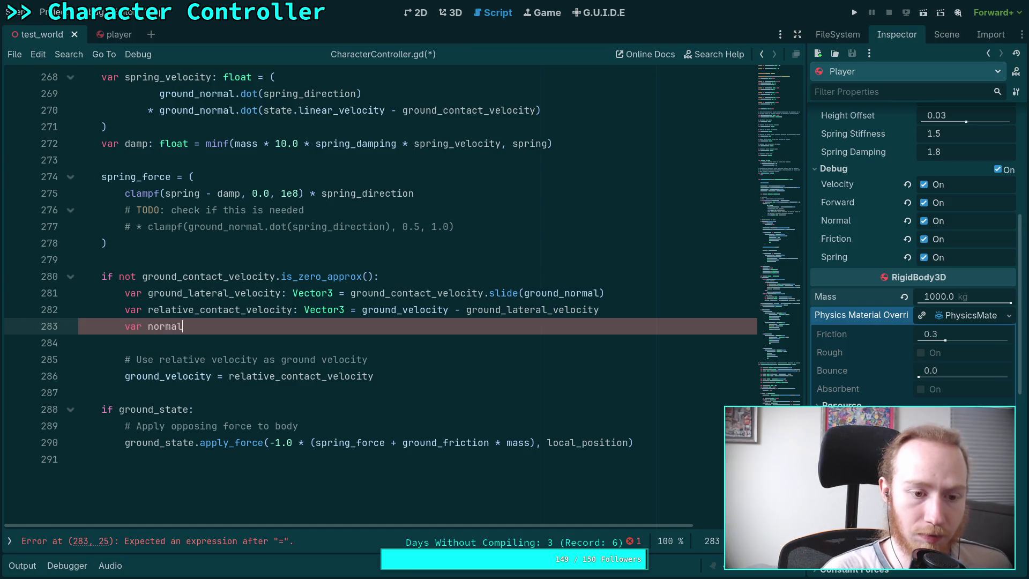
{"action": "type", "text": "_velocity"}
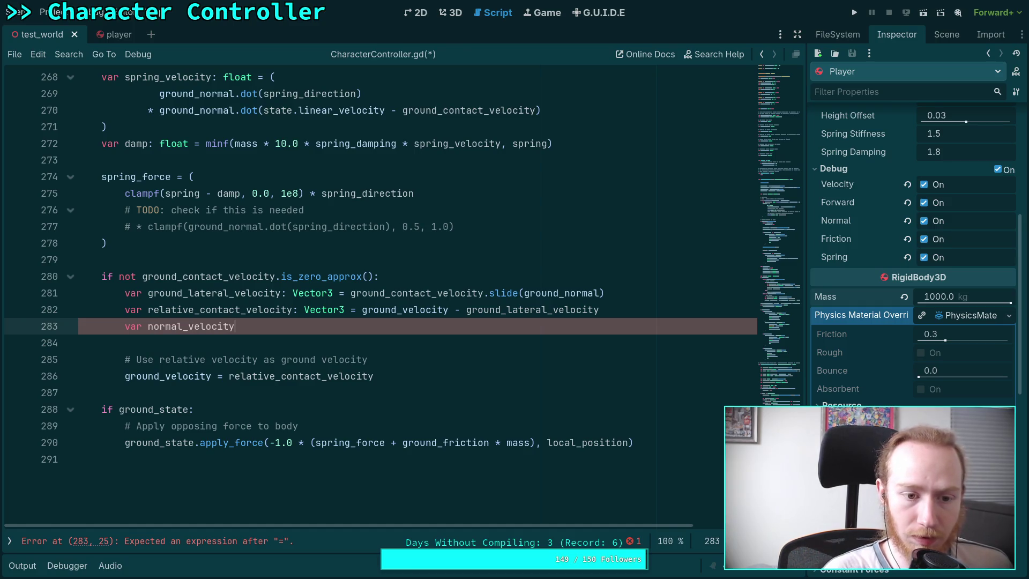
{"action": "type", "text": ": float ="}
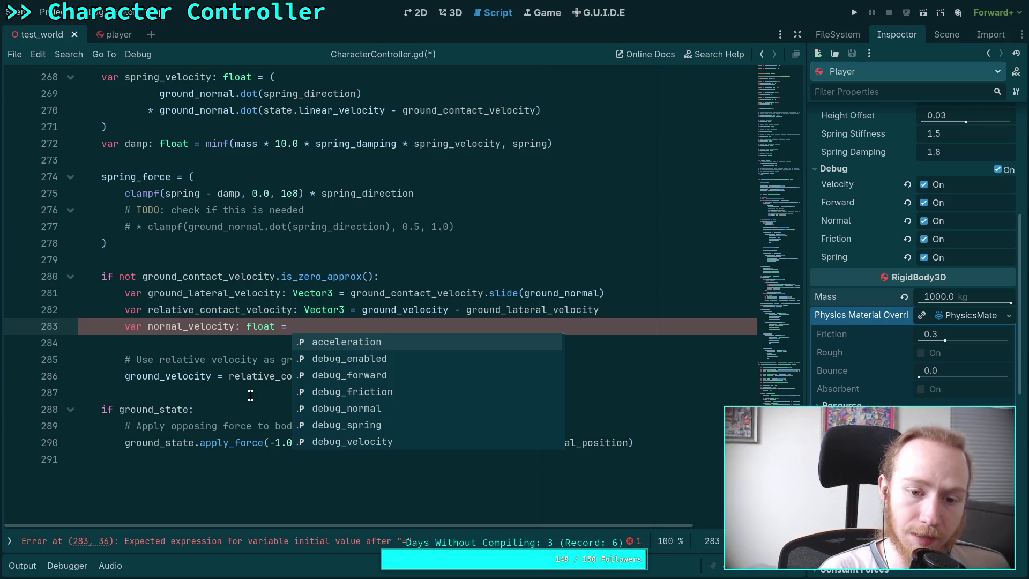
{"action": "type", "text": "normal.dot(relat"}
{"action": "key", "text": "Return"}
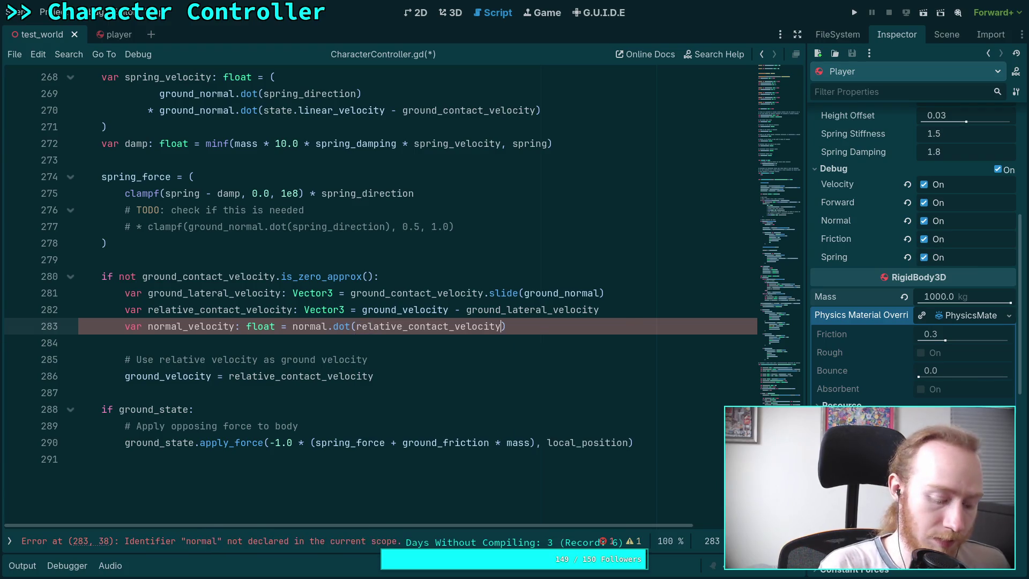
- Glance at GitHub and the Jolt code in Neovim, then select relative_contact_velocity on line 283
{"action": "key", "text": "alt+Tab"}
{"action": "key", "text": "super+2"}
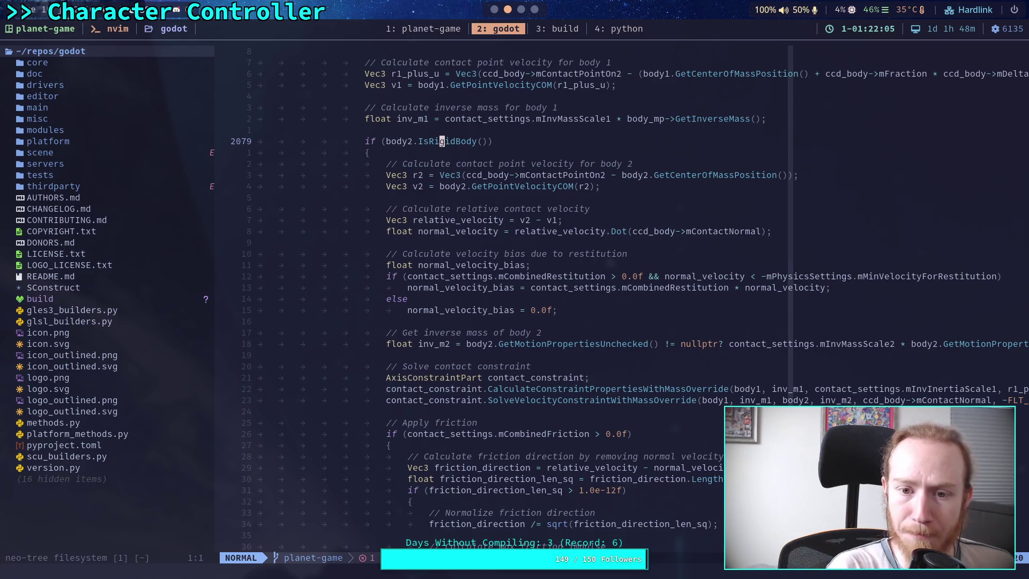
{"action": "key", "text": "super+1"}
{"action": "double_click", "coordinate": [453, 327]}
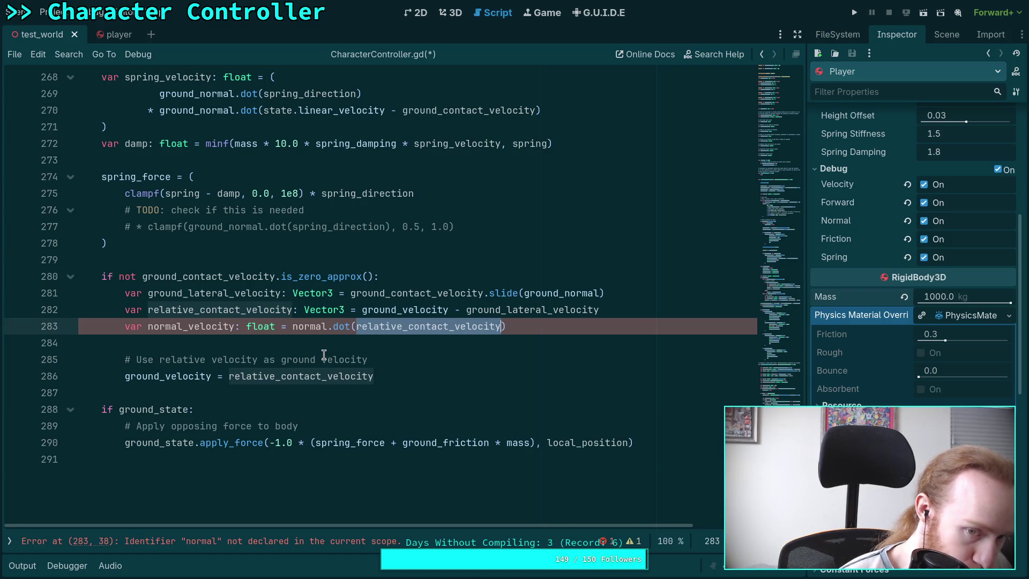
- Cut the ground_lateral_velocity declaration line out of the script
{"action": "double_click", "coordinate": [251, 312]}
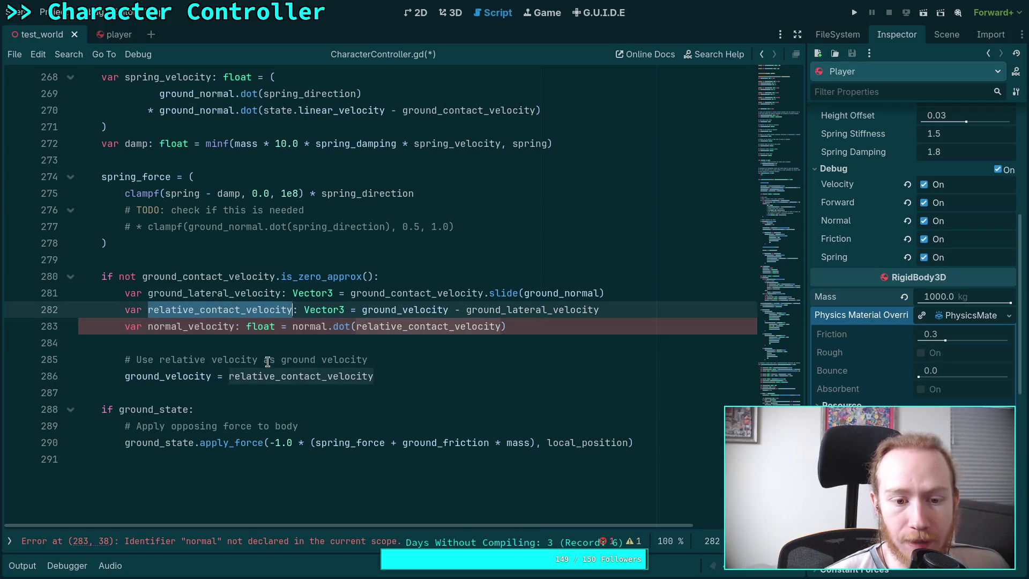
{"action": "left_click", "coordinate": [402, 378]}
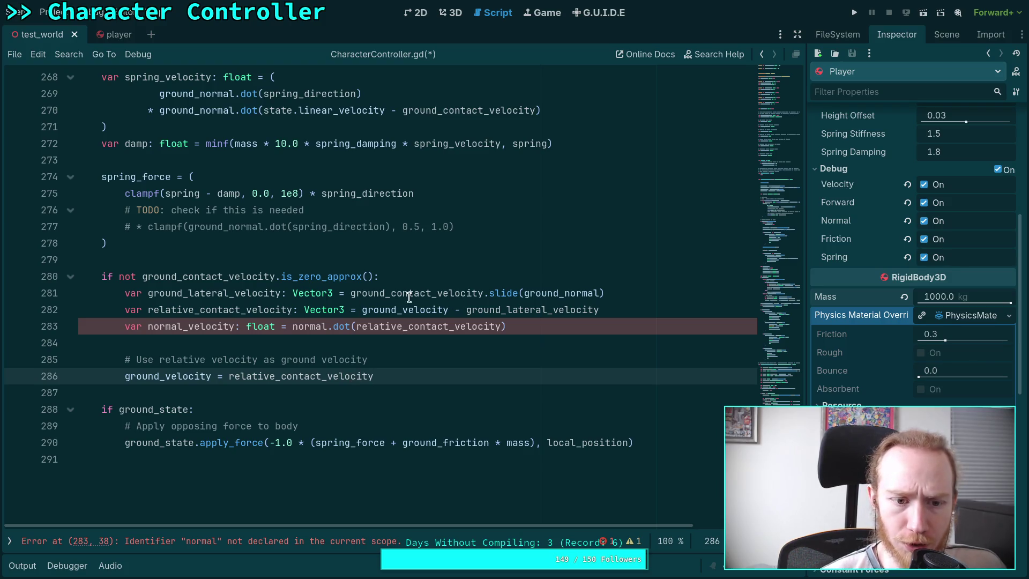
{"action": "left_click", "coordinate": [460, 281]}
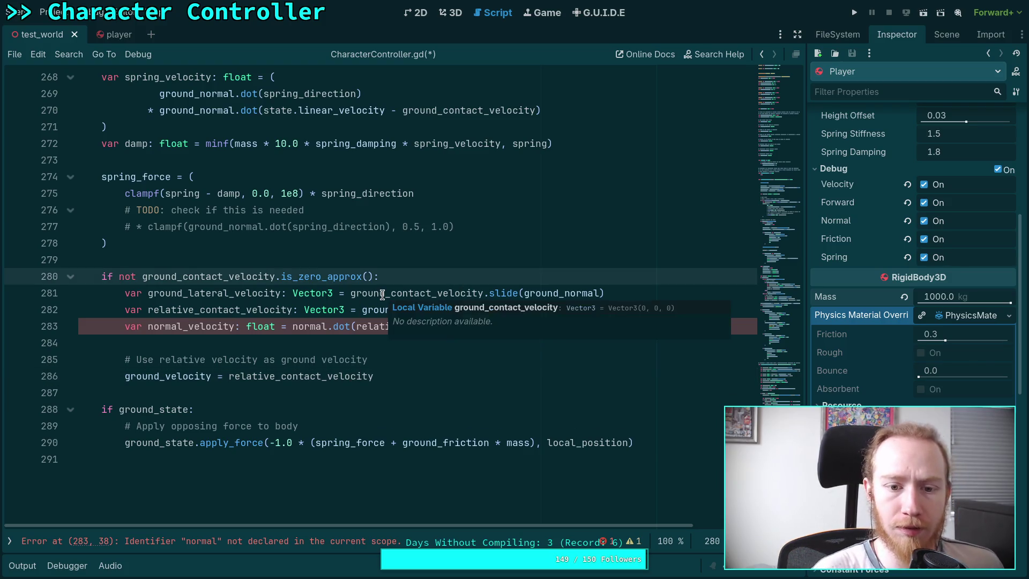
{"action": "key", "text": "Return"}
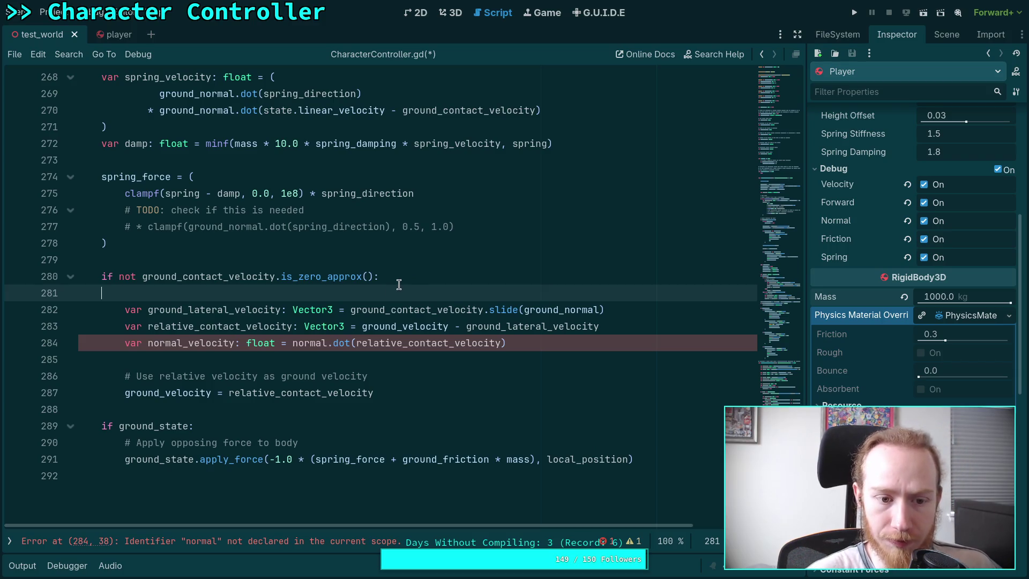
{"action": "key", "text": "shift+Up"}
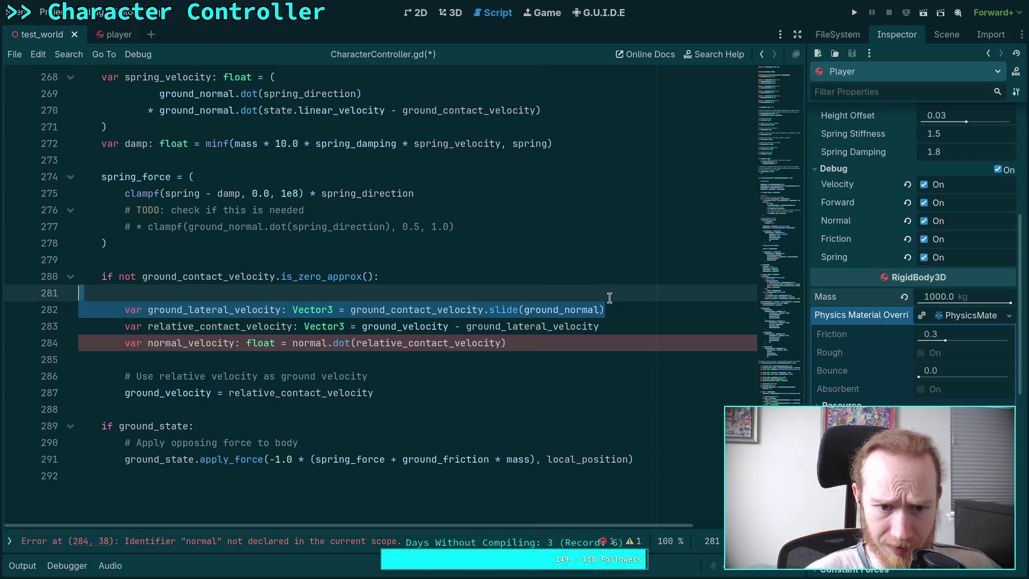
{"action": "key", "text": "ctrl+x"}
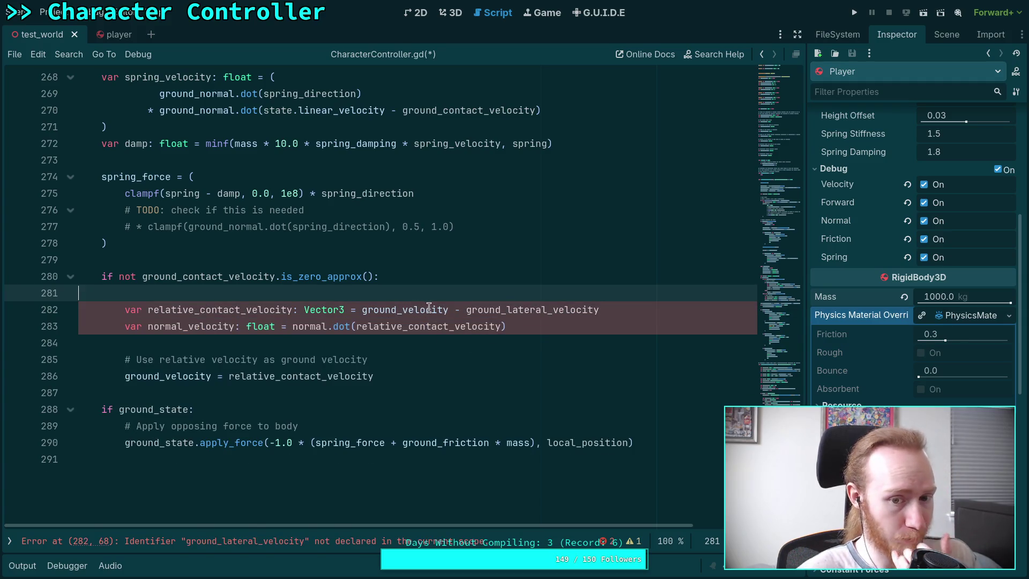
- Make relative_contact_velocity equal state.linear_velocity - ground_contact_velocity
{"action": "double_click", "coordinate": [377, 310]}
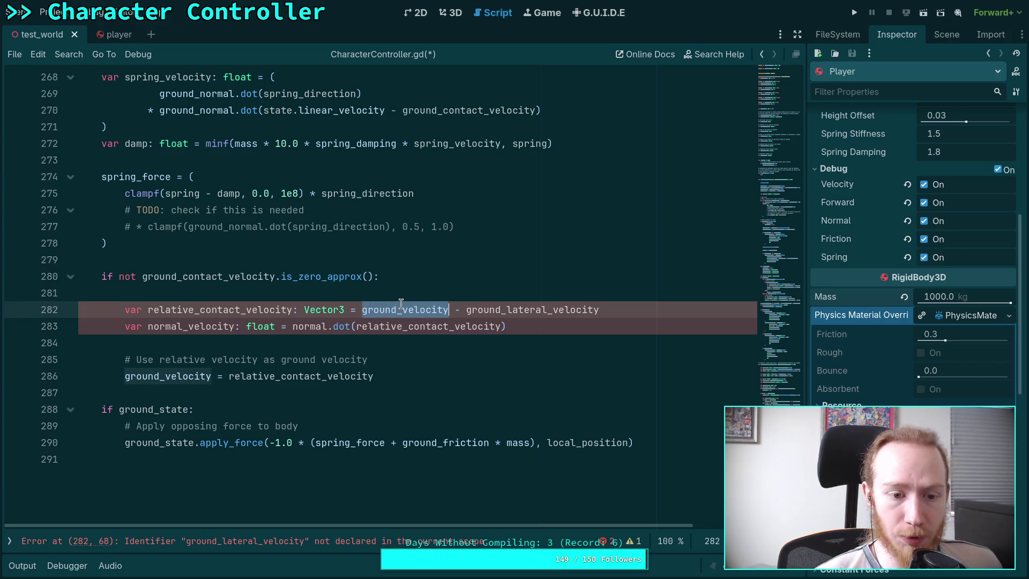
{"action": "left_click_drag", "start_coordinate": [363, 309], "coordinate": [447, 311]}
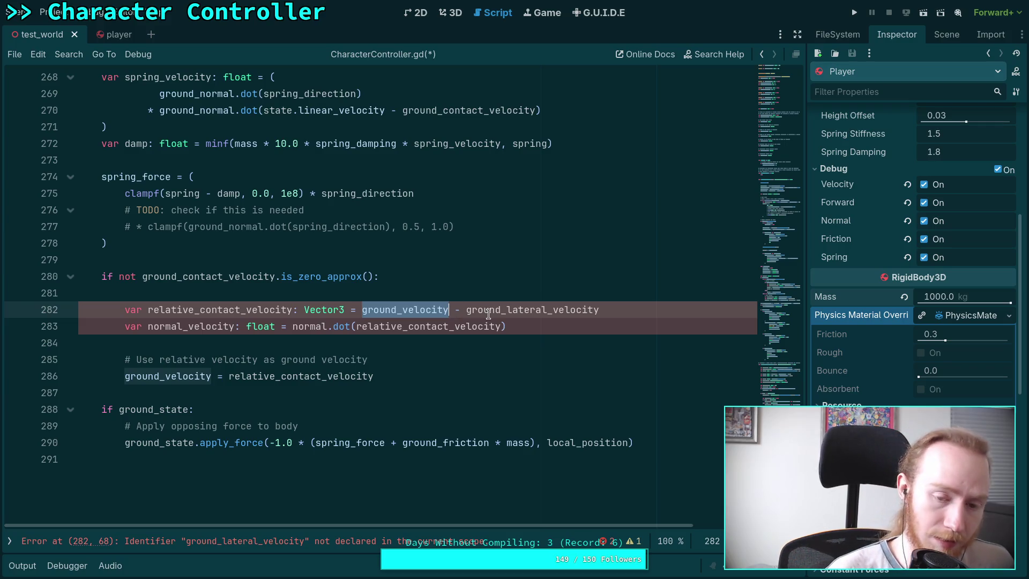
{"action": "type", "text": "state."}
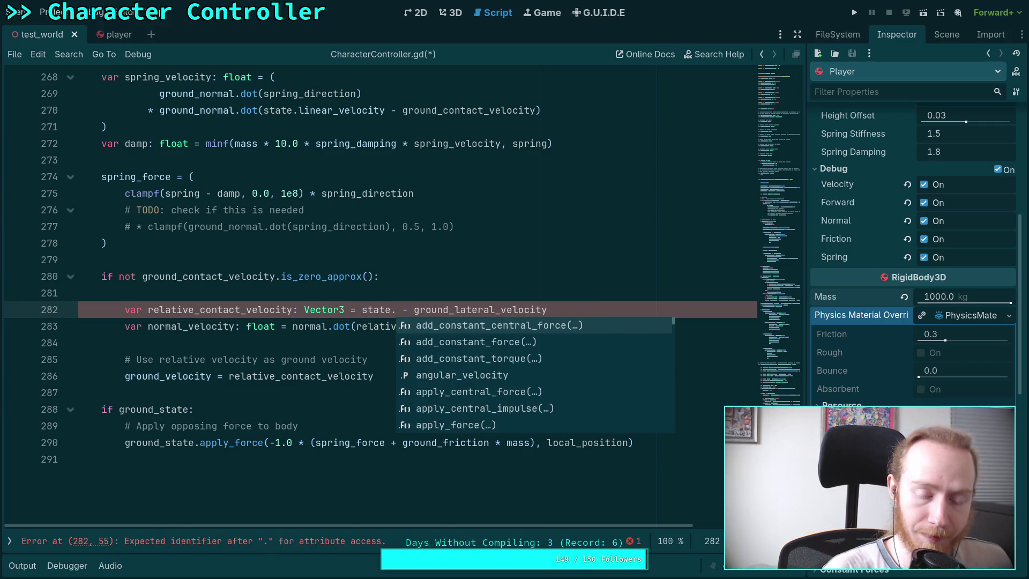
{"action": "type", "text": "lin"}
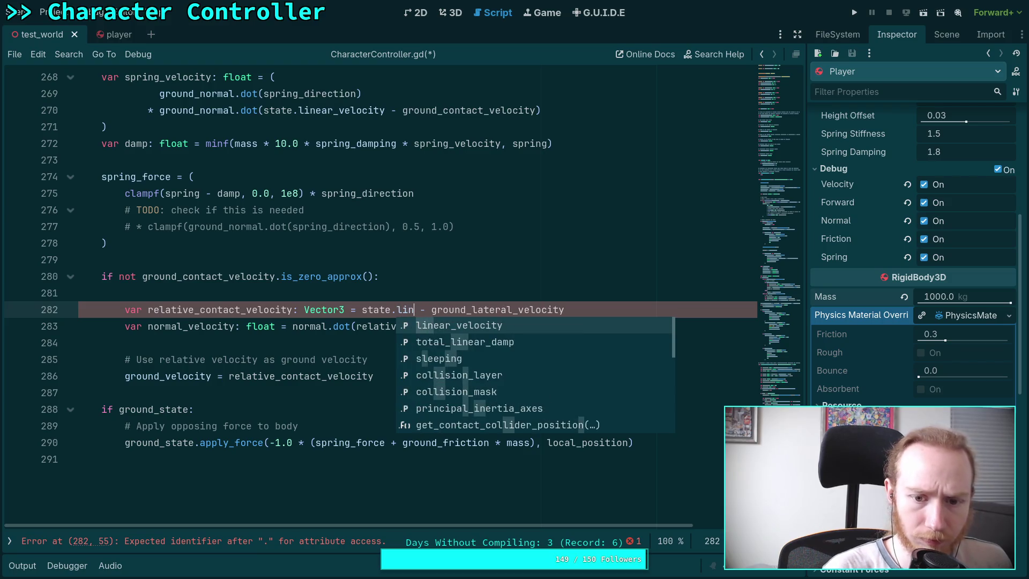
{"action": "key", "text": "Return"}
{"action": "scroll", "coordinate": [504, 313], "scroll_direction": "up", "scroll_amount": 15}
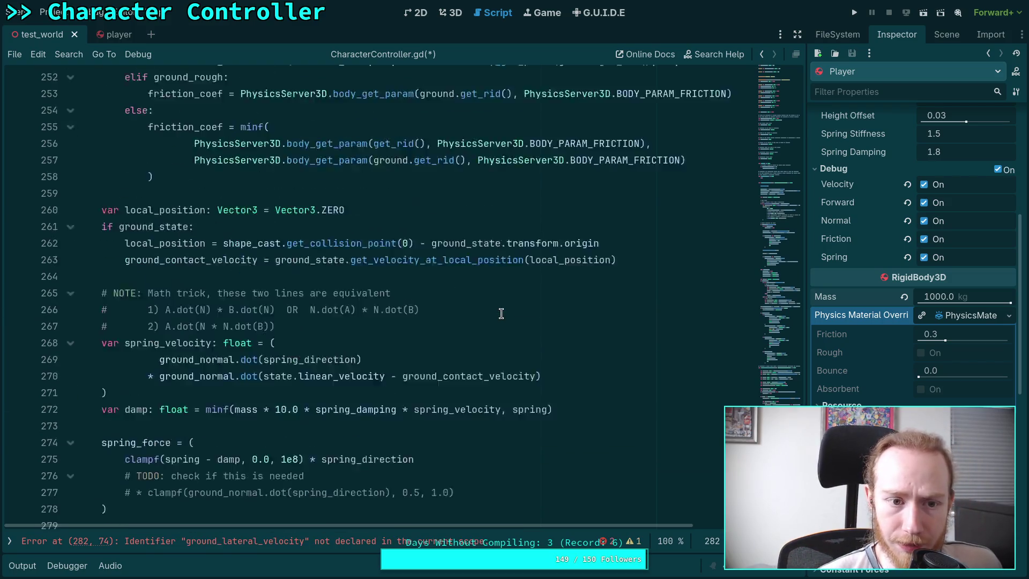
{"action": "scroll", "coordinate": [501, 313], "scroll_direction": "down", "scroll_amount": 16}
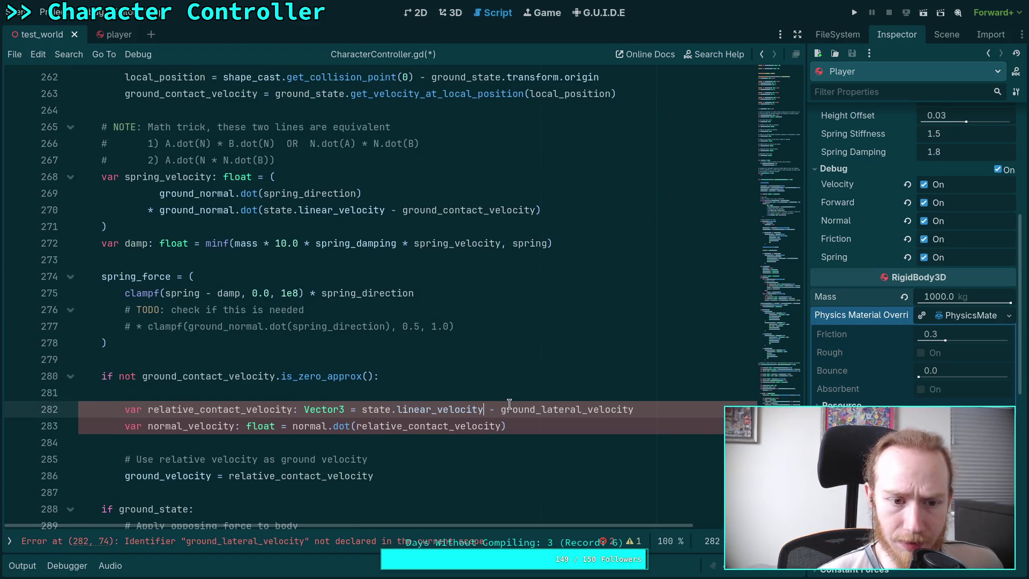
{"action": "double_click", "coordinate": [543, 409]}
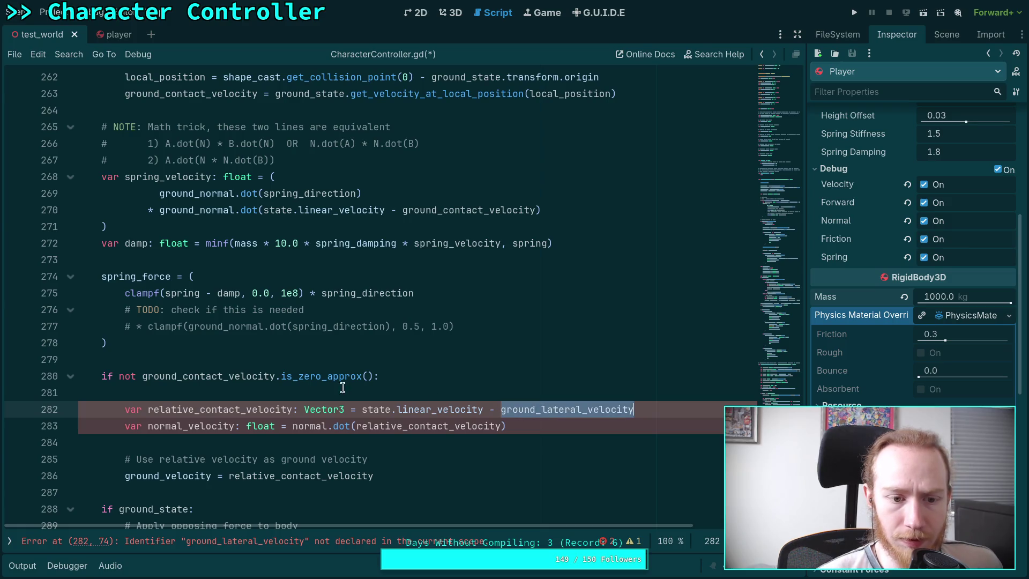
{"action": "double_click", "coordinate": [212, 376]}
{"action": "scroll", "coordinate": [336, 320], "scroll_direction": "up", "scroll_amount": 2}
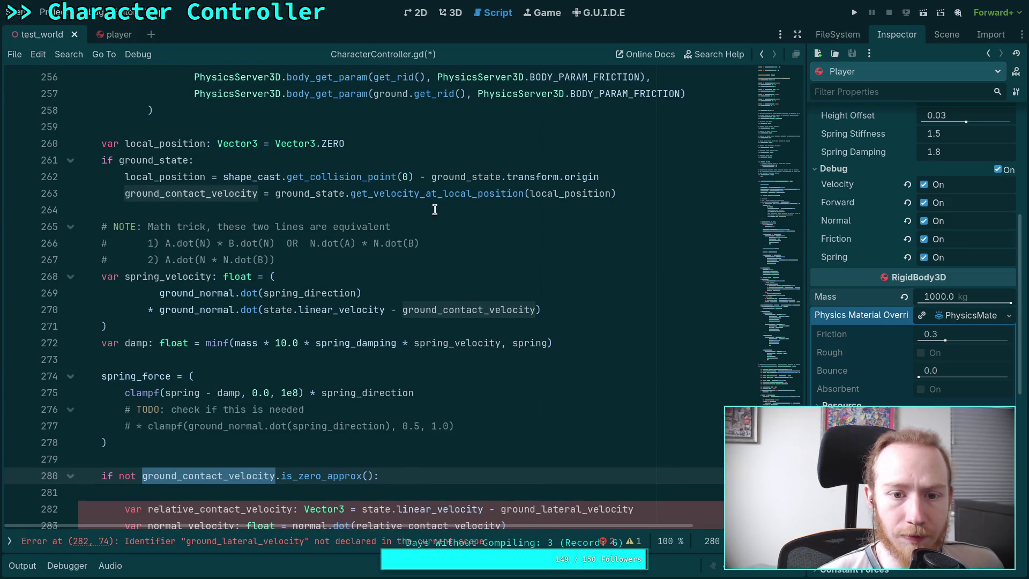
{"action": "scroll", "coordinate": [453, 232], "scroll_direction": "down", "scroll_amount": 3}
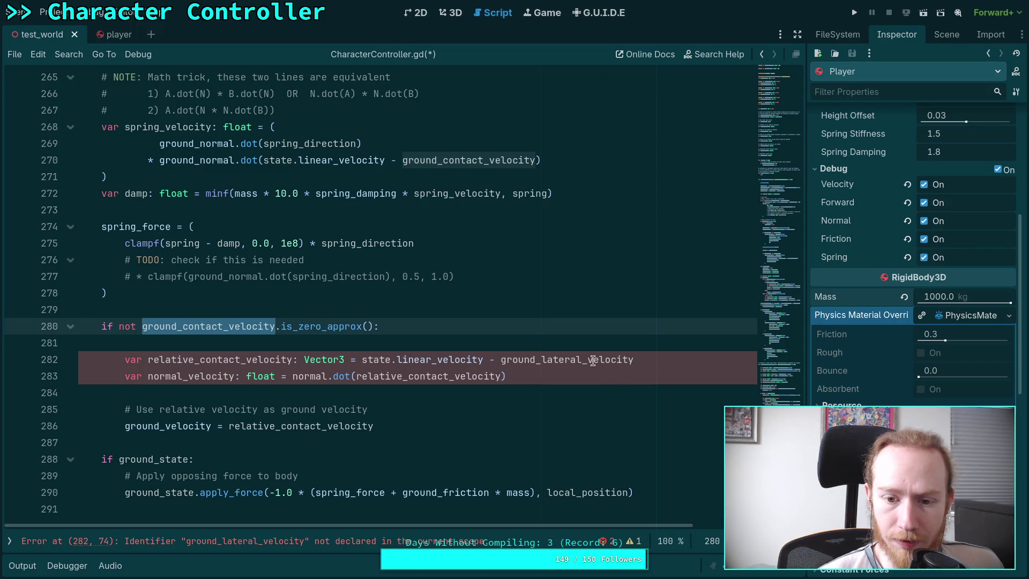
{"action": "double_click", "coordinate": [593, 360]}
{"action": "type", "text": "ground_con"}
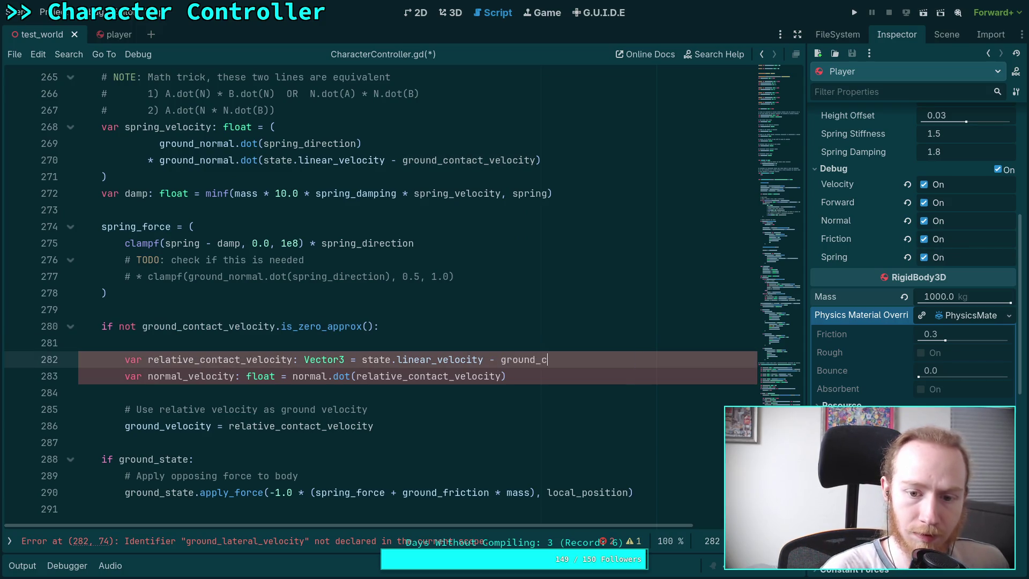
{"action": "key", "text": "Return"}
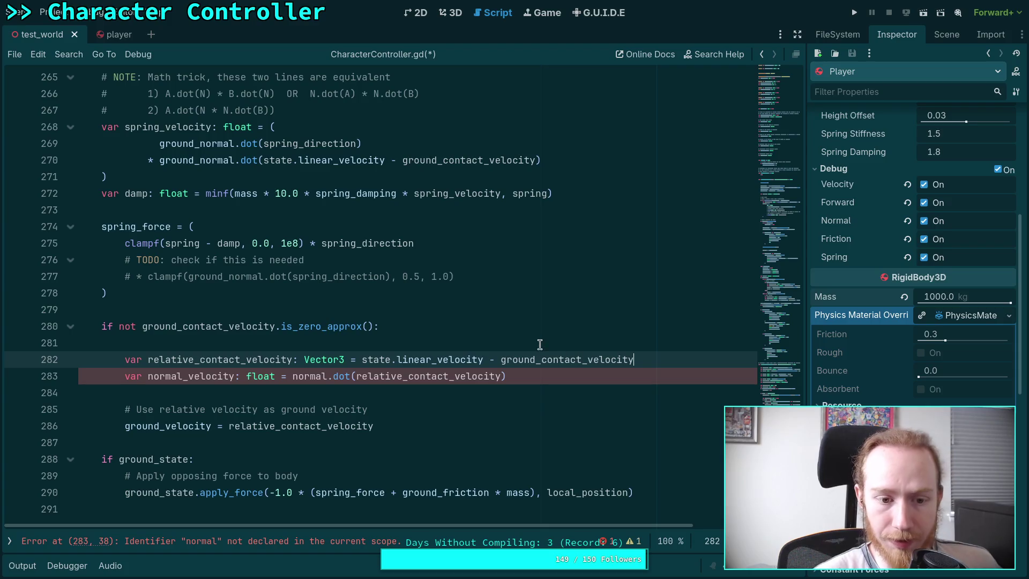
- Delete blank line 281 and change normal.dot to ground_normal.dot in the normal_velocity line
{"action": "left_click", "coordinate": [540, 344]}
{"action": "key", "text": "BackSpace"}
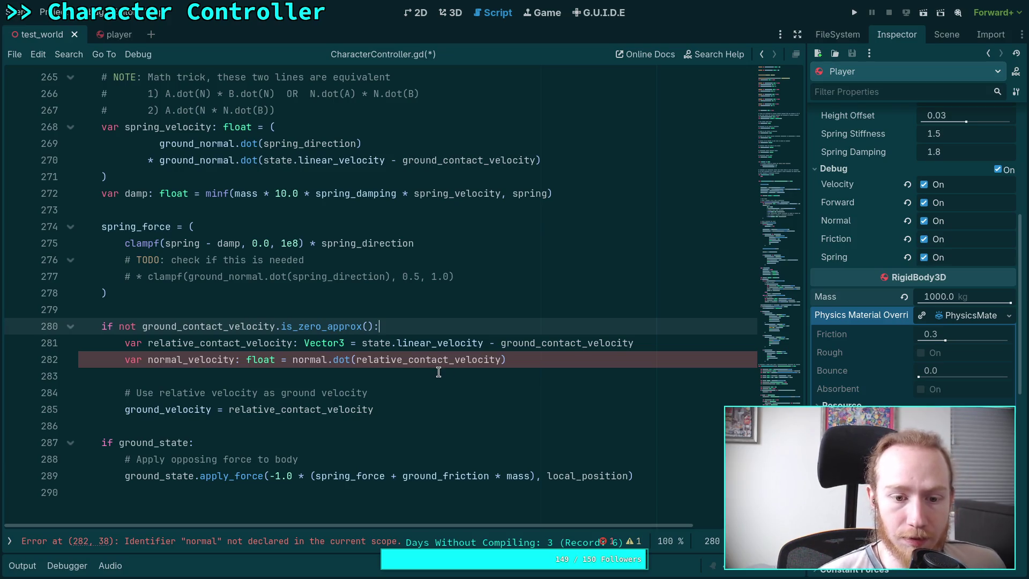
{"action": "left_click", "coordinate": [293, 360]}
{"action": "type", "text": "ground_"}
{"action": "left_click", "coordinate": [320, 308]}
{"action": "left_click", "coordinate": [399, 376]}
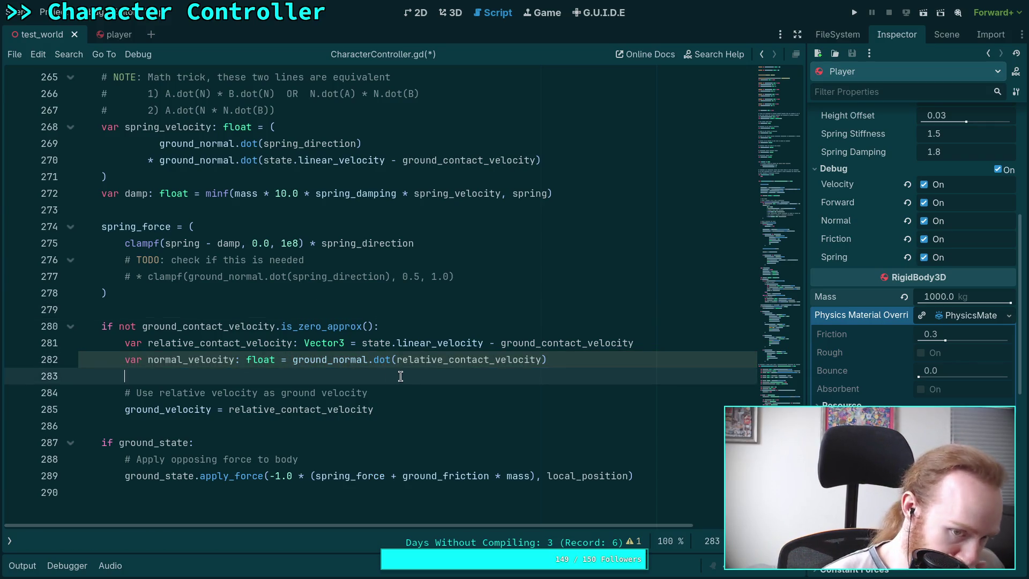
- Highlight ground_normal's uses, then check GitHub and the Neovim Jolt code before returning
{"action": "double_click", "coordinate": [309, 362]}
{"action": "scroll", "coordinate": [263, 336], "scroll_direction": "up", "scroll_amount": 2}
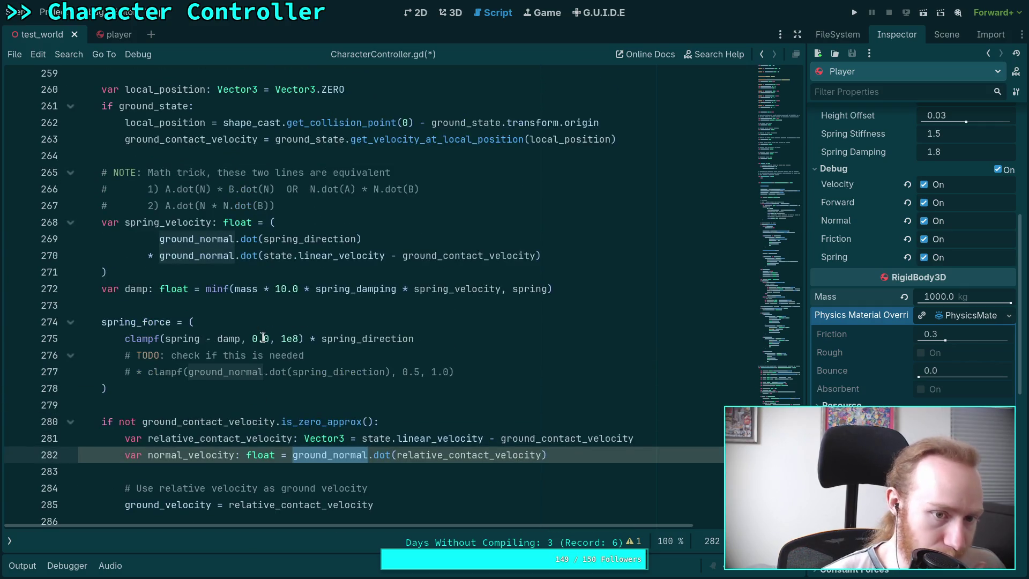
{"action": "scroll", "coordinate": [264, 337], "scroll_direction": "down", "scroll_amount": 1}
{"action": "left_click", "coordinate": [457, 429]}
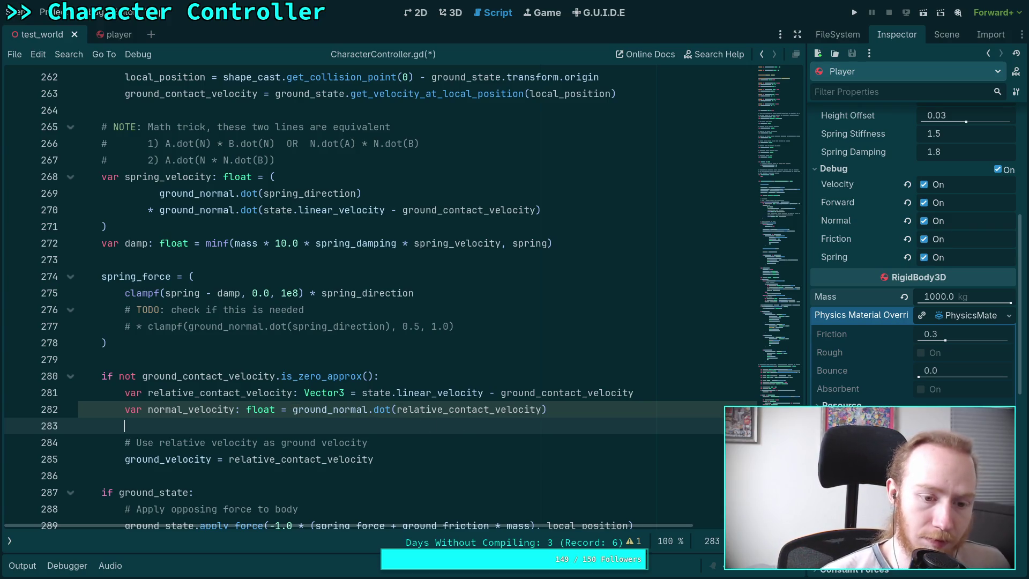
{"action": "key", "text": "alt+Tab"}
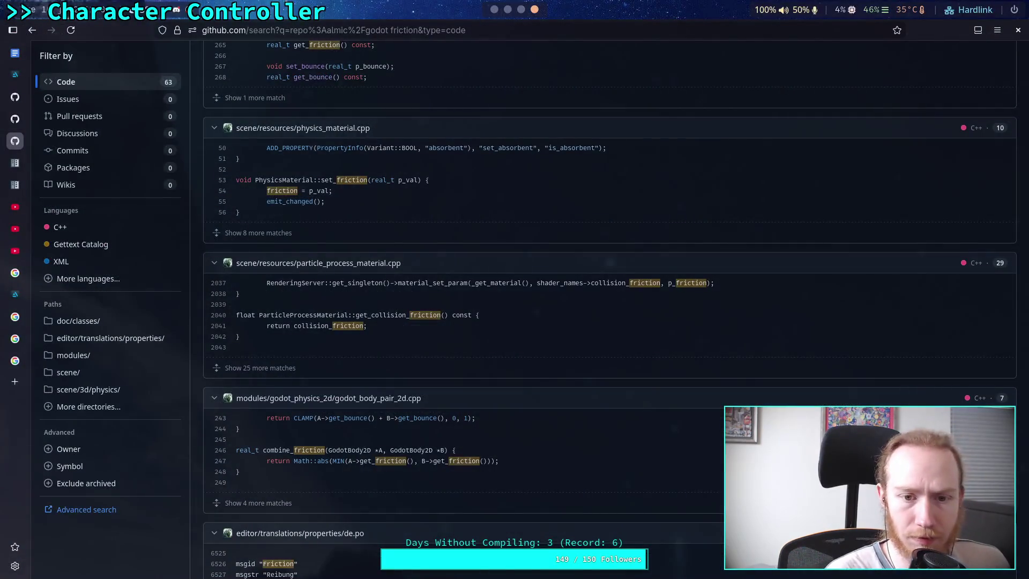
{"action": "key", "text": "super+2"}
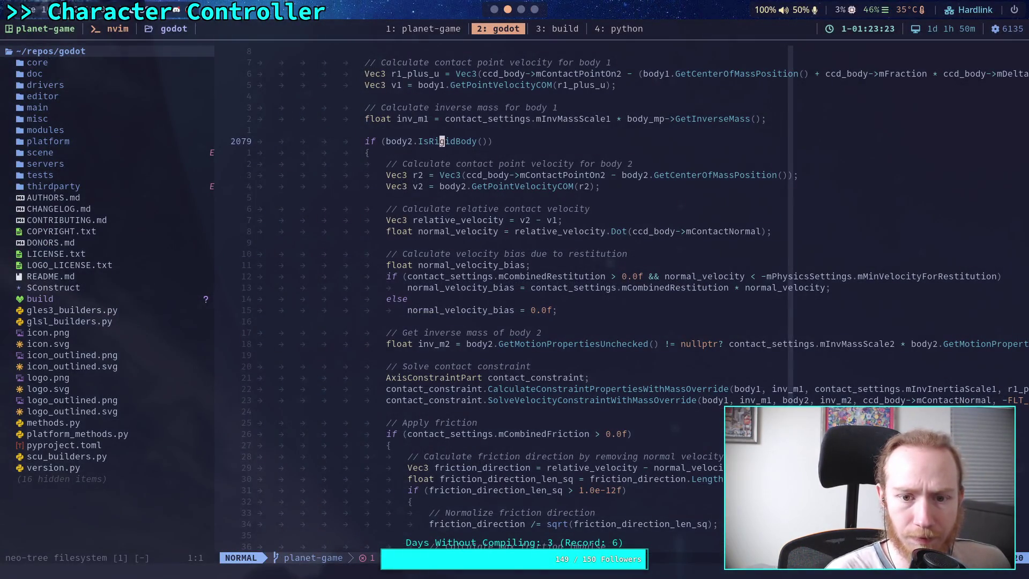
{"action": "key", "text": "super+4"}
- Rename normal_velocity to normal_speed on line 282
{"action": "left_click", "coordinate": [194, 410]}
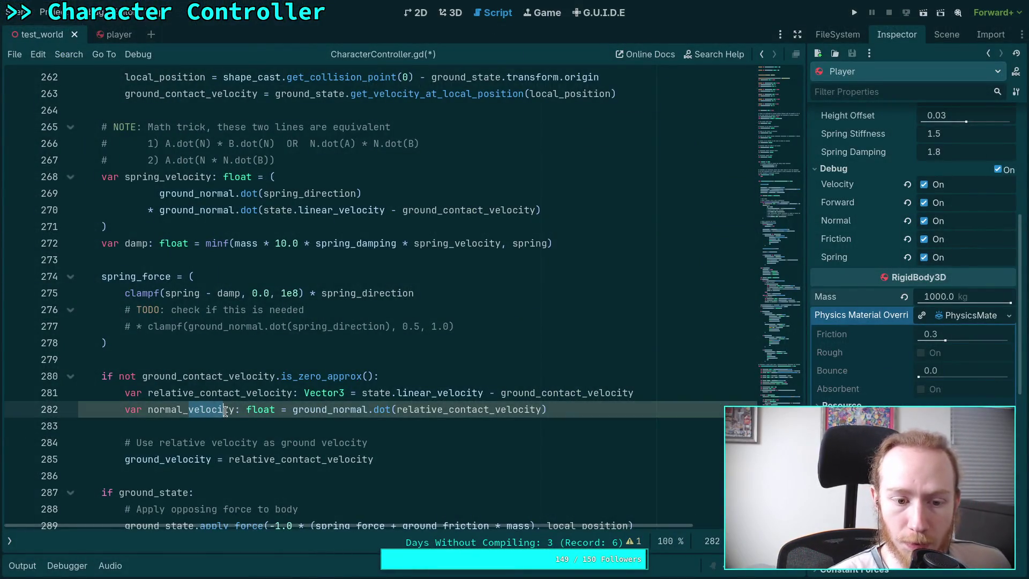
{"action": "key", "text": "ctrl+shift+Right"}
{"action": "type", "text": "se"}
{"action": "key", "text": "BackSpace"}
{"action": "type", "text": "peed"}
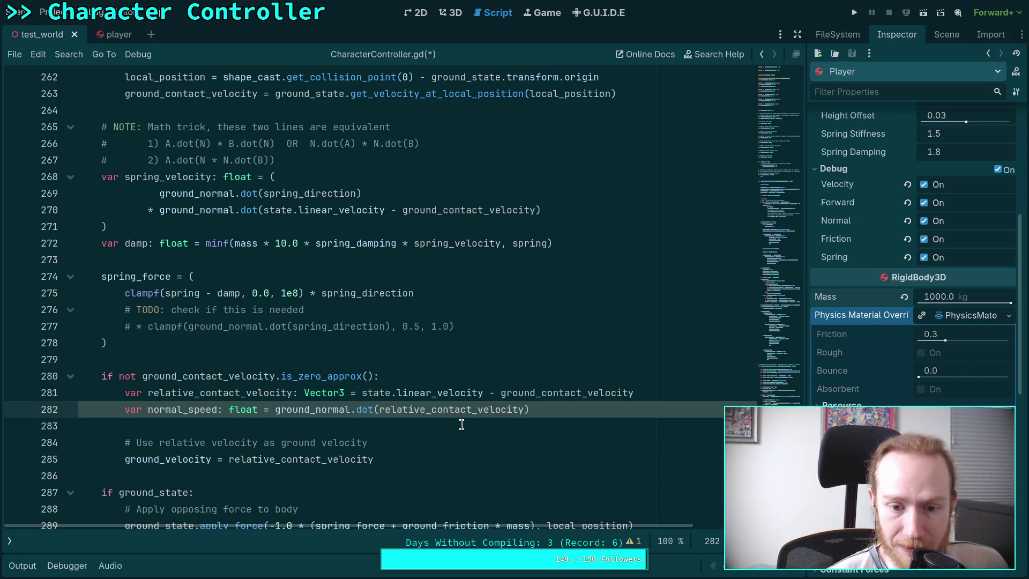
- Rewrite the expression as relative_contact_velocity.dot(ground_normal), then switch to the Today notes
{"action": "left_click_drag", "start_coordinate": [275, 410], "coordinate": [375, 410]}
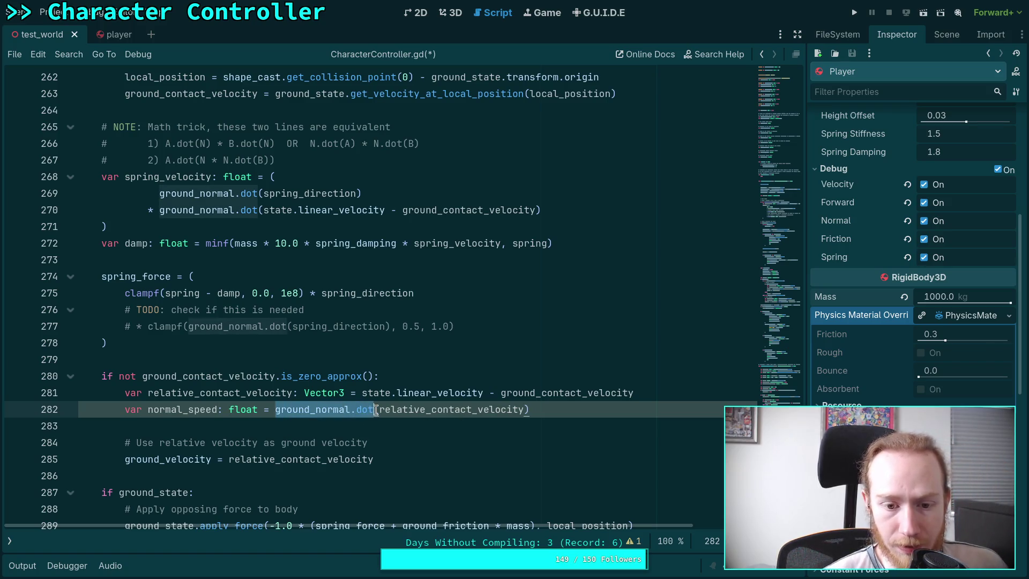
{"action": "key", "text": "BackSpace"}
{"action": "type", "text": ".dot(normal"}
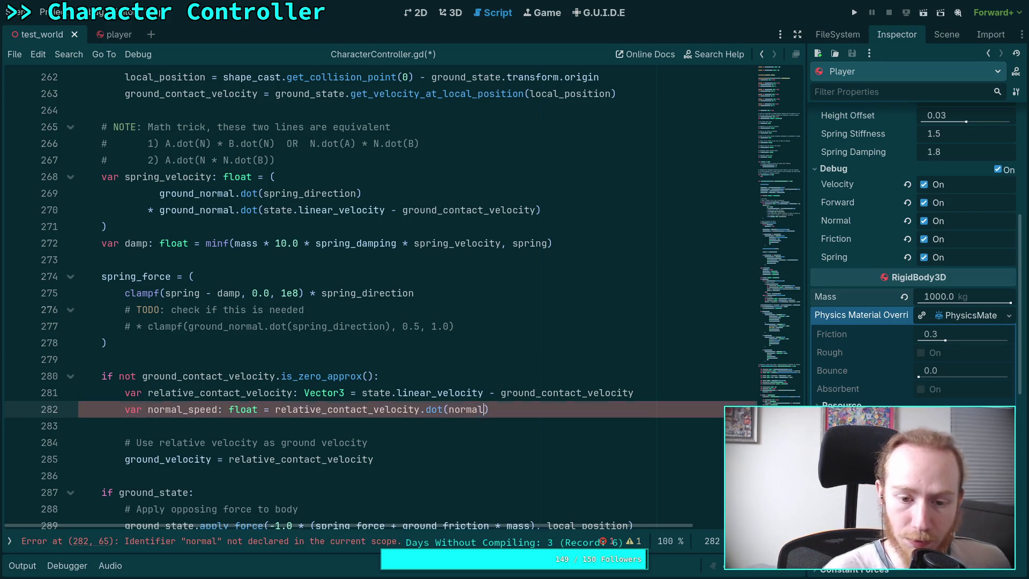
{"action": "key", "text": "ctrl+Left"}
{"action": "type", "text": "ground_"}
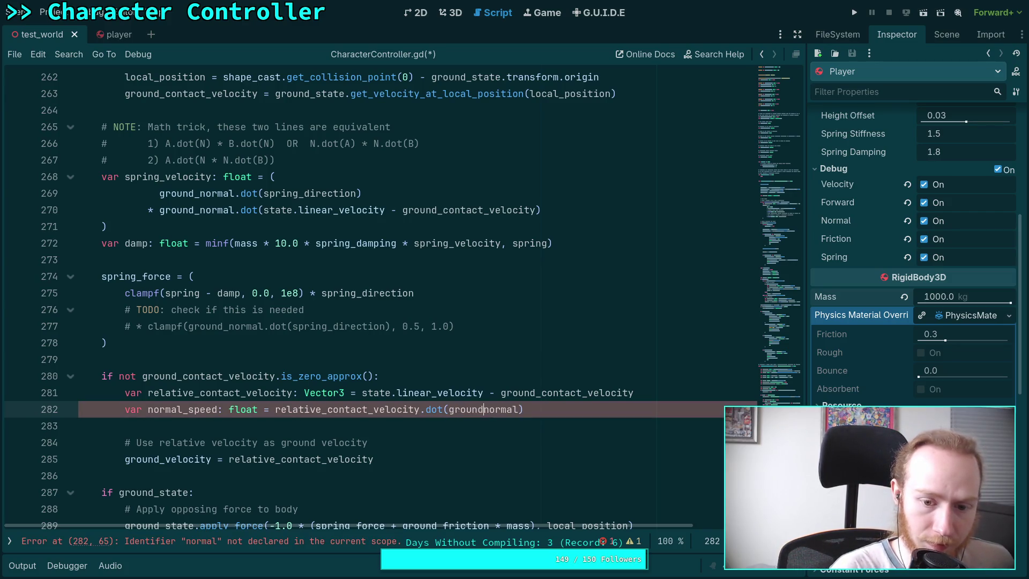
{"action": "key", "text": "ctrl+Left"}
{"action": "key", "text": "ctrl+Left"}
{"action": "key", "text": "ctrl+Left"}
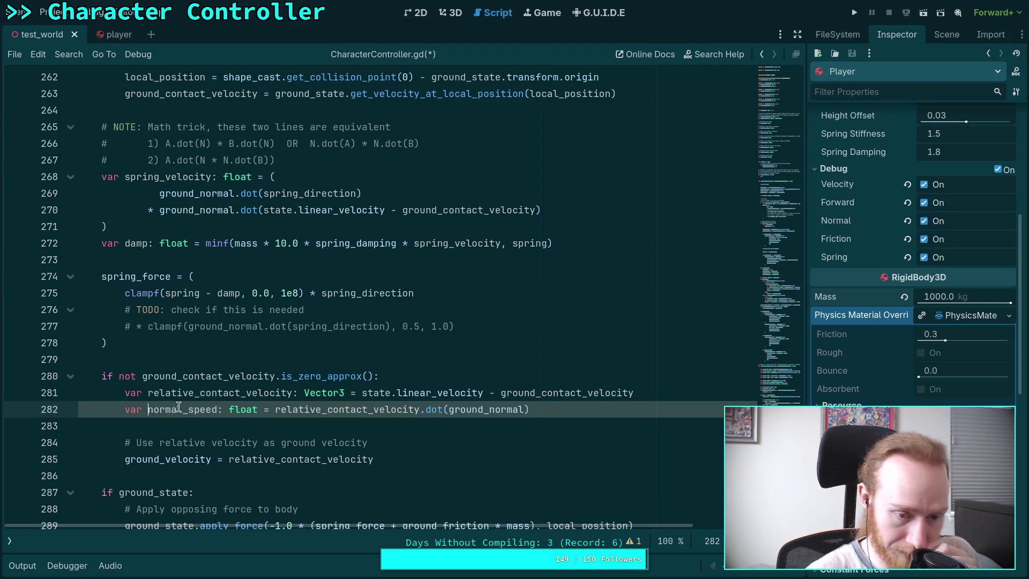
{"action": "left_click", "coordinate": [488, 425]}
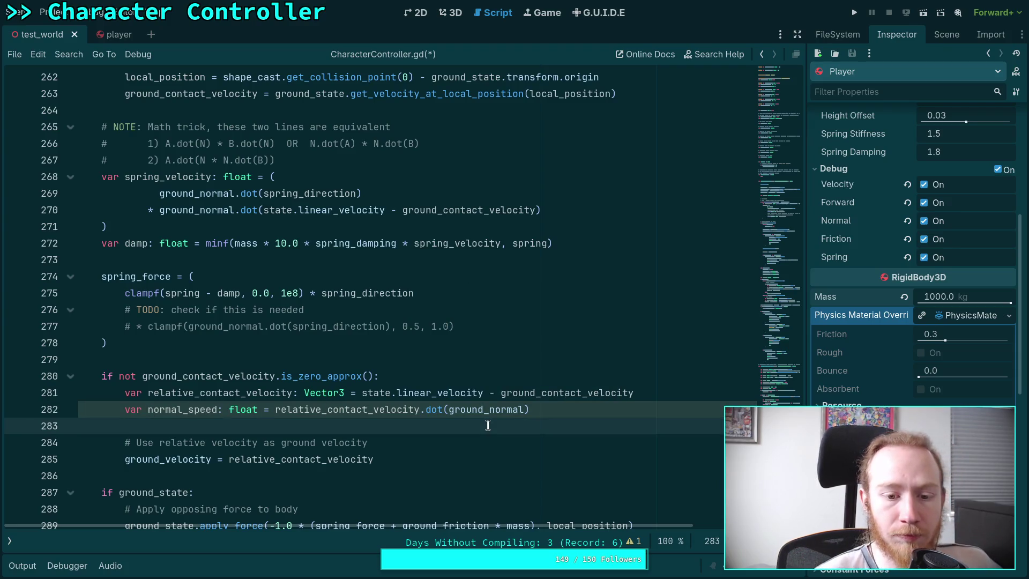
{"action": "key", "text": "alt+Tab"}
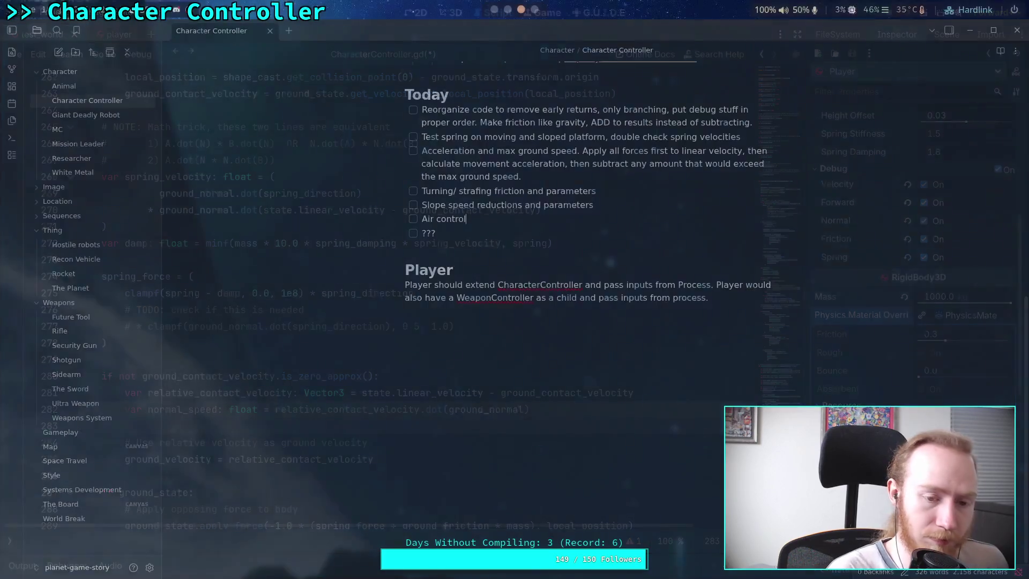
- Move from Obsidian's Today task list over to Neovim's PhysicsSystem.cpp
{"action": "key", "text": "alt+Tab"}
{"action": "key", "text": "alt+Tab"}
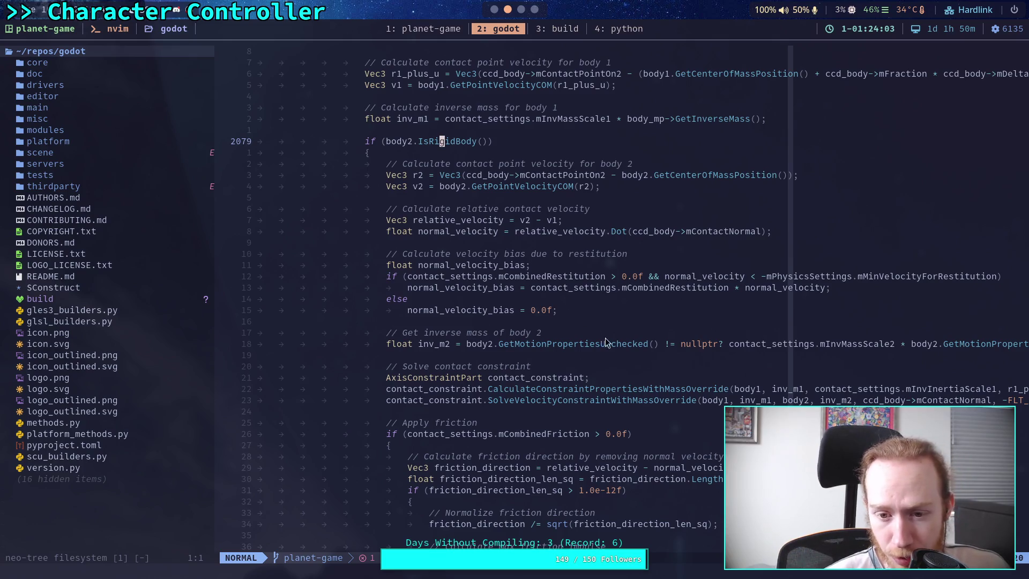
- Narrow the file tree and examine the normal_velocity_bias line and its minimum restitution velocity threshold
{"action": "left_click", "coordinate": [603, 358]}
{"action": "left_click_drag", "start_coordinate": [209, 311], "coordinate": [153, 314]}
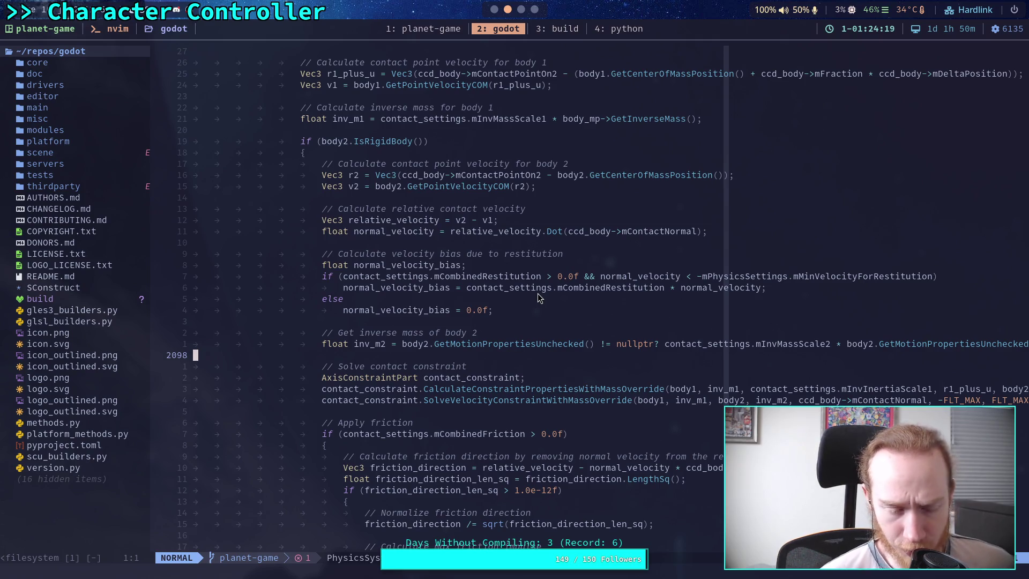
{"action": "left_click", "coordinate": [494, 289]}
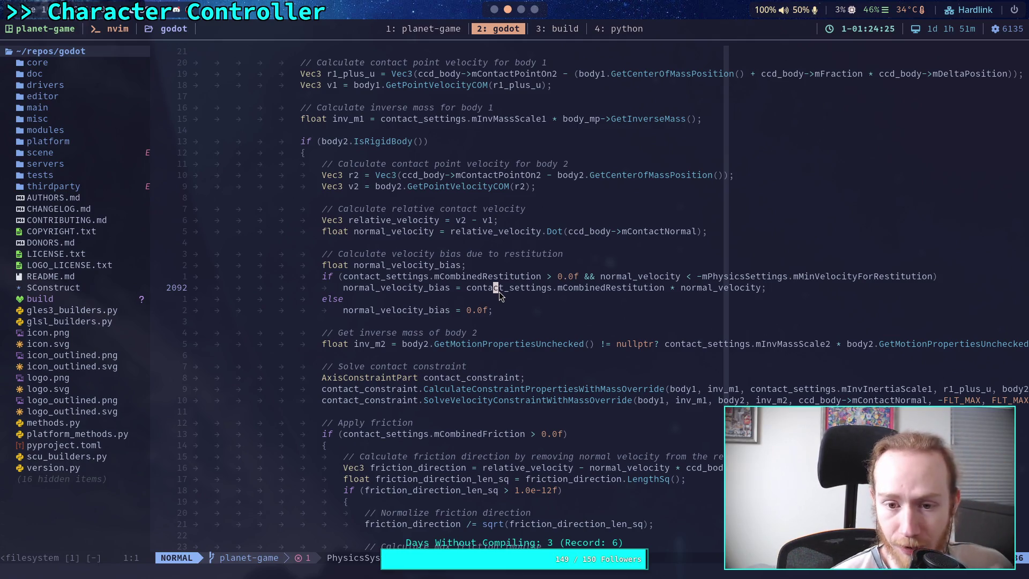
{"action": "left_click_drag", "start_coordinate": [600, 276], "coordinate": [827, 276]}
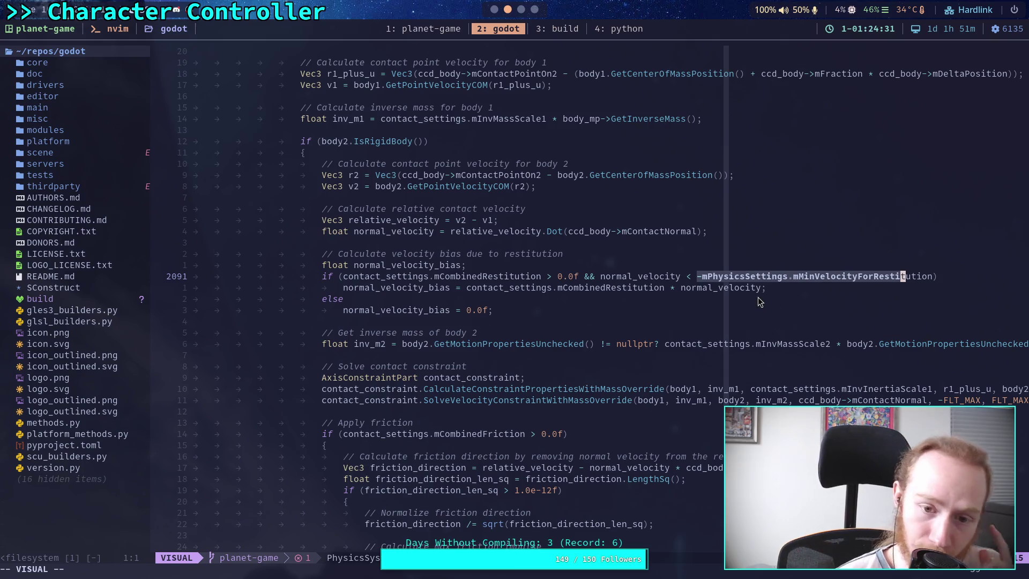
{"action": "left_click", "coordinate": [502, 318]}
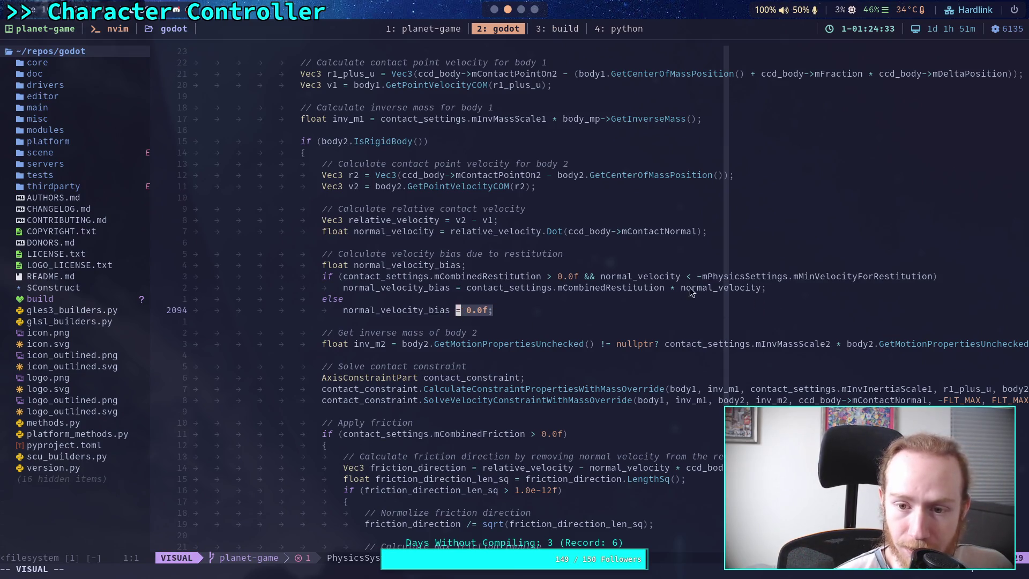
- Select the zero bias assignment on line 2094 and normal_velocity in the restitution check
{"action": "key", "text": "v"}
{"action": "key", "text": "i"}
{"action": "key", "text": "w"}
{"action": "left_click_drag", "start_coordinate": [457, 310], "coordinate": [474, 311]}
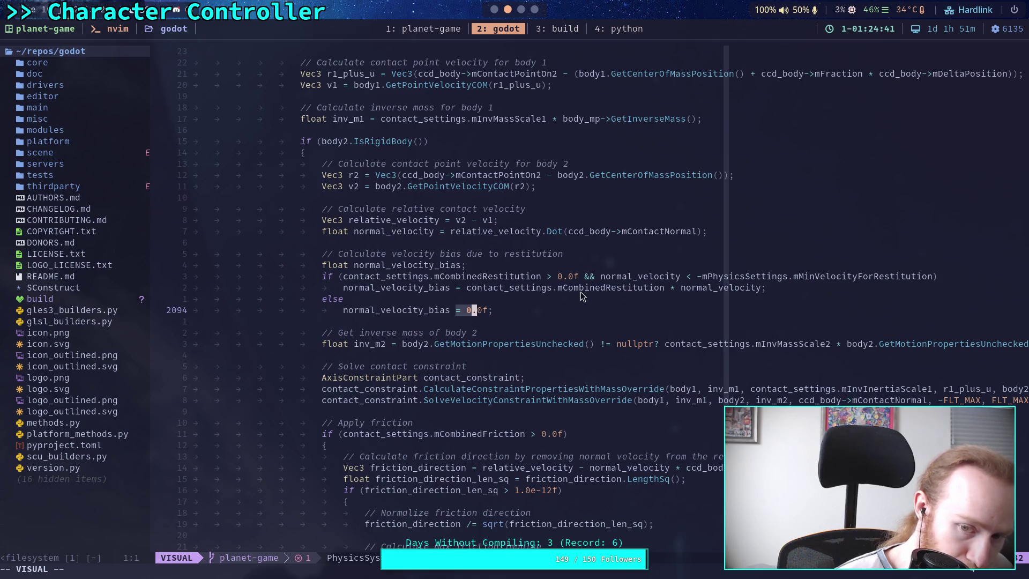
{"action": "double_click", "coordinate": [615, 274]}
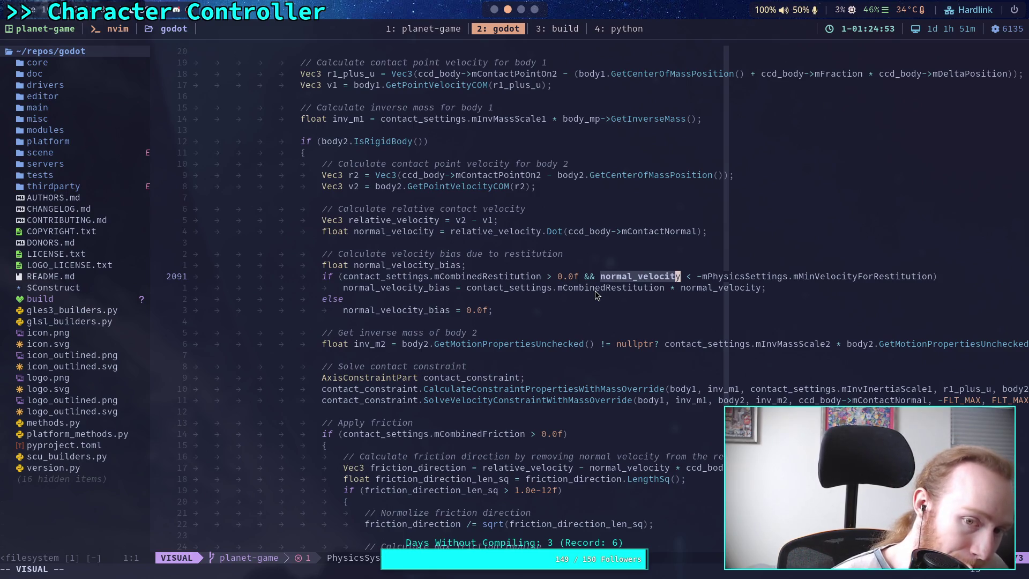
{"action": "key", "text": "Escape"}
{"action": "left_click", "coordinate": [497, 321]}
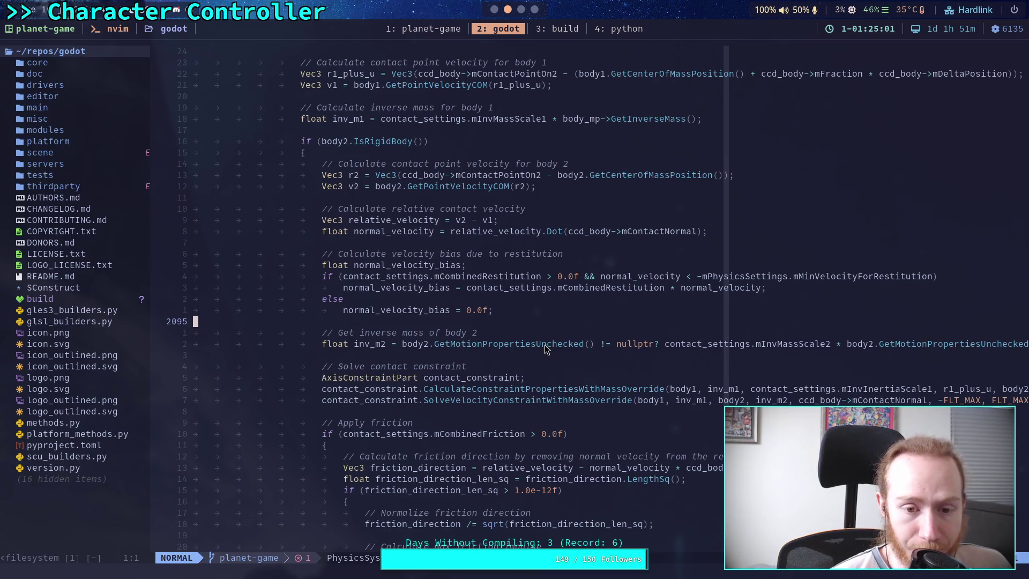
- Scroll down to the friction block, then return to Godot's CharacterController.gd
{"action": "scroll", "coordinate": [628, 295], "scroll_direction": "down", "scroll_amount": 5}
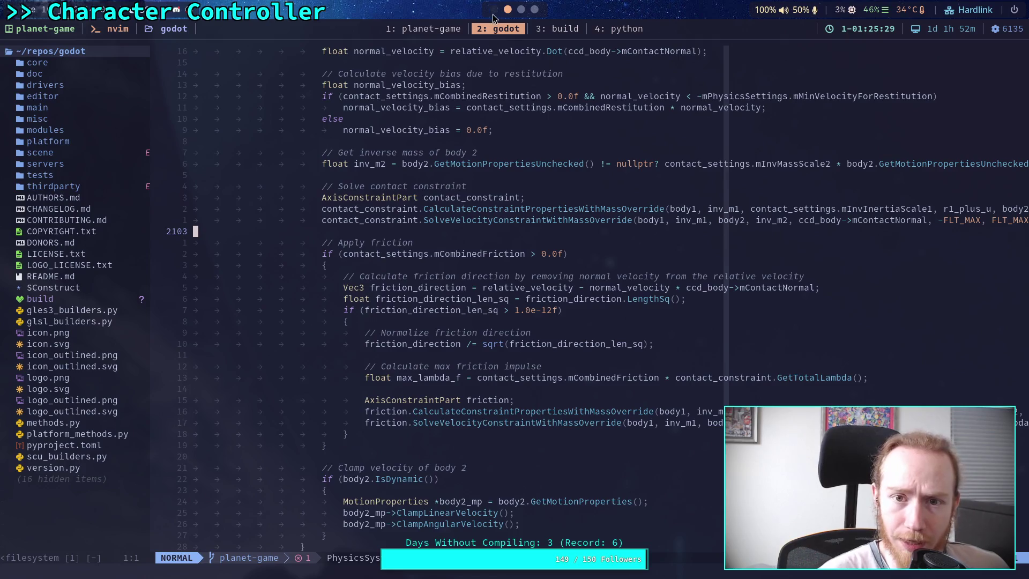
{"action": "key", "text": "super+1"}
{"action": "scroll", "coordinate": [552, 348], "scroll_direction": "down", "scroll_amount": 2}
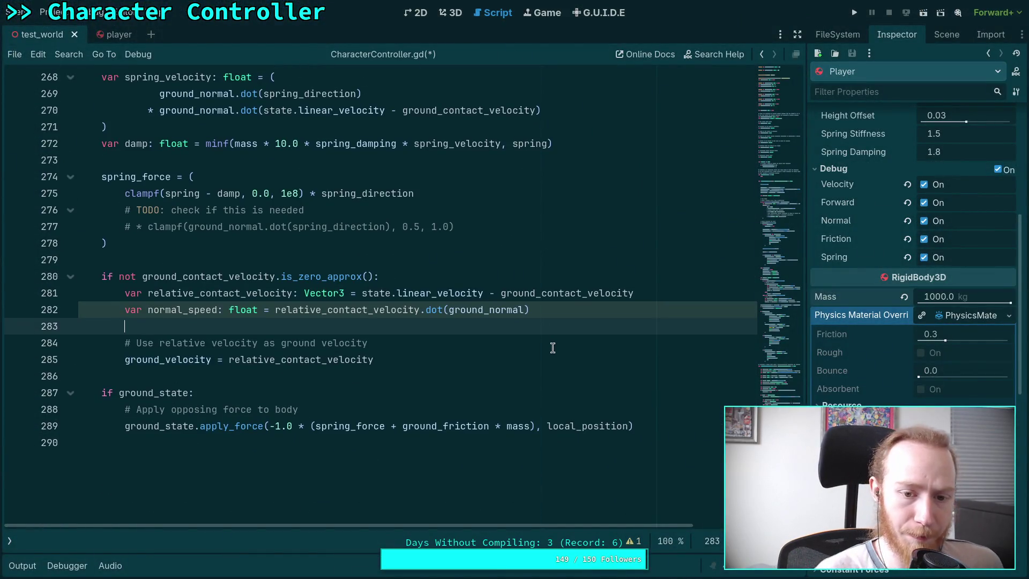
- Declare var friction_velocity: Vector3 on a new line 284, checking it against the Jolt friction code
{"action": "key", "text": "Return"}
{"action": "key", "text": "Return"}
{"action": "key", "text": "Up"}
{"action": "type", "text": "var friction_dir"}
{"action": "type", "text": "ection"}
{"action": "type", "text": "Vec"}
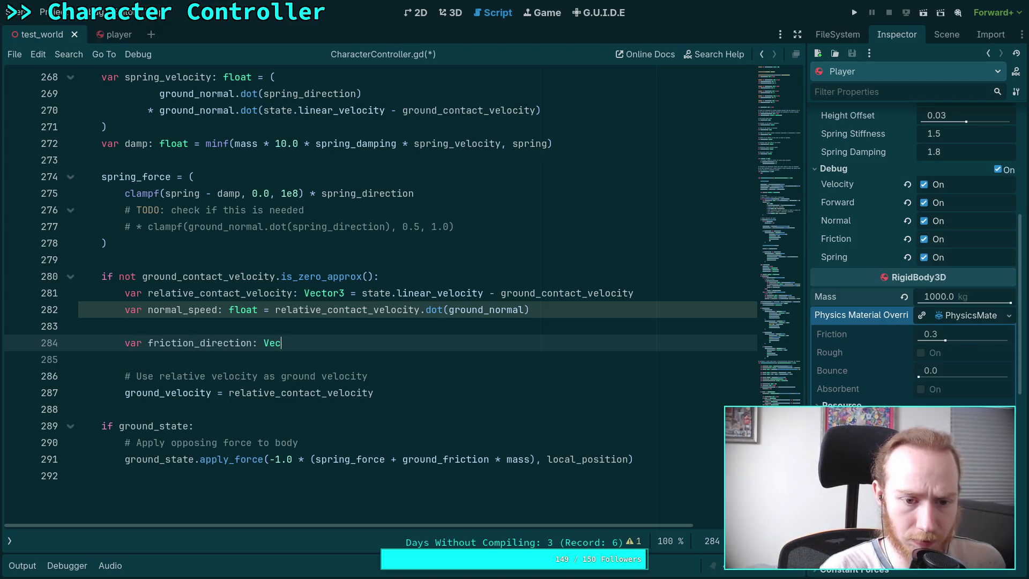
{"action": "type", "text": "tor3"}
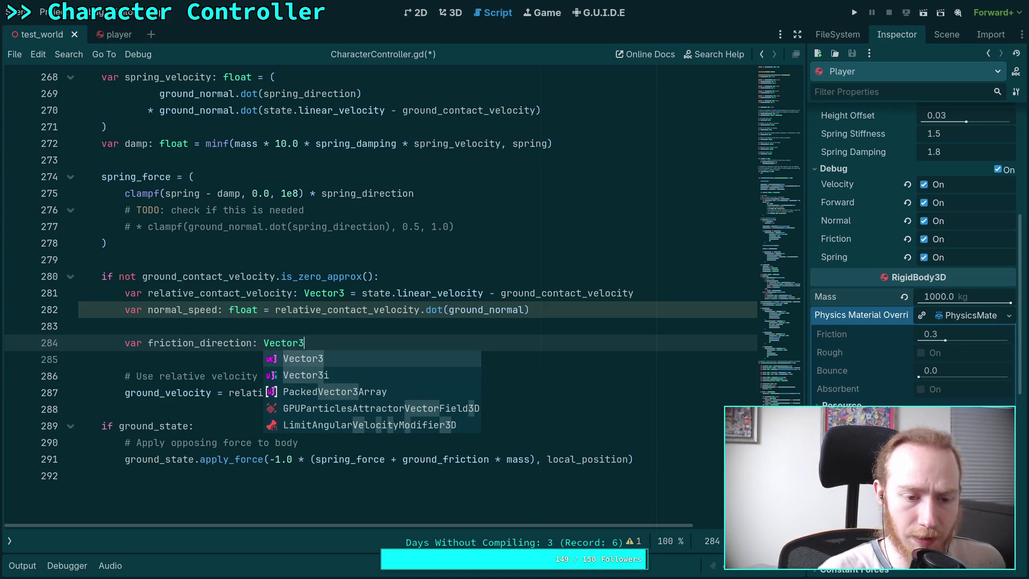
{"action": "key", "text": "alt+Tab"}
{"action": "key", "text": "super+2"}
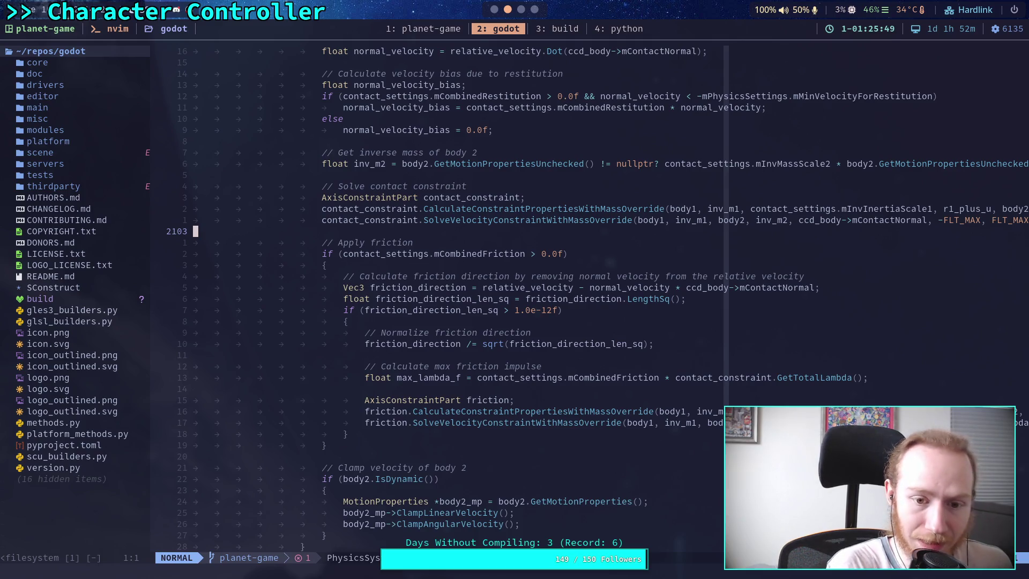
{"action": "key", "text": "super+1"}
{"action": "left_click_drag", "start_coordinate": [199, 344], "coordinate": [252, 344]}
{"action": "type", "text": "velocity"}
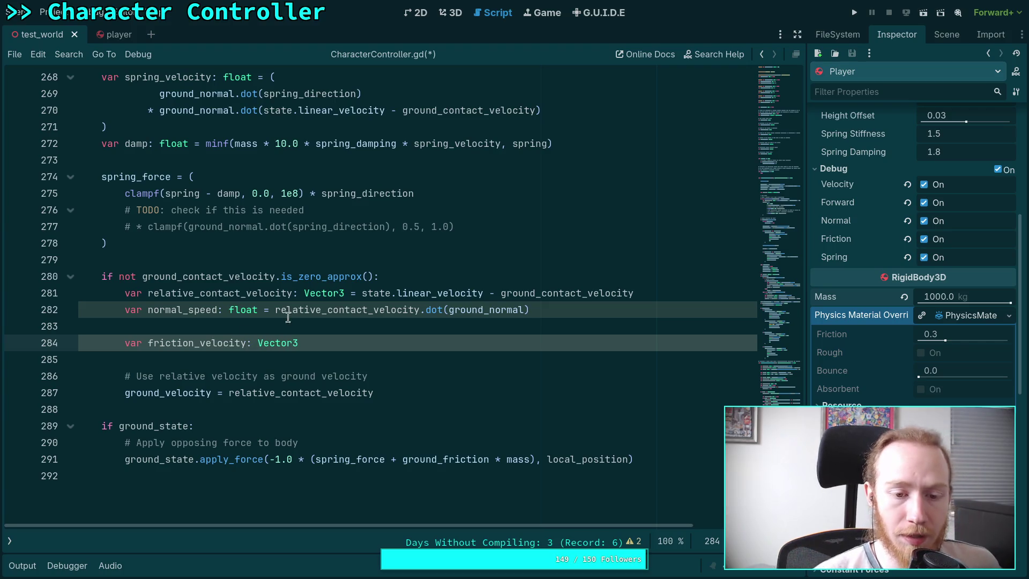
- Start assigning it as relative_contact_velocity minus, using autocompletion for the variable name
{"action": "left_click", "coordinate": [398, 360]}
{"action": "left_click", "coordinate": [417, 349]}
{"action": "type", "text": "="}
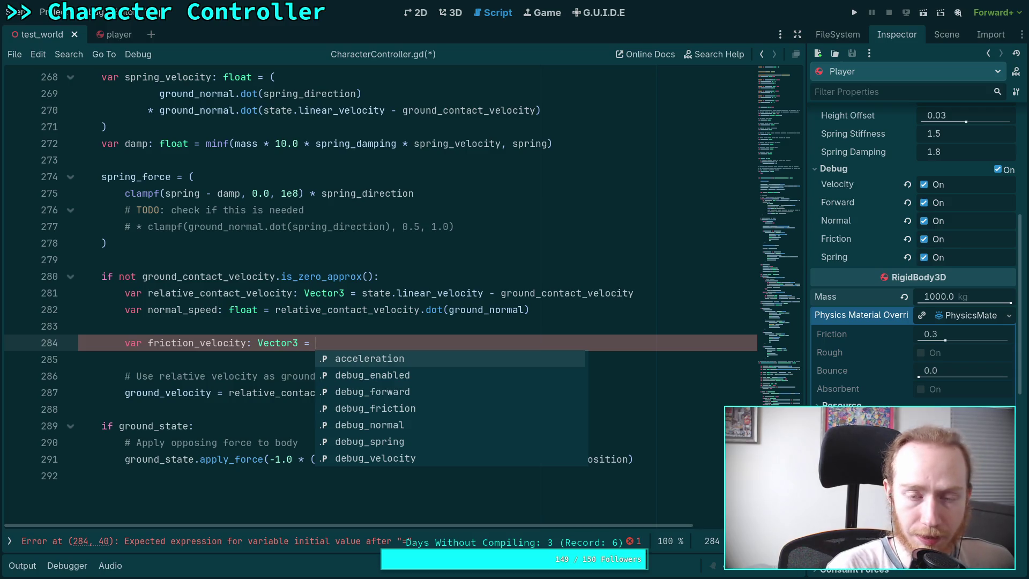
{"action": "key", "text": "super+3"}
{"action": "key", "text": "super+2"}
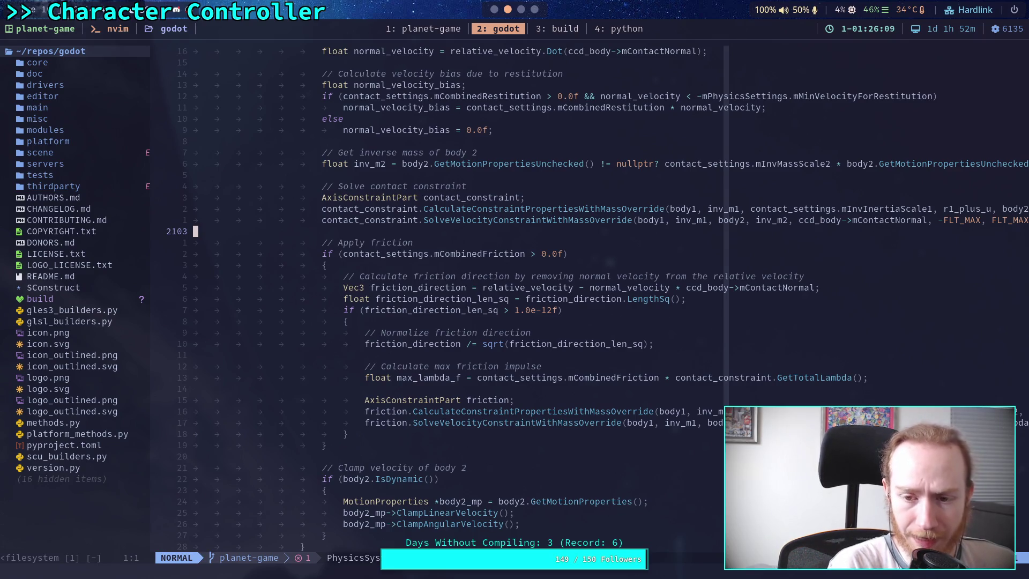
{"action": "key", "text": "super+1"}
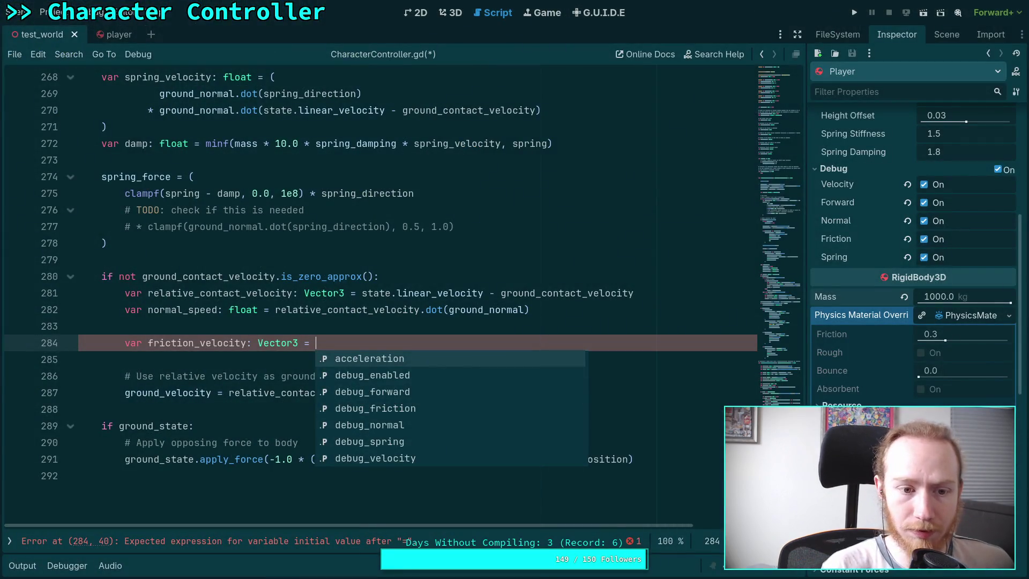
{"action": "type", "text": "relat"}
{"action": "key", "text": "Return"}
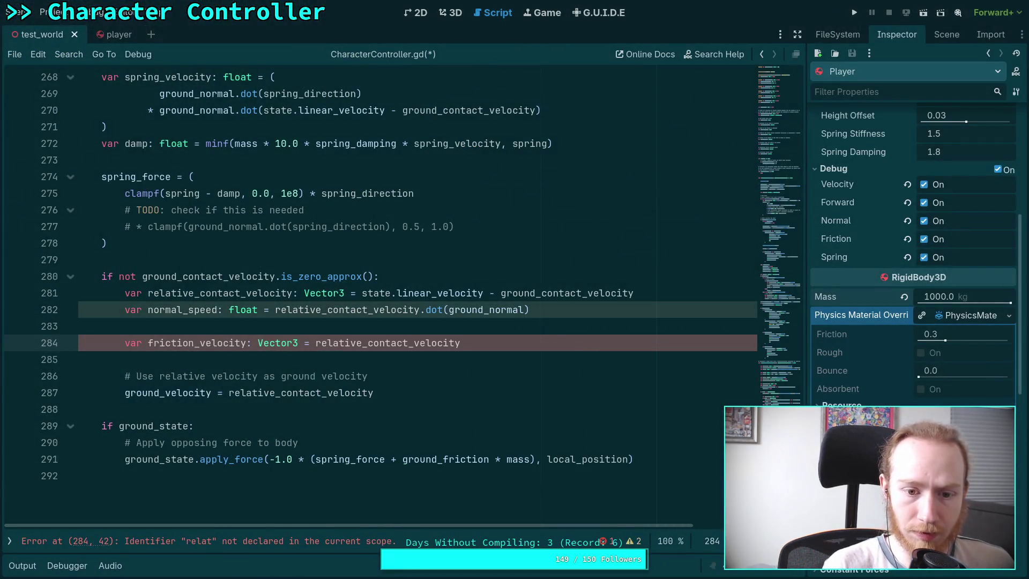
{"action": "type", "text": " -"}
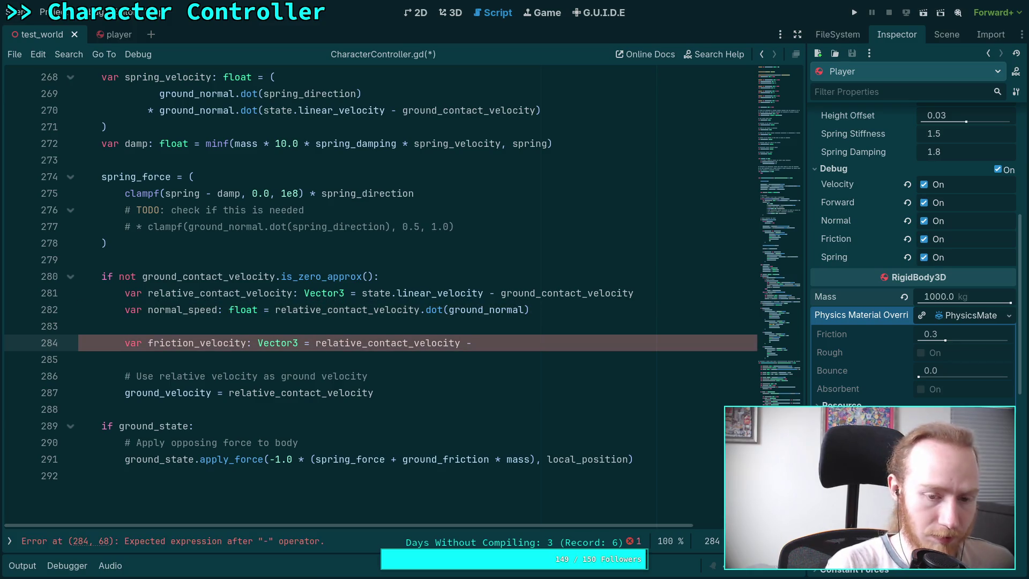
- Finish with the parenthesised (ground_normal * normal_speed) term, then select the whole subtraction
{"action": "key", "text": "super+2"}
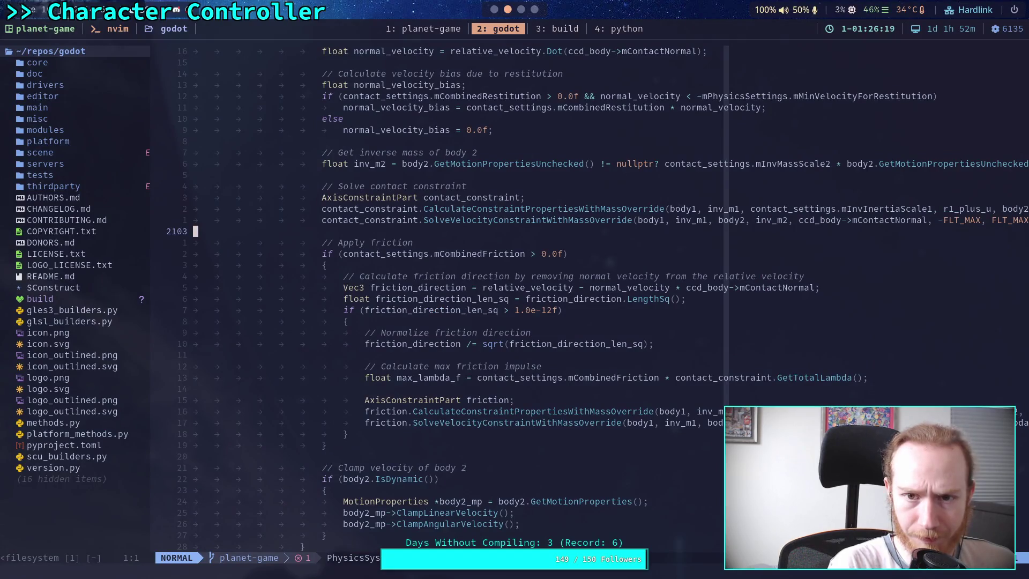
{"action": "key", "text": "super+1"}
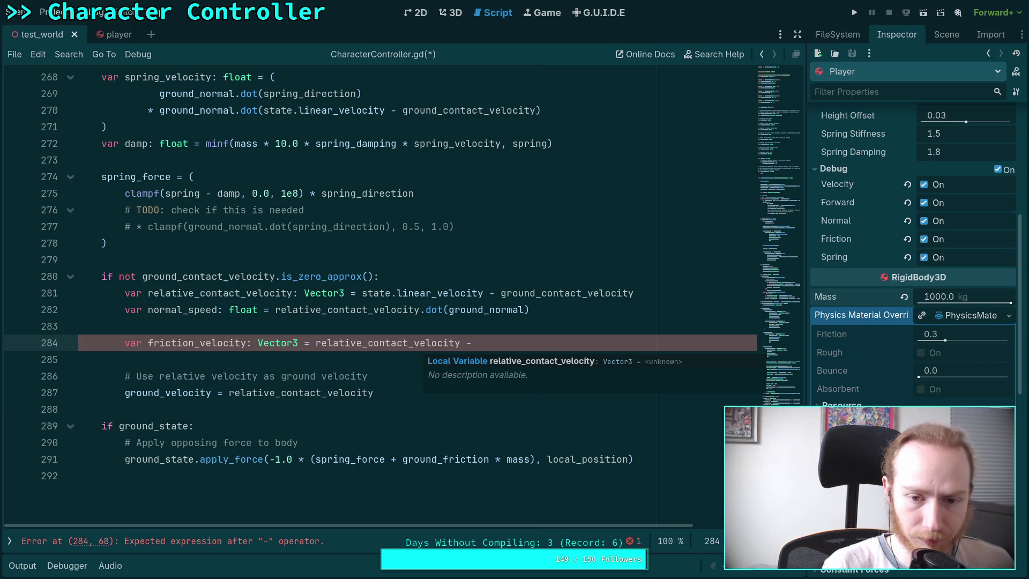
{"action": "type", "text": "gro"}
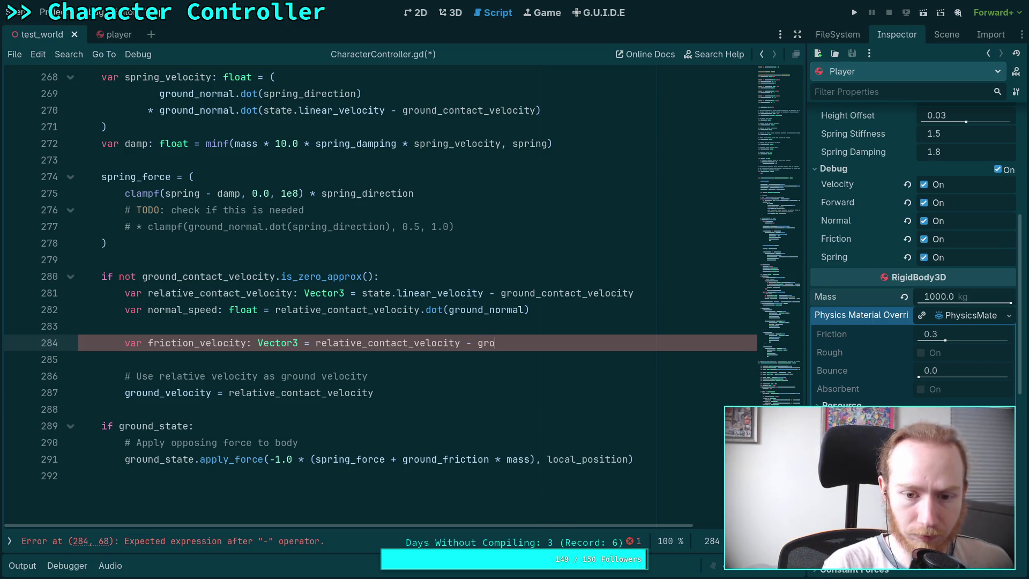
{"action": "type", "text": "und_normal "}
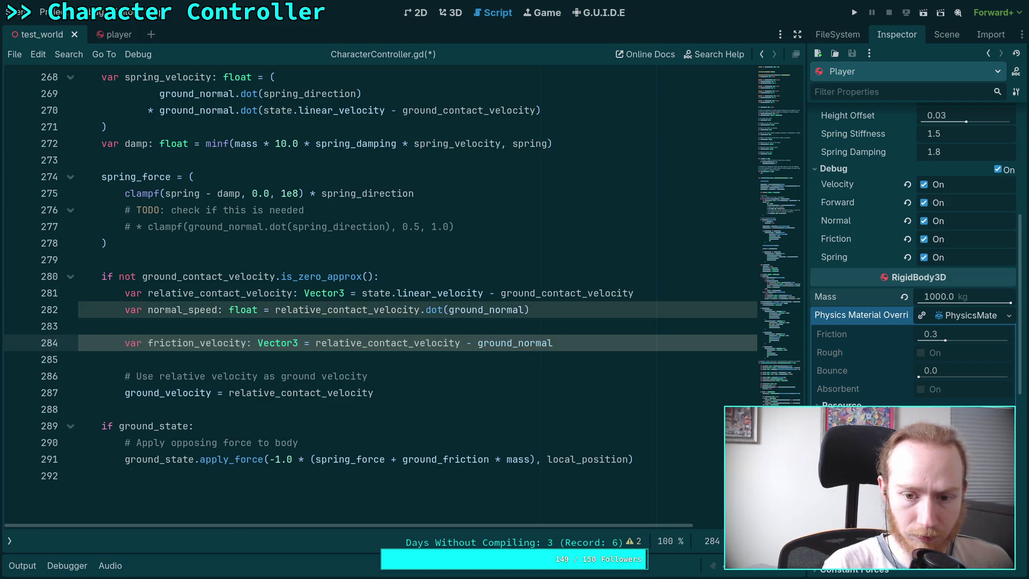
{"action": "type", "text": "* n"}
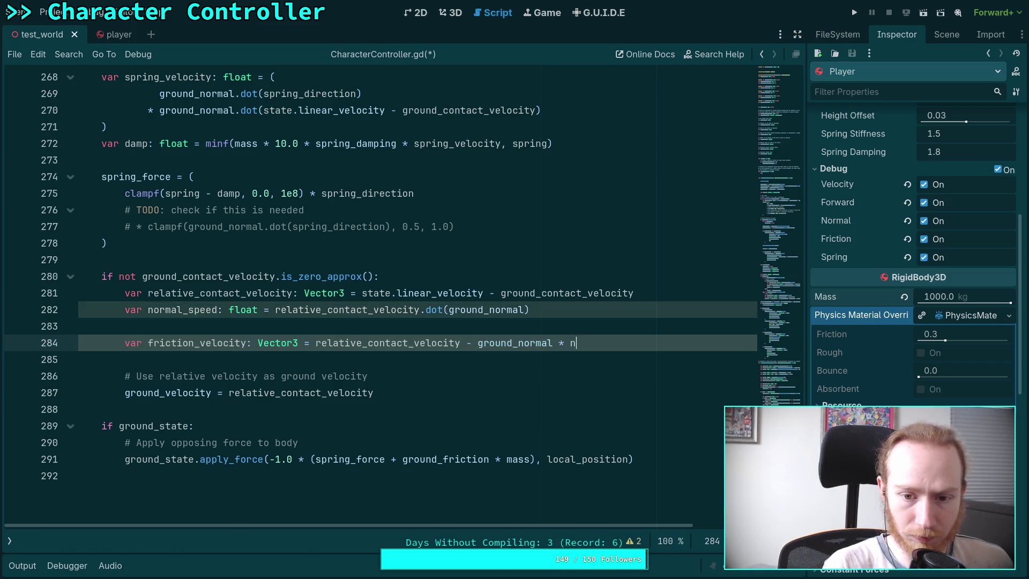
{"action": "type", "text": "ormal_speed"}
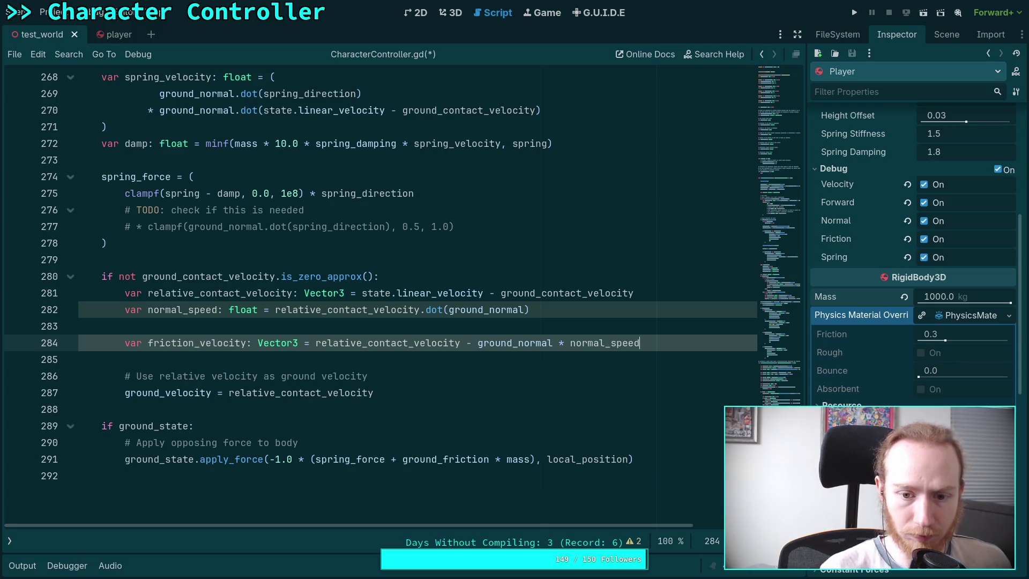
{"action": "left_click", "coordinate": [476, 343]}
{"action": "type", "text": "("}
{"action": "left_click", "coordinate": [688, 338]}
{"action": "type", "text": ")"}
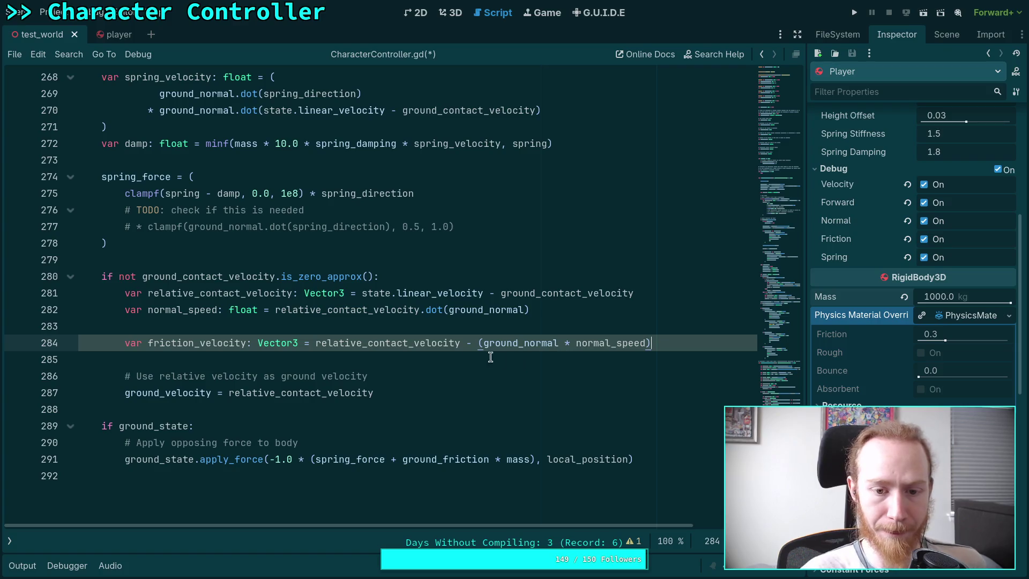
{"action": "left_click_drag", "start_coordinate": [461, 343], "coordinate": [668, 340]}
- Replace the subtraction with relative_contact_velocity.slide(ground_normal), then return to Neovim's Jolt code
{"action": "key", "text": "BackSpace"}
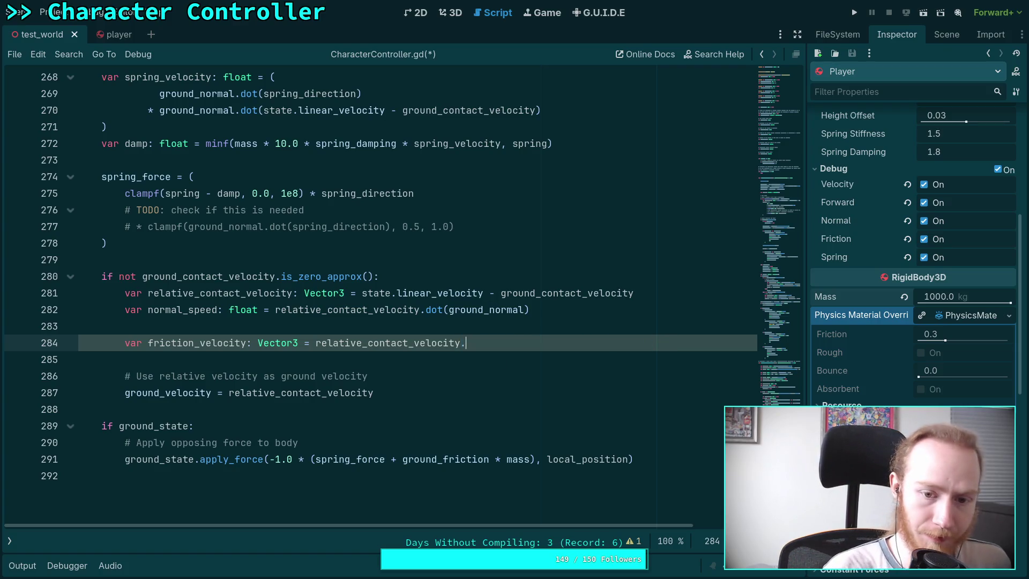
{"action": "type", "text": ".l"}
{"action": "key", "text": "BackSpace"}
{"action": "type", "text": "slid"}
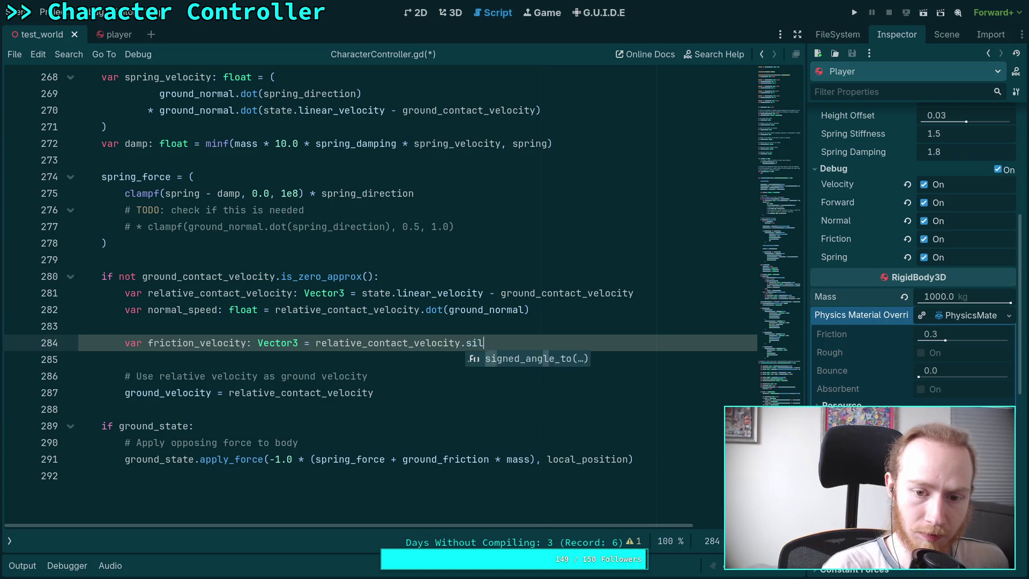
{"action": "type", "text": "e("}
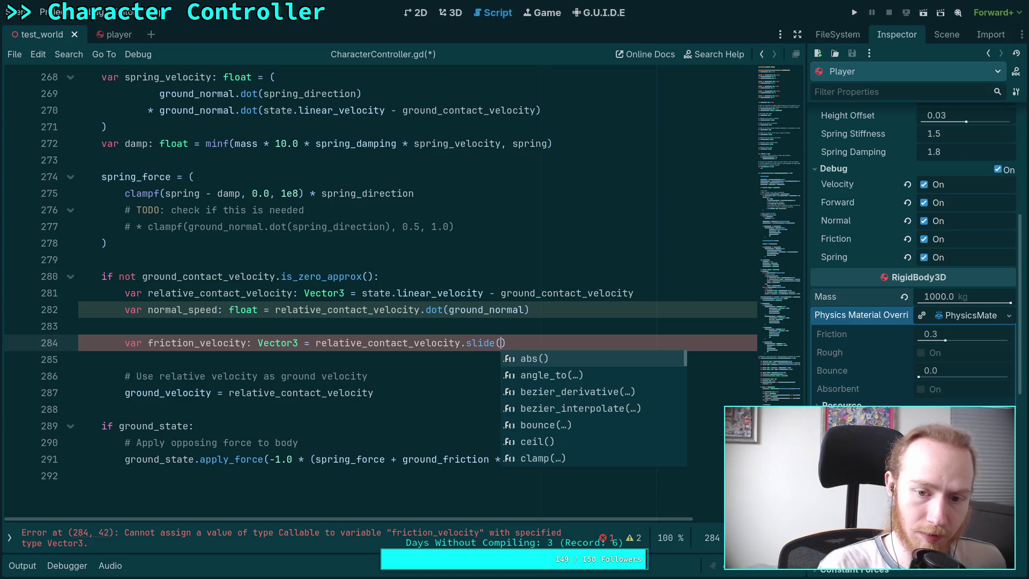
{"action": "key", "text": "Return"}
{"action": "type", "text": "ground_normal"}
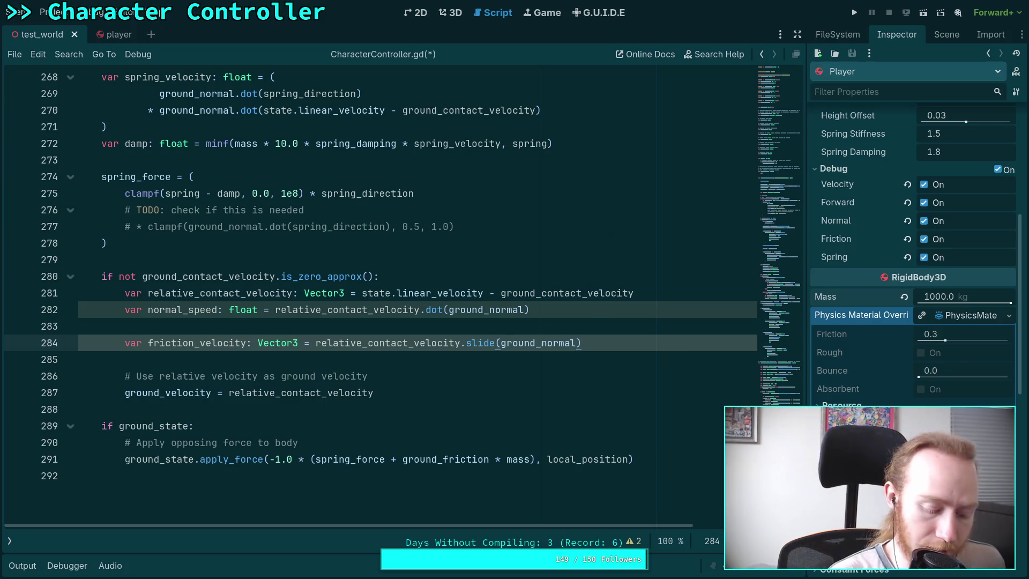
{"action": "key", "text": "super+3"}
{"action": "key", "text": "super+2"}
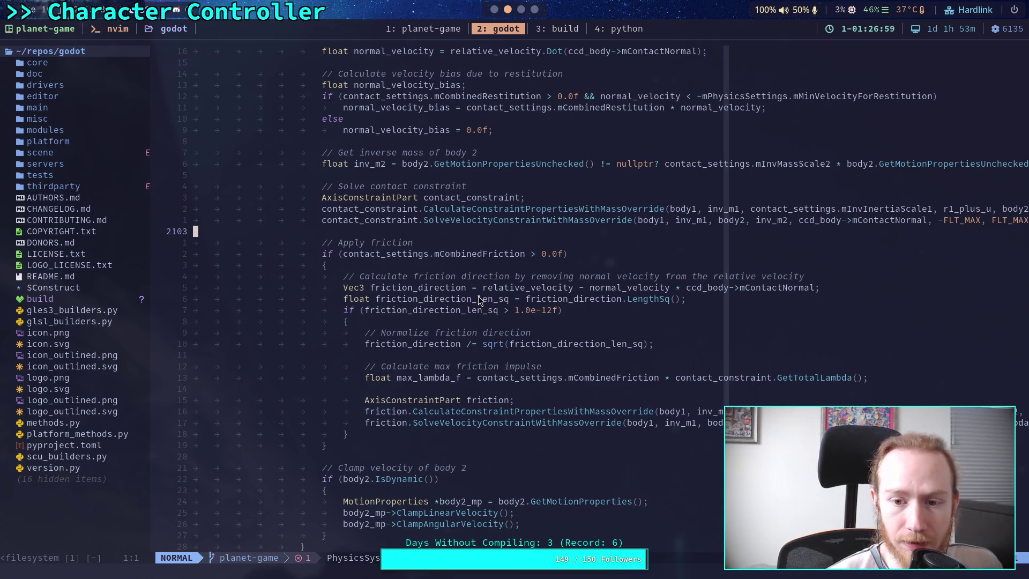
{"action": "scroll", "coordinate": [479, 297], "scroll_direction": "up", "scroll_amount": 2}
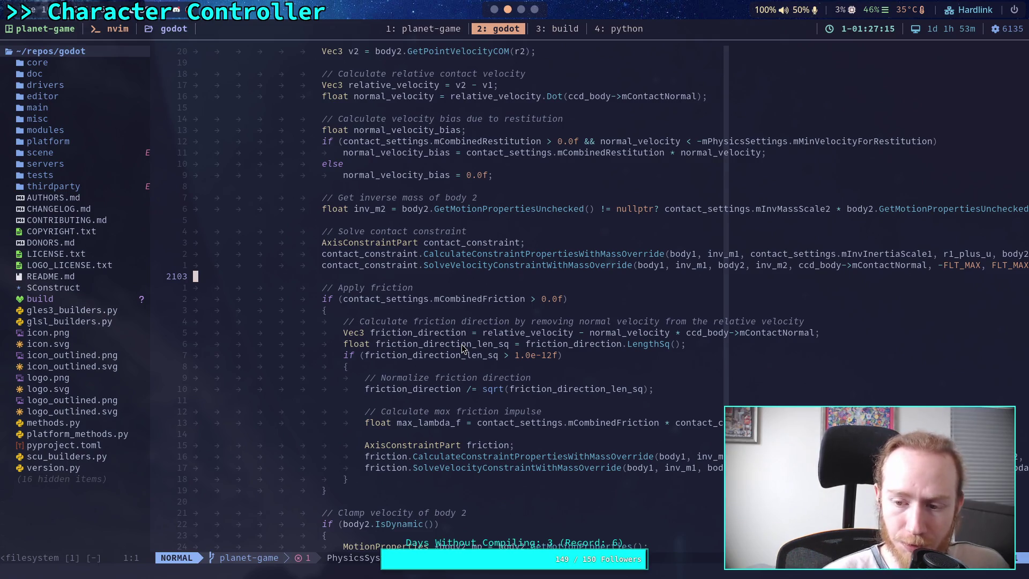
{"action": "left_click_drag", "start_coordinate": [377, 345], "coordinate": [677, 351]}
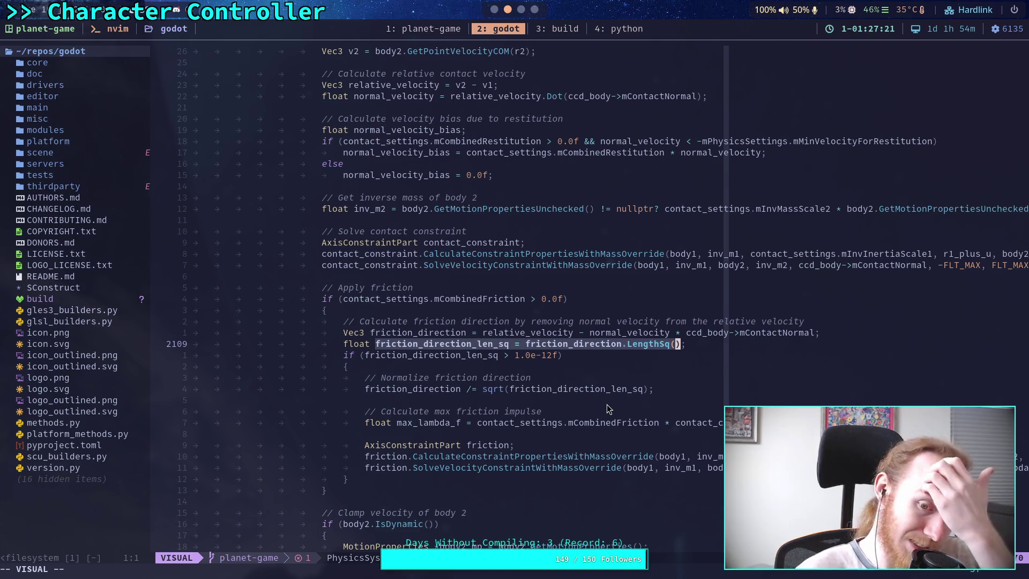
{"action": "left_click_drag", "start_coordinate": [364, 390], "coordinate": [633, 391]}
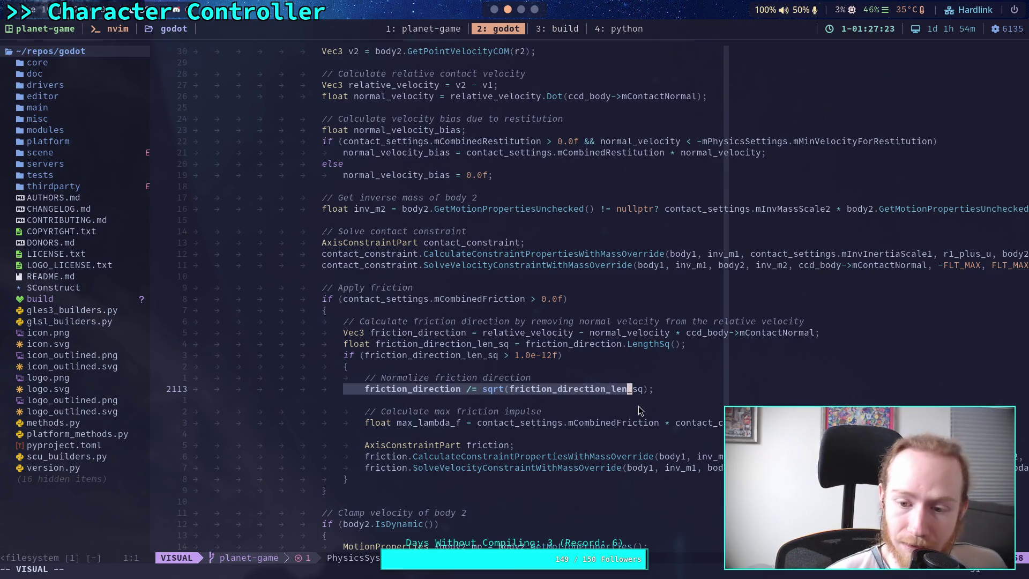
{"action": "left_click", "coordinate": [642, 430]}
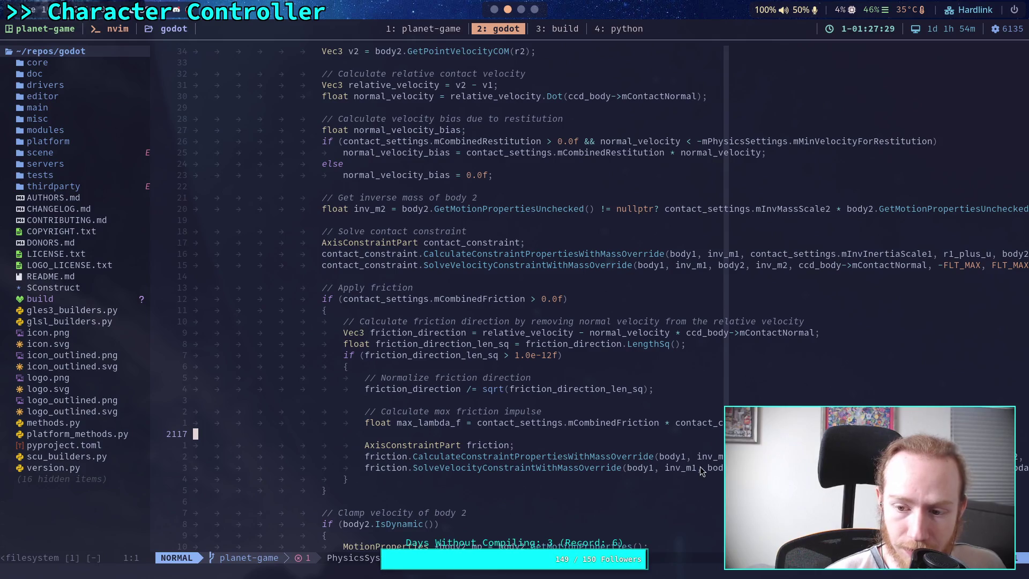
{"action": "scroll", "coordinate": [691, 470], "scroll_direction": "down", "scroll_amount": 1}
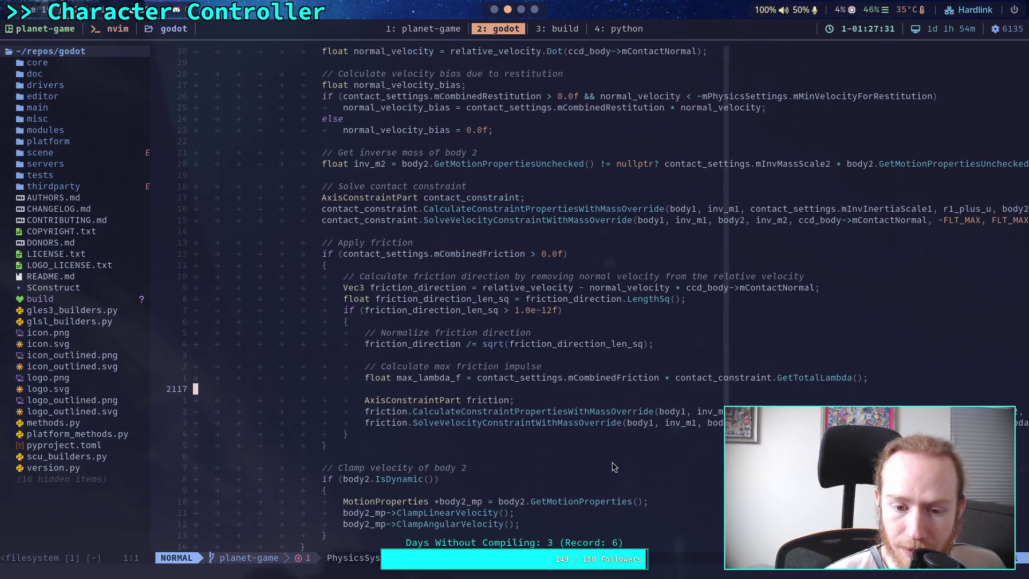
{"action": "key", "text": "j"}
{"action": "key", "text": "j"}
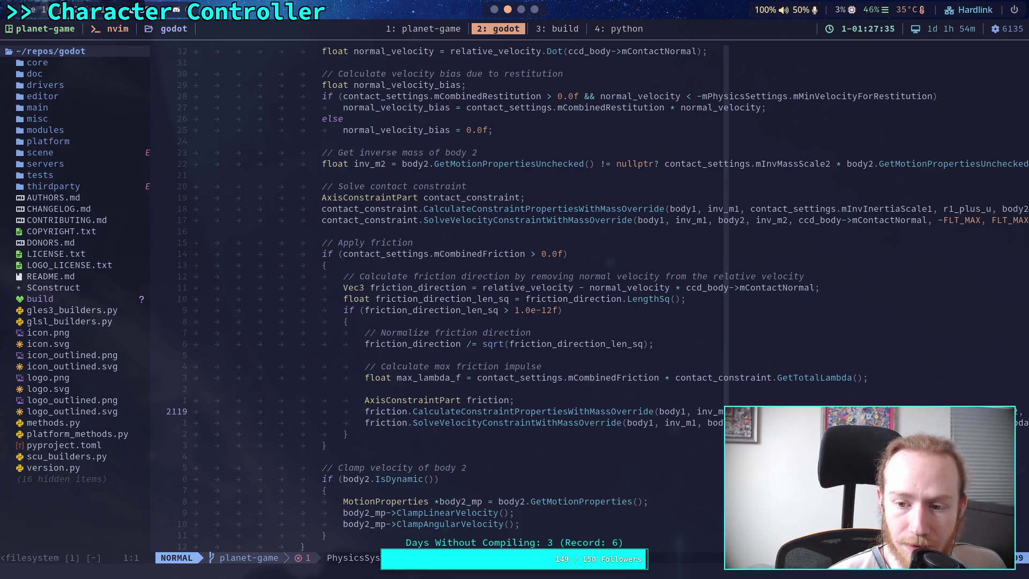
{"action": "key", "text": "dollar"}
{"action": "key", "text": "l"}
{"action": "key", "text": "l"}
{"action": "key", "text": "l"}
{"action": "key", "text": "l"}
{"action": "key", "text": "l"}
{"action": "key", "text": "l"}
{"action": "key", "text": "b"}
{"action": "key", "text": "h"}
{"action": "key", "text": "h"}
{"action": "key", "text": "h"}
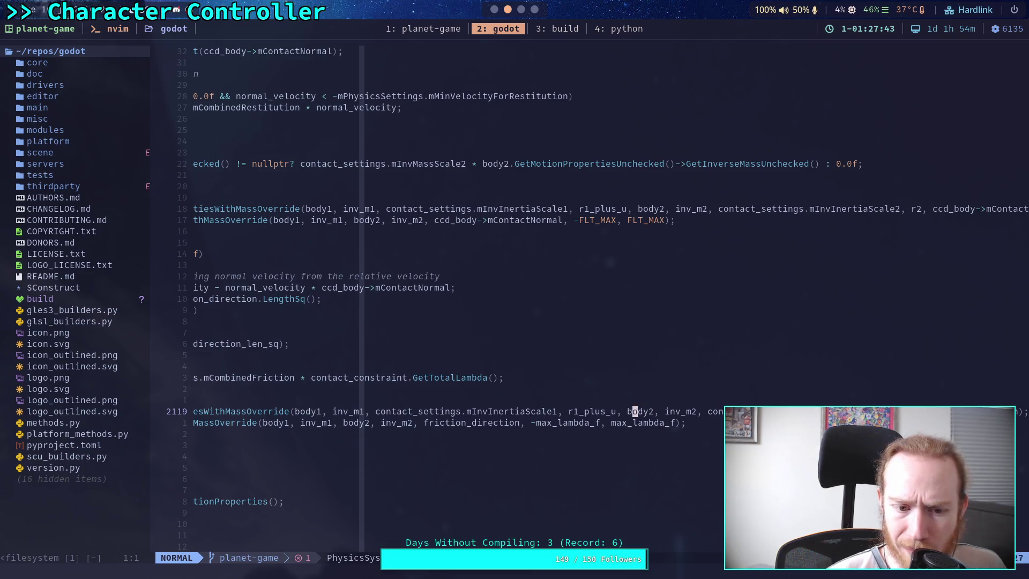
{"action": "key", "text": "h"}
{"action": "key", "text": "h"}
{"action": "key", "text": "h"}
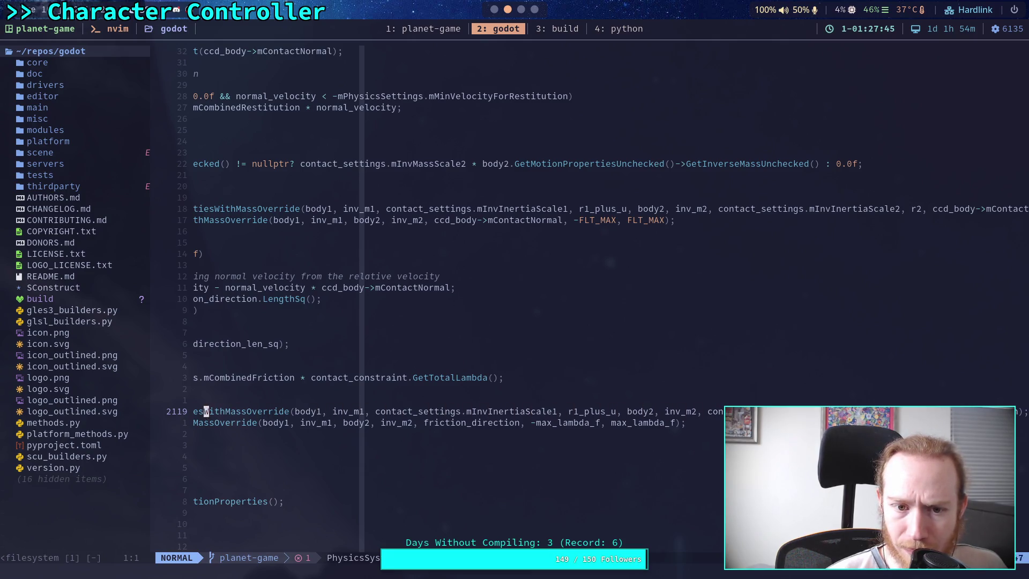
{"action": "key", "text": "l"}
{"action": "key", "text": "l"}
{"action": "key", "text": "l"}
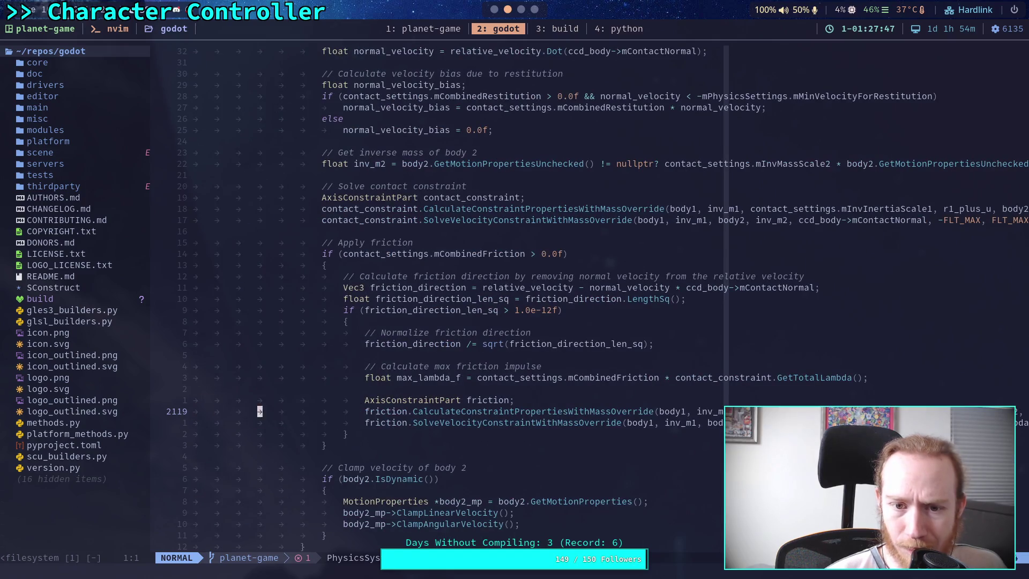
{"action": "key", "text": "l"}
{"action": "key", "text": "l"}
{"action": "key", "text": "l"}
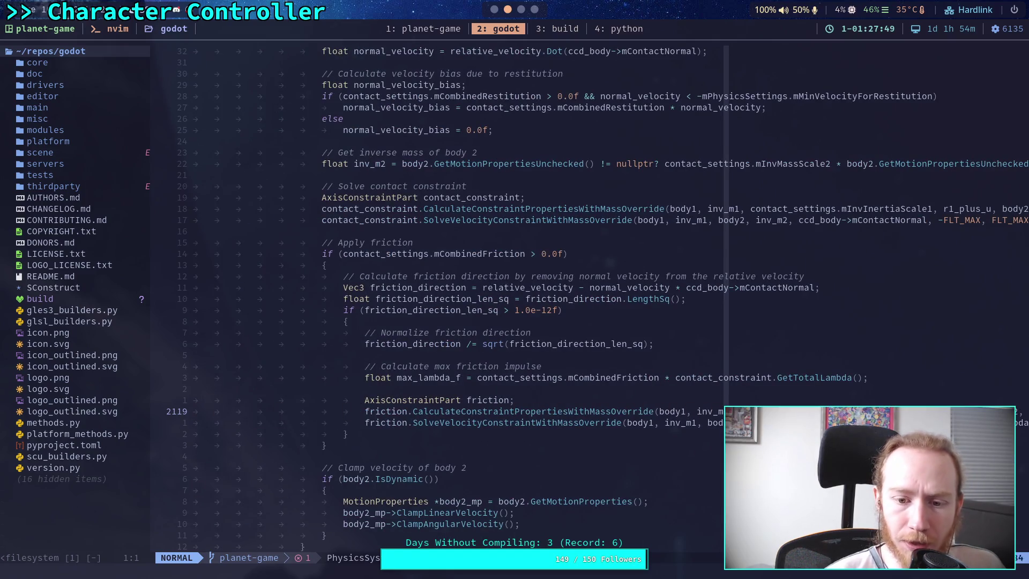
{"action": "key", "text": "l"}
{"action": "key", "text": "l"}
{"action": "key", "text": "l"}
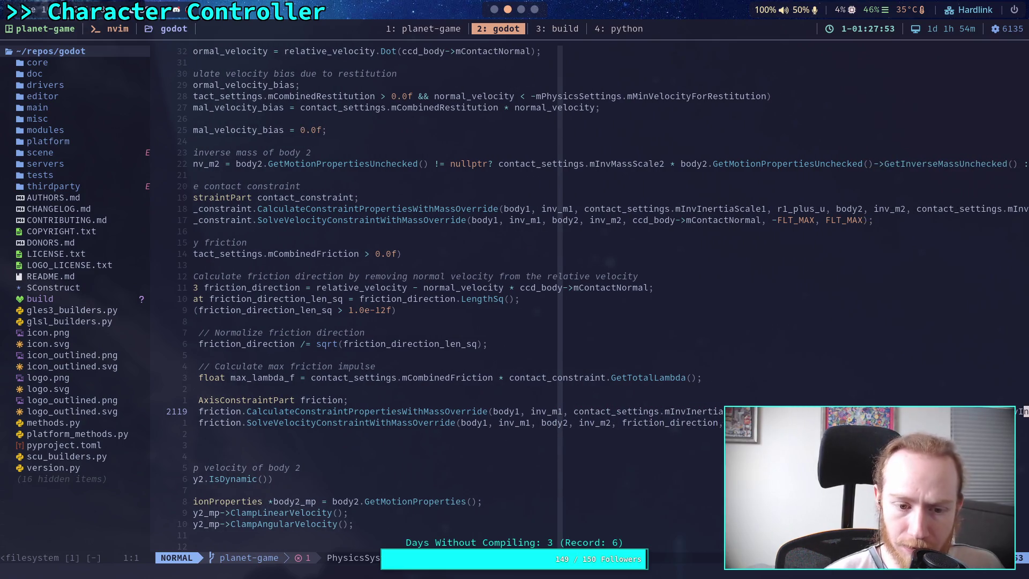
{"action": "key", "text": "j"}
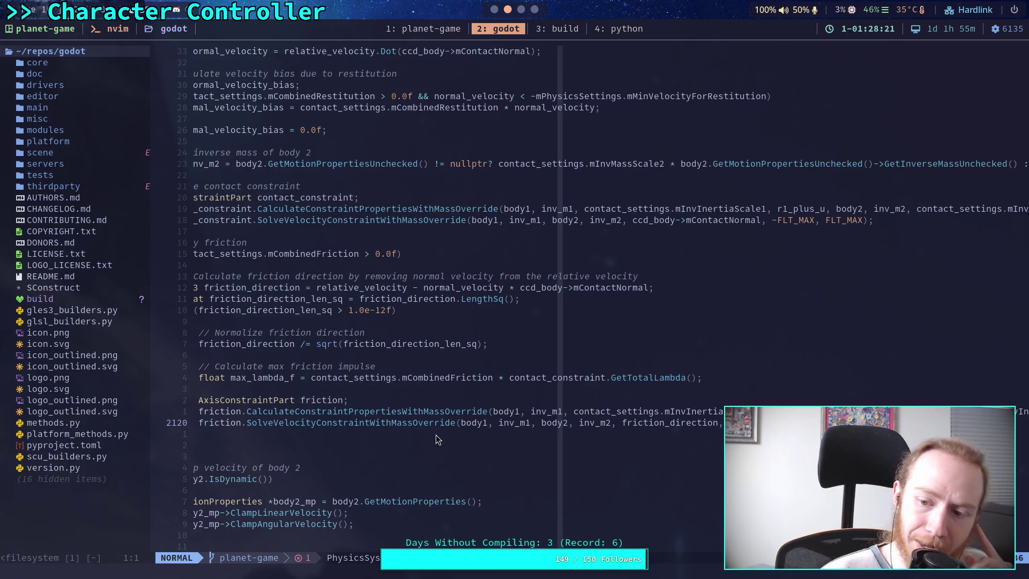
{"action": "key", "text": "k"}
{"action": "key", "text": "w"}
{"action": "key", "text": "w"}
{"action": "key", "text": "w"}
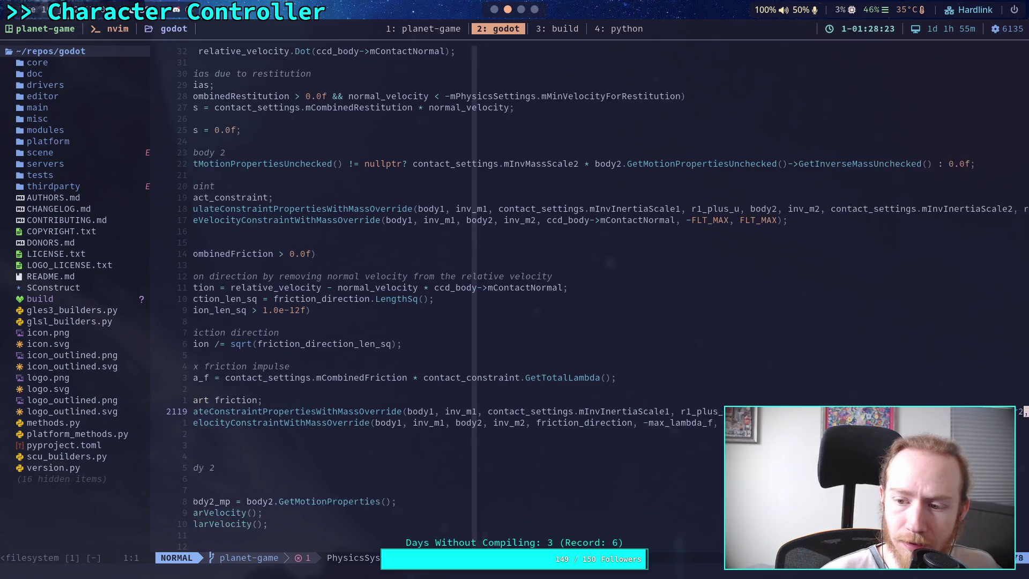
{"action": "key", "text": "w"}
{"action": "key", "text": "w"}
{"action": "key", "text": "w"}
{"action": "key", "text": "b"}
{"action": "key", "text": "h"}
{"action": "key", "text": "h"}
{"action": "key", "text": "h"}
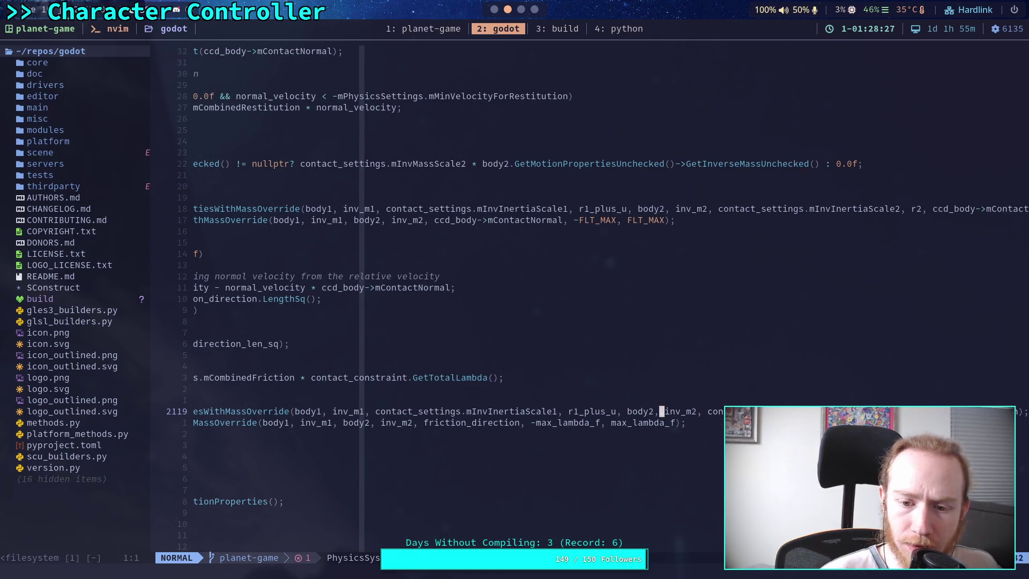
{"action": "key", "text": "h"}
{"action": "key", "text": "h"}
{"action": "key", "text": "h"}
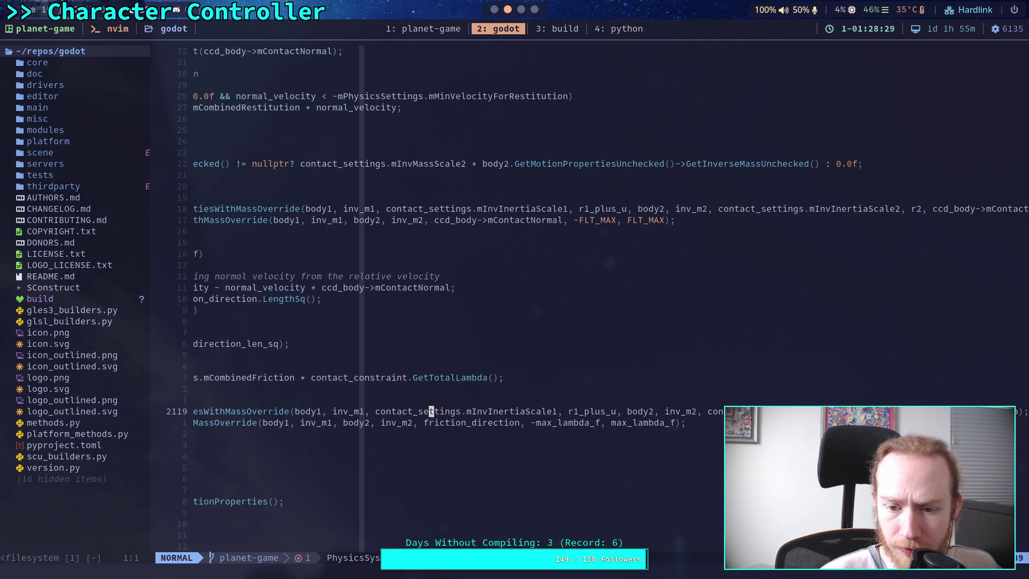
{"action": "key", "text": "h"}
{"action": "key", "text": "h"}
{"action": "key", "text": "h"}
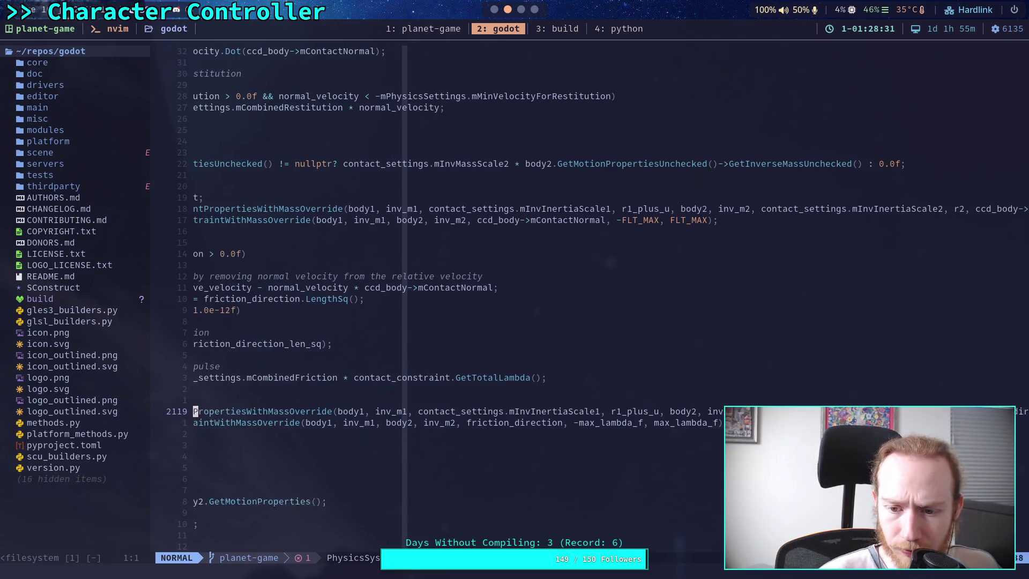
{"action": "key", "text": "h"}
{"action": "key", "text": "h"}
{"action": "key", "text": "h"}
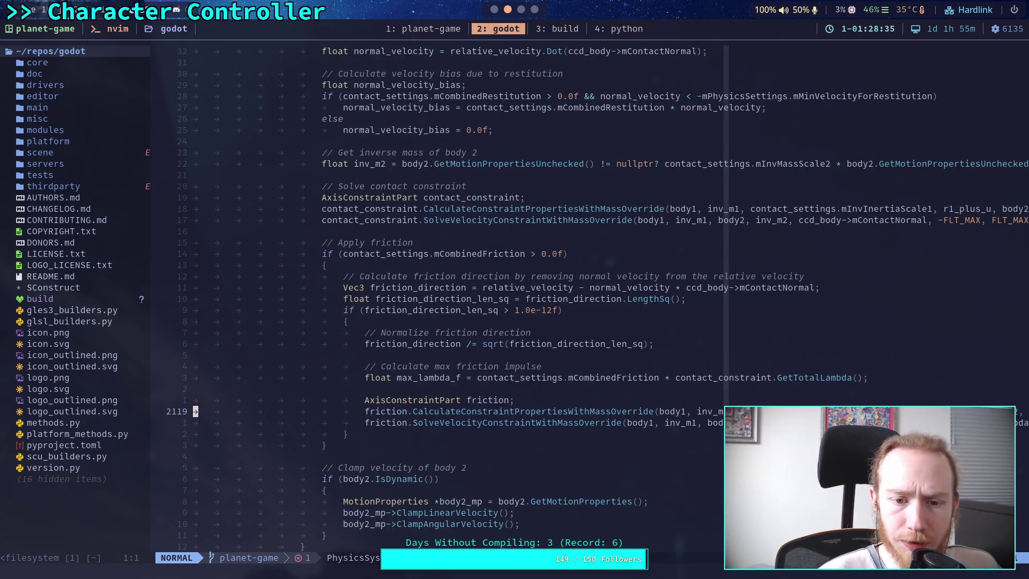
{"action": "scroll", "coordinate": [380, 422], "scroll_direction": "up", "scroll_amount": 4}
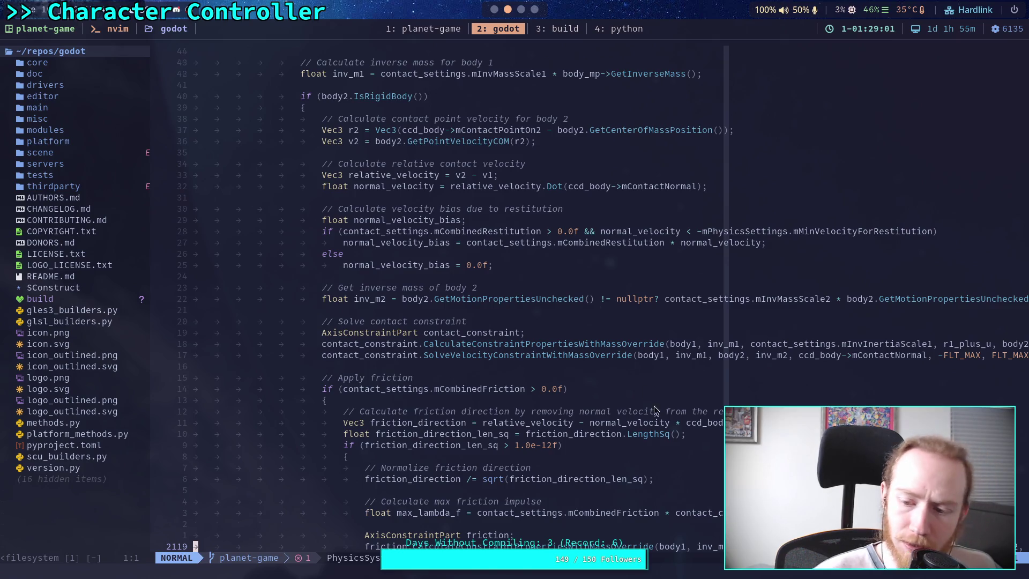
{"action": "scroll", "coordinate": [710, 432], "scroll_direction": "down", "scroll_amount": 3}
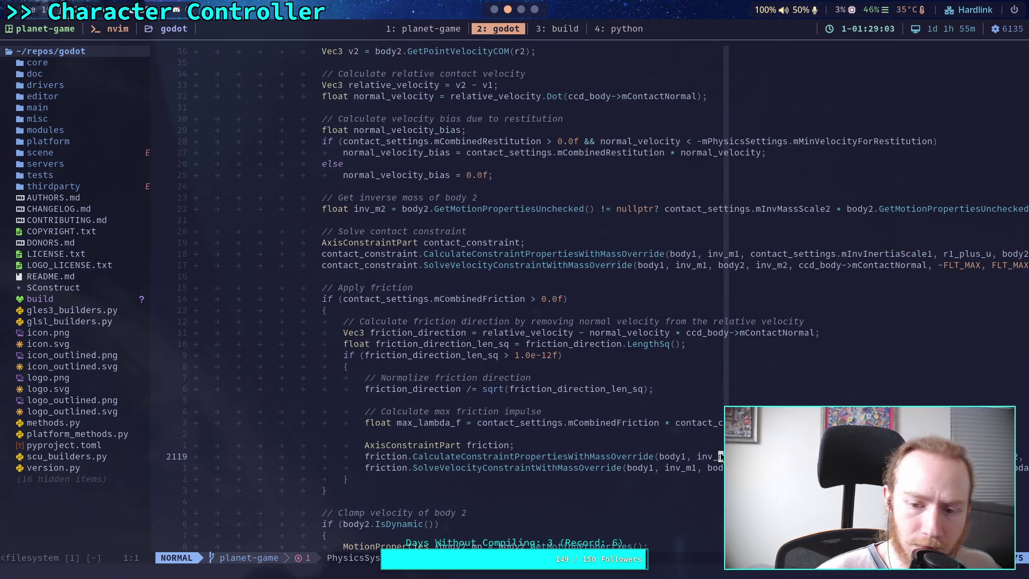
{"action": "key", "text": "l"}
{"action": "key", "text": "l"}
{"action": "key", "text": "l"}
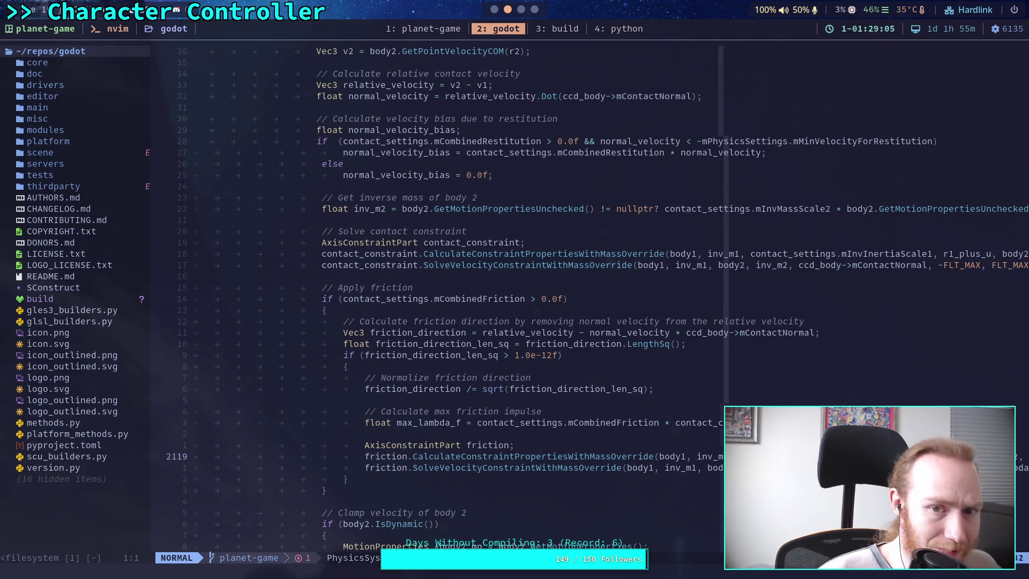
{"action": "key", "text": "l"}
{"action": "key", "text": "l"}
{"action": "key", "text": "l"}
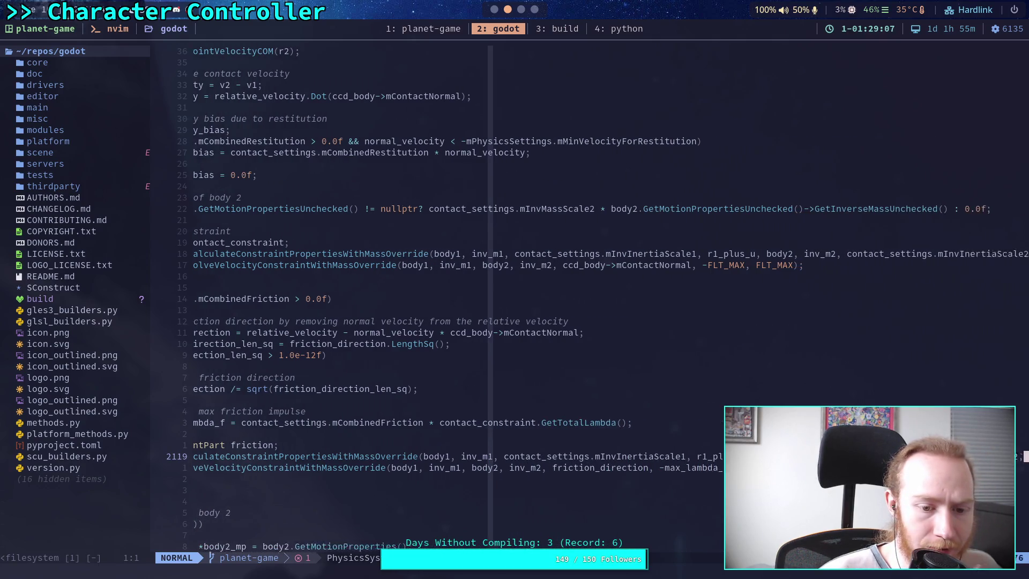
{"action": "key", "text": "h"}
{"action": "key", "text": "h"}
{"action": "key", "text": "h"}
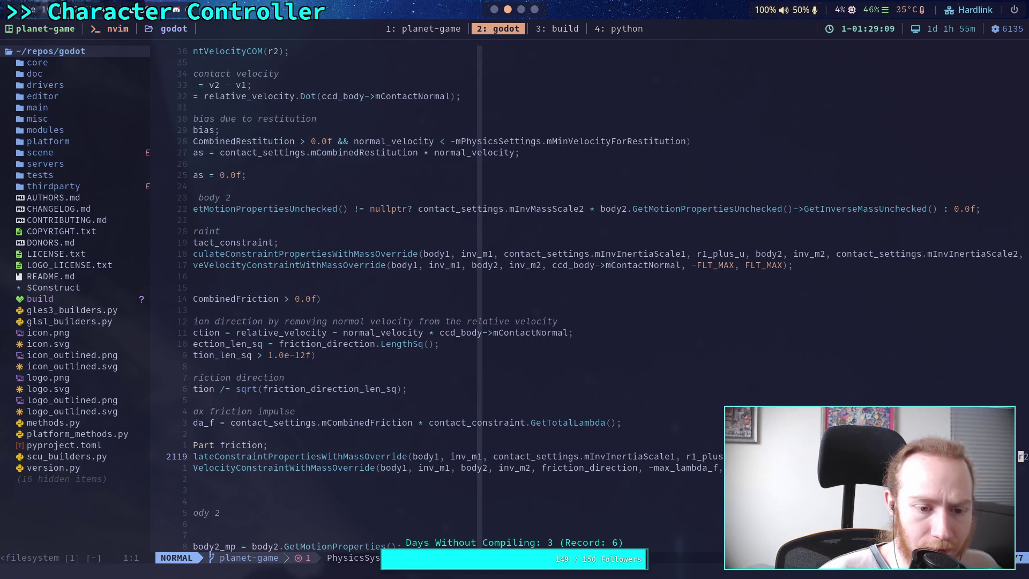
{"action": "key", "text": "h"}
{"action": "key", "text": "h"}
{"action": "key", "text": "h"}
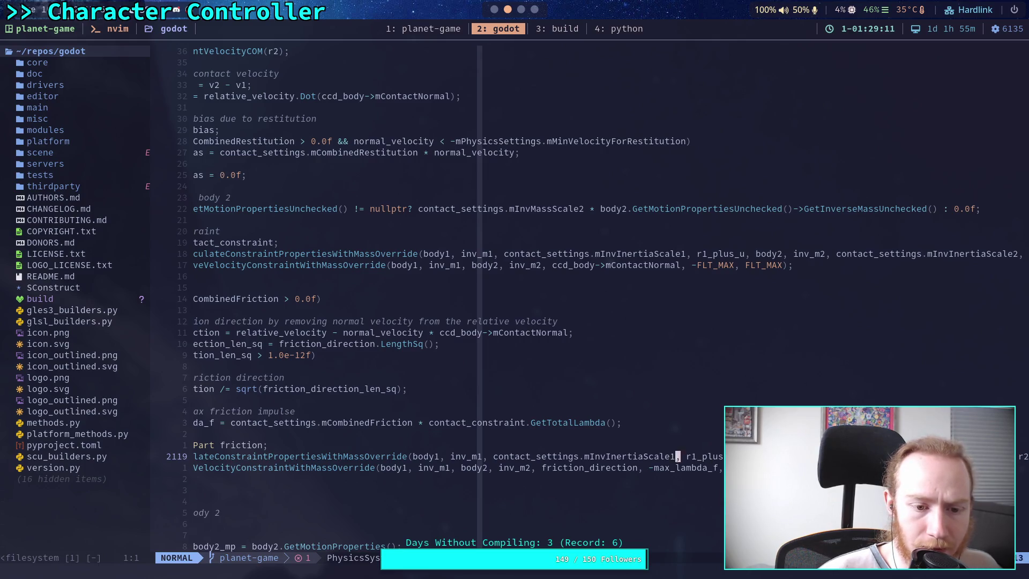
{"action": "key", "text": "h"}
{"action": "key", "text": "h"}
{"action": "key", "text": "h"}
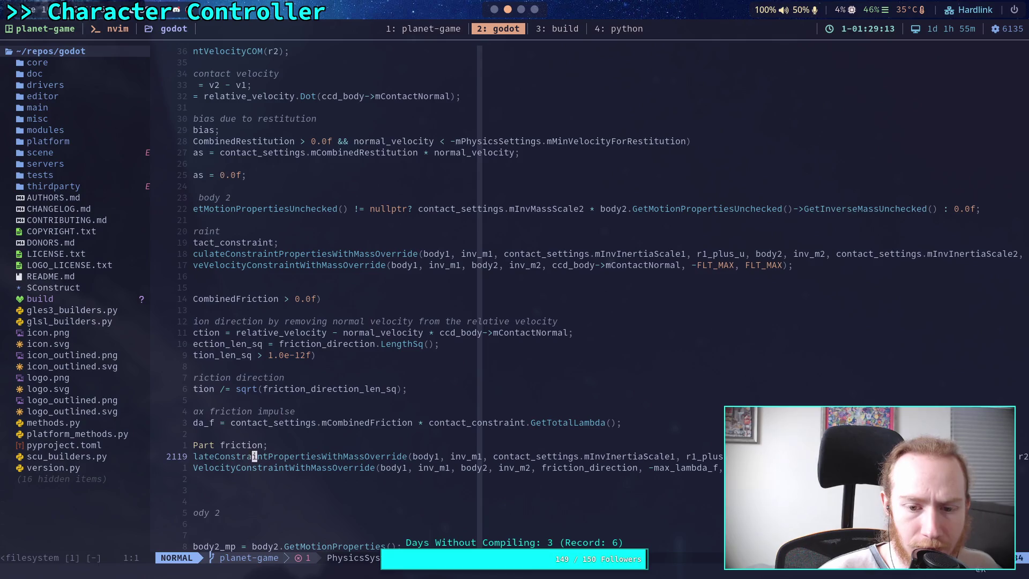
{"action": "key", "text": "w"}
{"action": "key", "text": "w"}
{"action": "key", "text": "w"}
{"action": "key", "text": "l"}
{"action": "key", "text": "l"}
{"action": "key", "text": "l"}
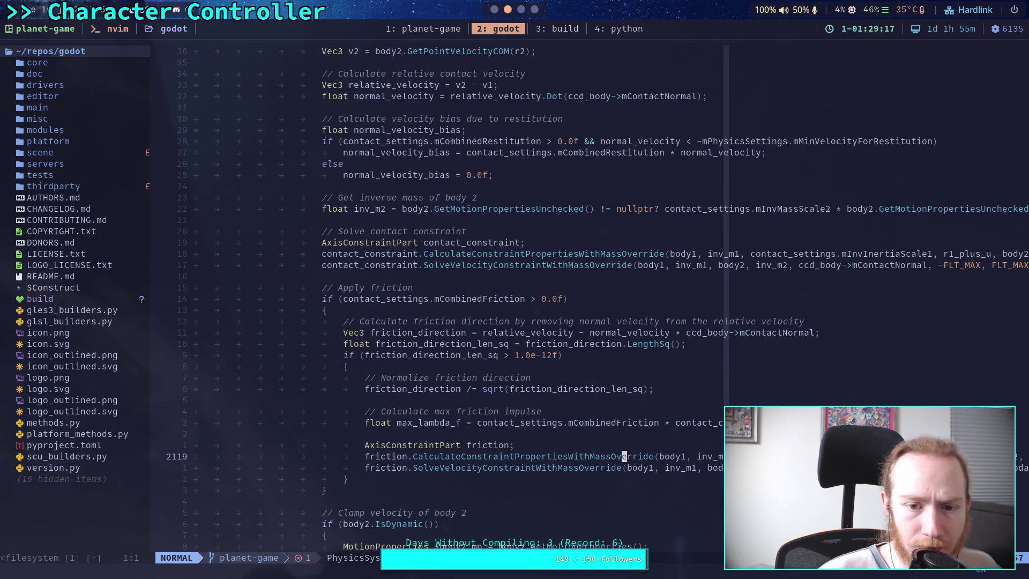
{"action": "key", "text": "l"}
{"action": "key", "text": "l"}
{"action": "key", "text": "l"}
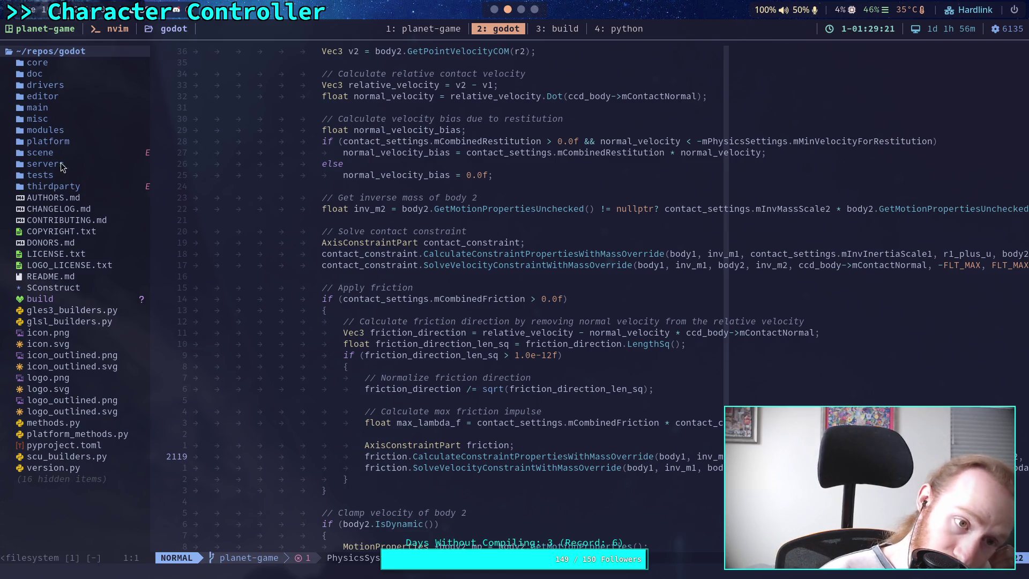
{"action": "left_click", "coordinate": [84, 154]}
- In the file tree, expand thirdparty and the jolt_physics sources down to the Physics folder
{"action": "key", "text": "j"}
{"action": "key", "text": "j"}
{"action": "key", "text": "j"}
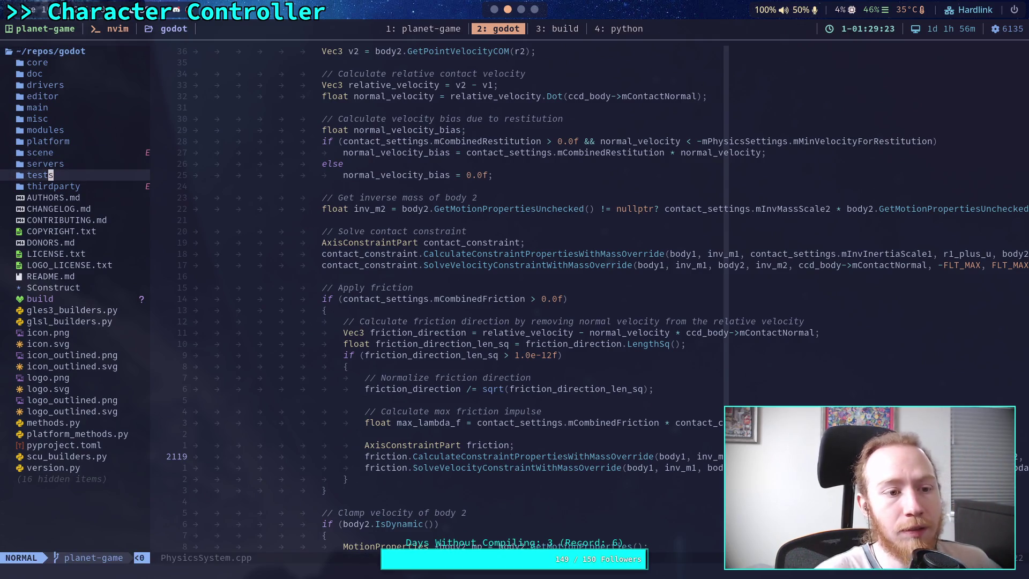
{"action": "key", "text": "l"}
{"action": "key", "text": "j"}
{"action": "key", "text": "j"}
{"action": "key", "text": "j"}
{"action": "key", "text": "j"}
{"action": "key", "text": "j"}
{"action": "key", "text": "j"}
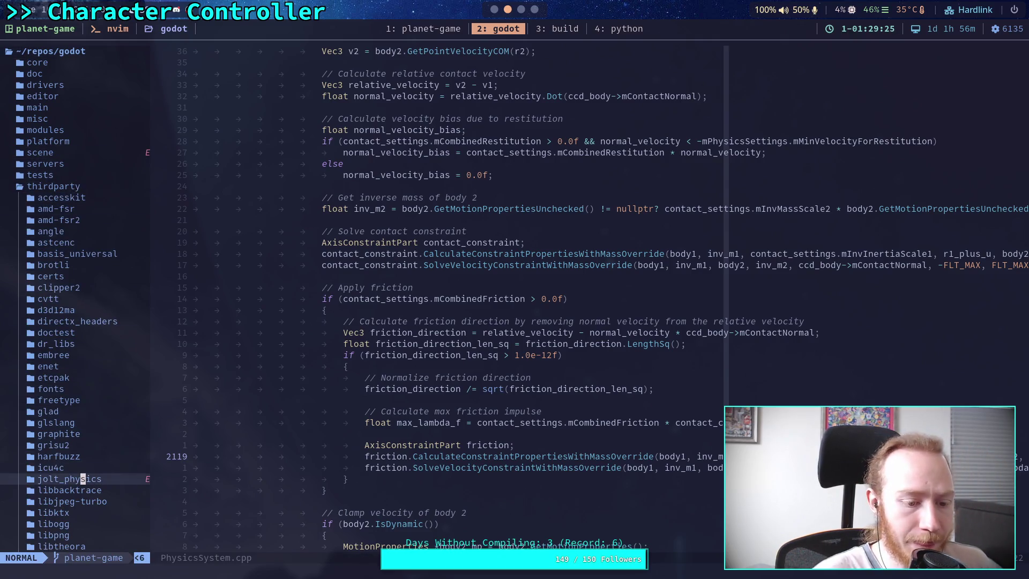
{"action": "key", "text": "Return"}
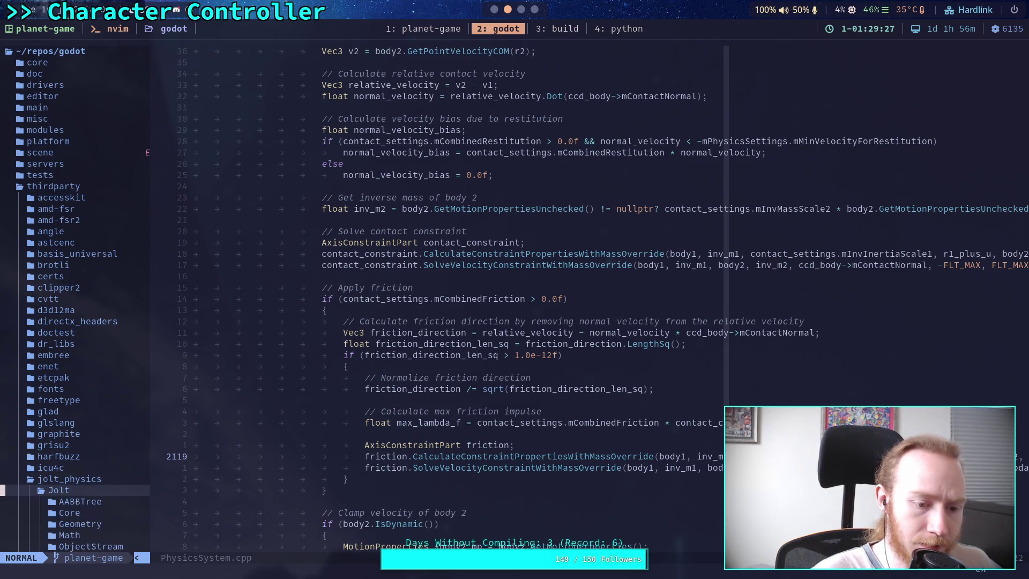
{"action": "key", "text": "j"}
{"action": "key", "text": "j"}
{"action": "key", "text": "j"}
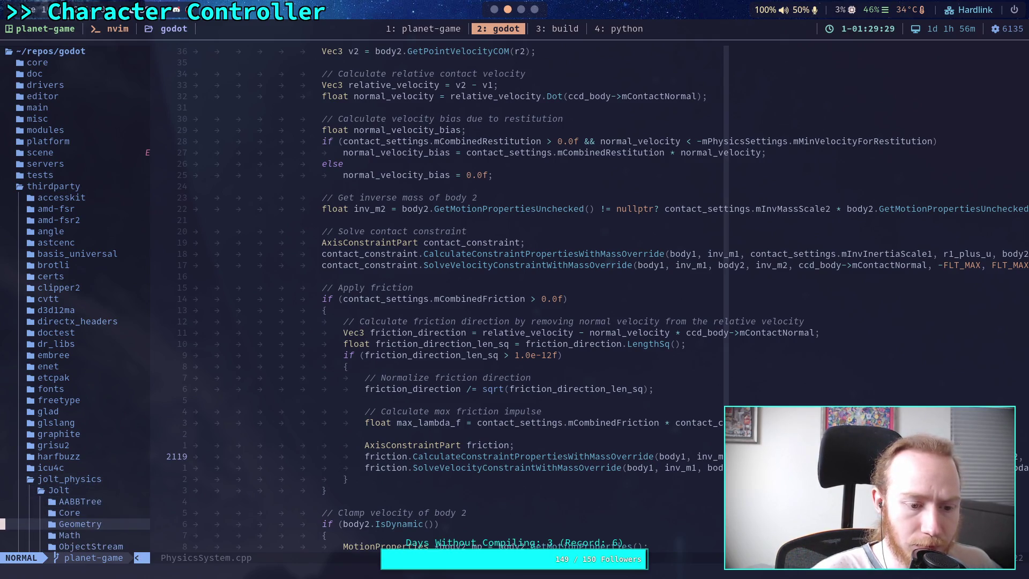
{"action": "key", "text": "j"}
{"action": "key", "text": "j"}
{"action": "key", "text": "j"}
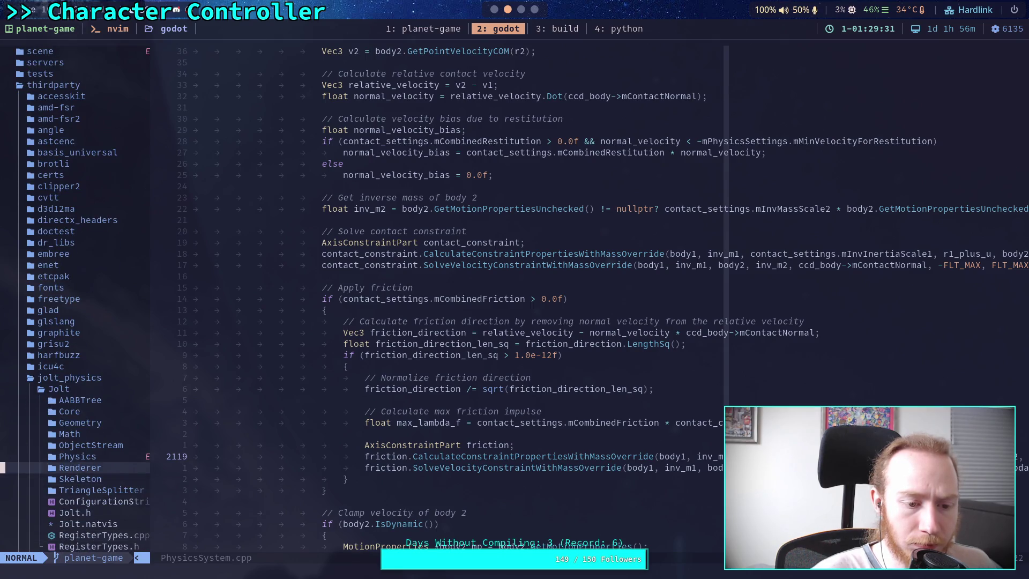
{"action": "key", "text": "k"}
- Expand Constraints > ConstraintPart and open AxisConstraintPart.h
{"action": "key", "text": "l"}
{"action": "key", "text": "j"}
{"action": "key", "text": "j"}
{"action": "key", "text": "j"}
{"action": "key", "text": "l"}
{"action": "key", "text": "j"}
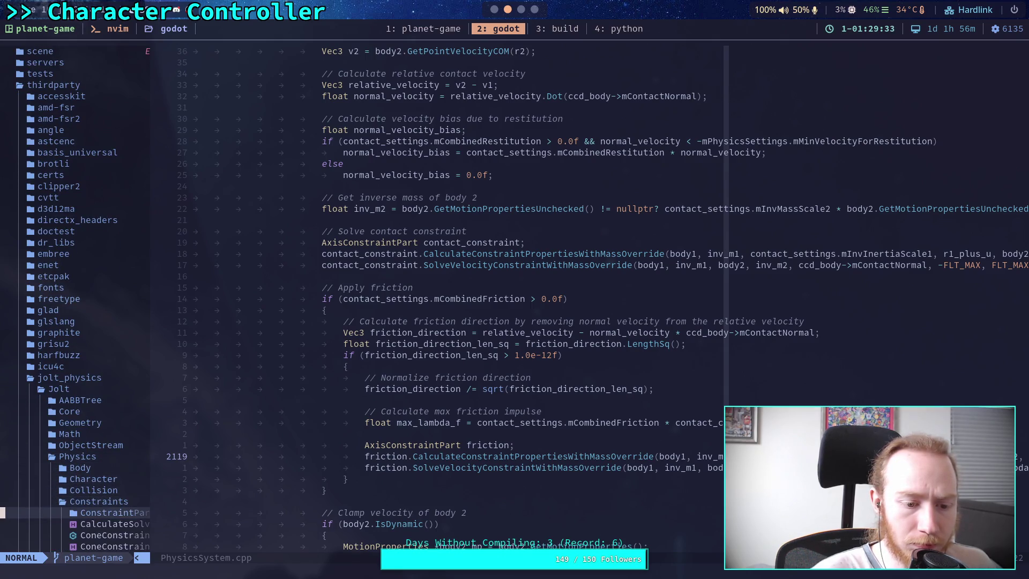
{"action": "key", "text": "j"}
{"action": "key", "text": "j"}
{"action": "key", "text": "j"}
{"action": "key", "text": "k"}
{"action": "key", "text": "k"}
{"action": "key", "text": "k"}
{"action": "key", "text": "l"}
{"action": "key", "text": "j"}
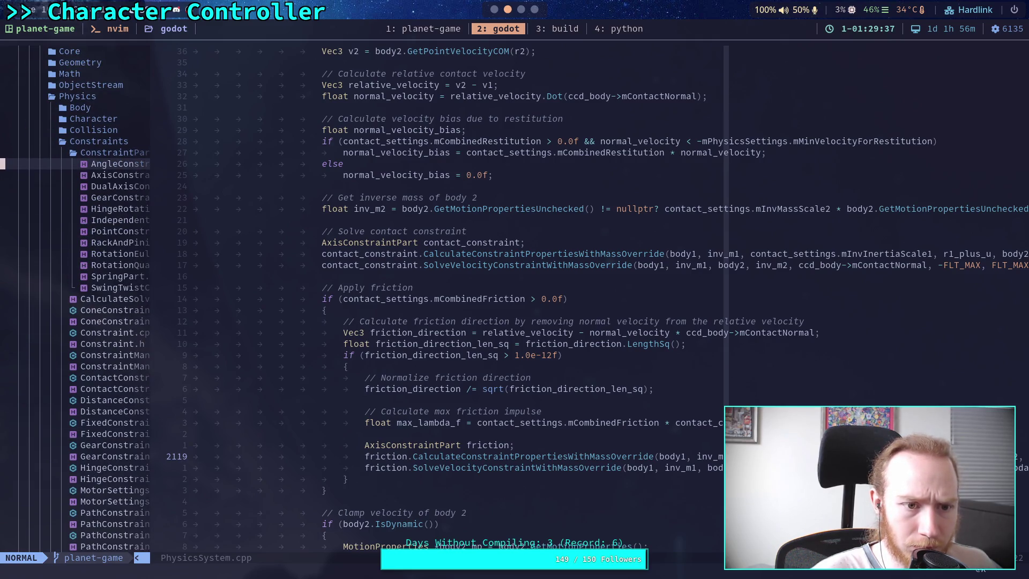
{"action": "key", "text": "j"}
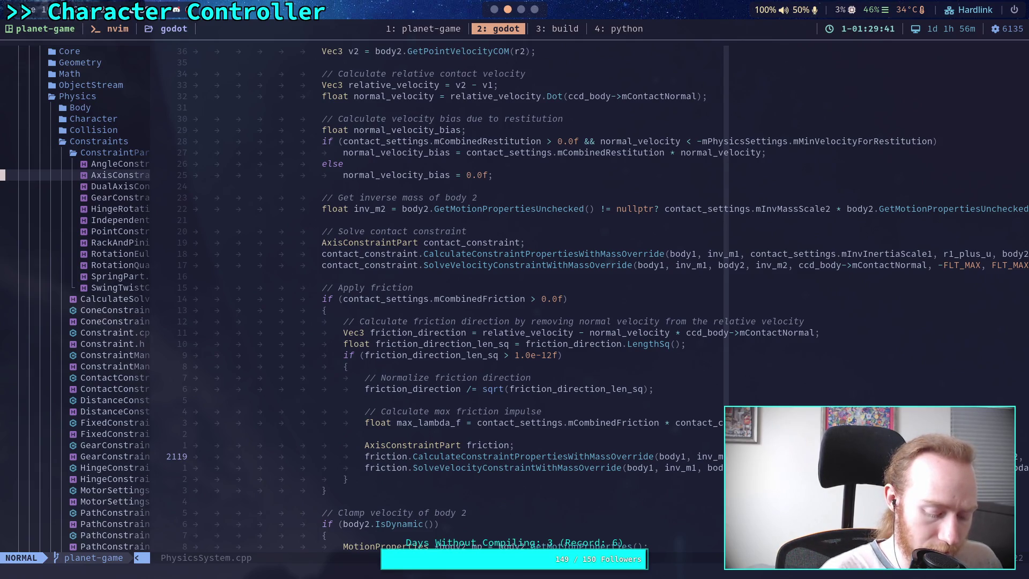
{"action": "key", "text": "Return"}
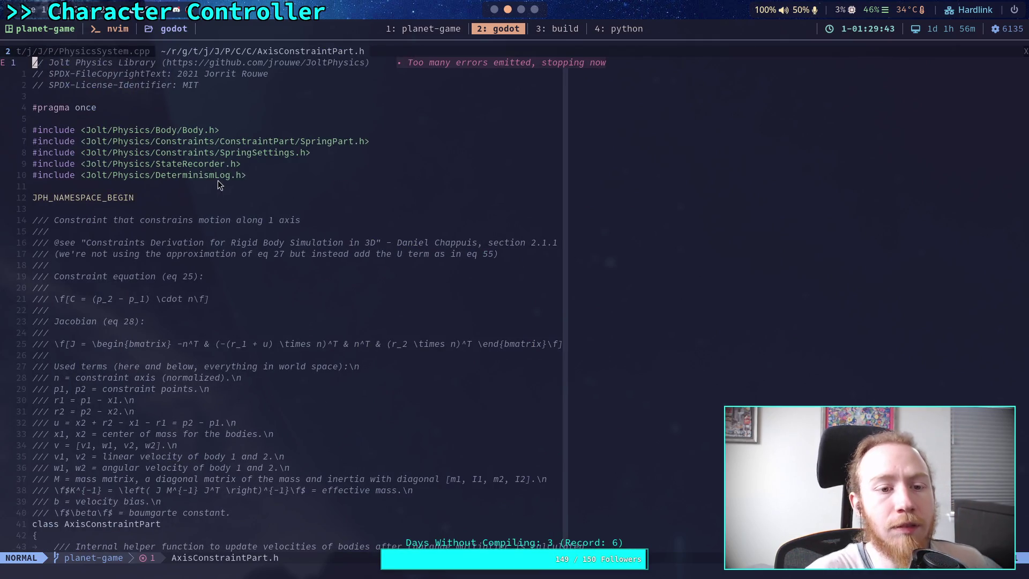
- Read AxisConstraintPart.h's helpers down to SolveVelocityConstraint, then go back to PhysicsSystem.cpp
{"action": "scroll", "coordinate": [273, 289], "scroll_direction": "down", "scroll_amount": 8}
{"action": "scroll", "coordinate": [327, 320], "scroll_direction": "down", "scroll_amount": 11}
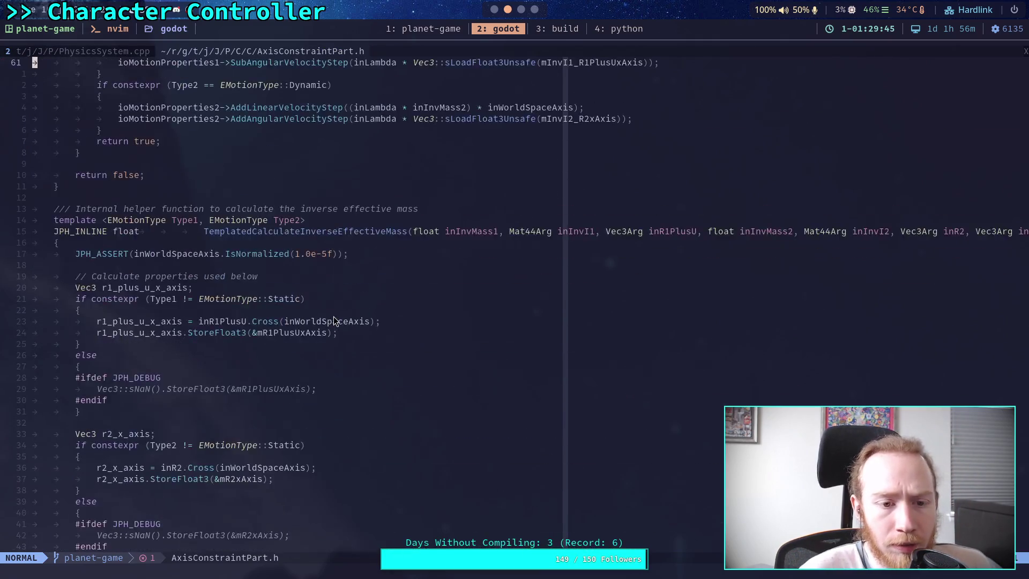
{"action": "scroll", "coordinate": [394, 341], "scroll_direction": "down", "scroll_amount": 20}
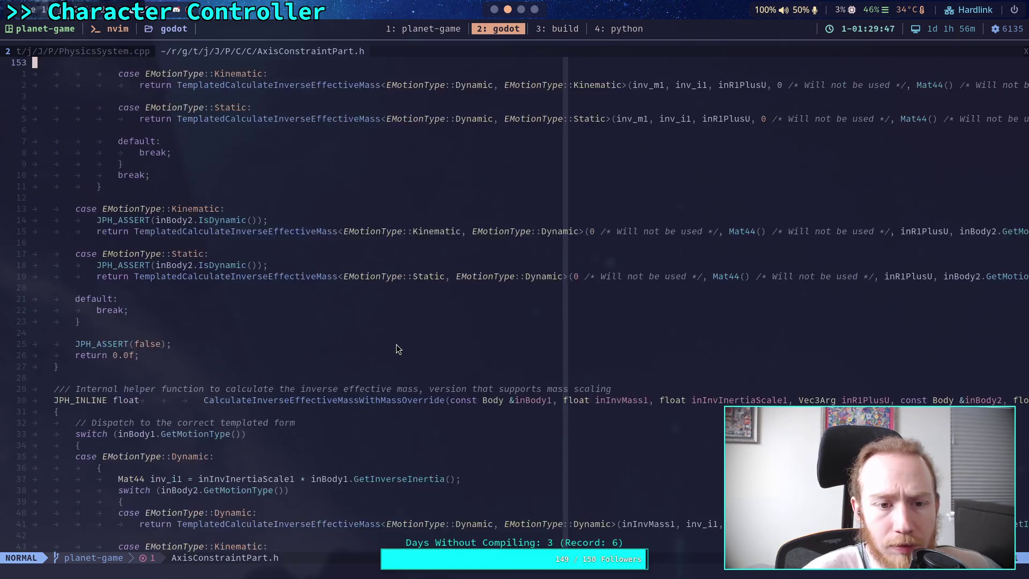
{"action": "scroll", "coordinate": [396, 348], "scroll_direction": "down", "scroll_amount": 10}
{"action": "scroll", "coordinate": [396, 349], "scroll_direction": "down", "scroll_amount": 10}
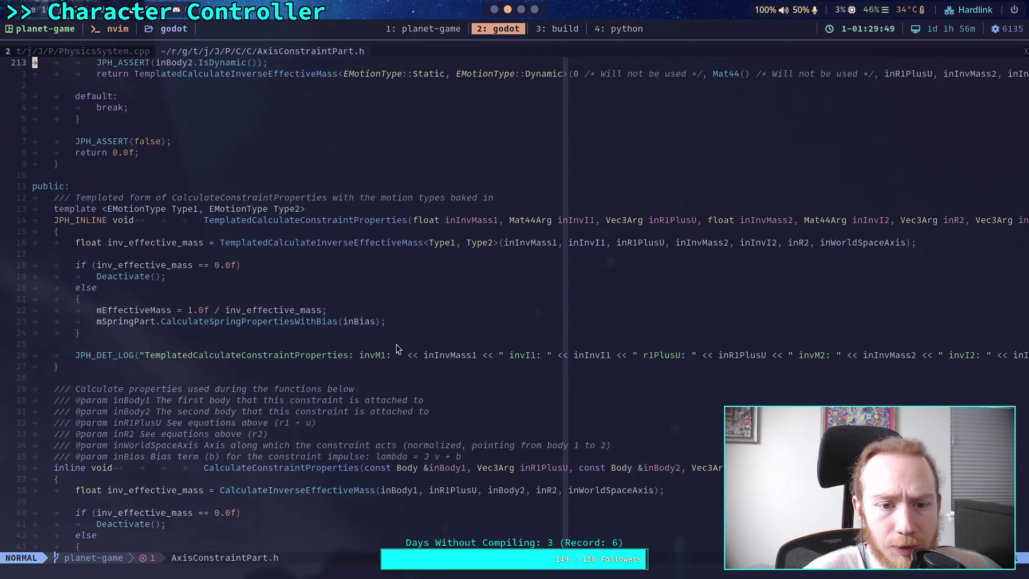
{"action": "scroll", "coordinate": [396, 349], "scroll_direction": "down", "scroll_amount": 6}
{"action": "scroll", "coordinate": [396, 347], "scroll_direction": "down", "scroll_amount": 5}
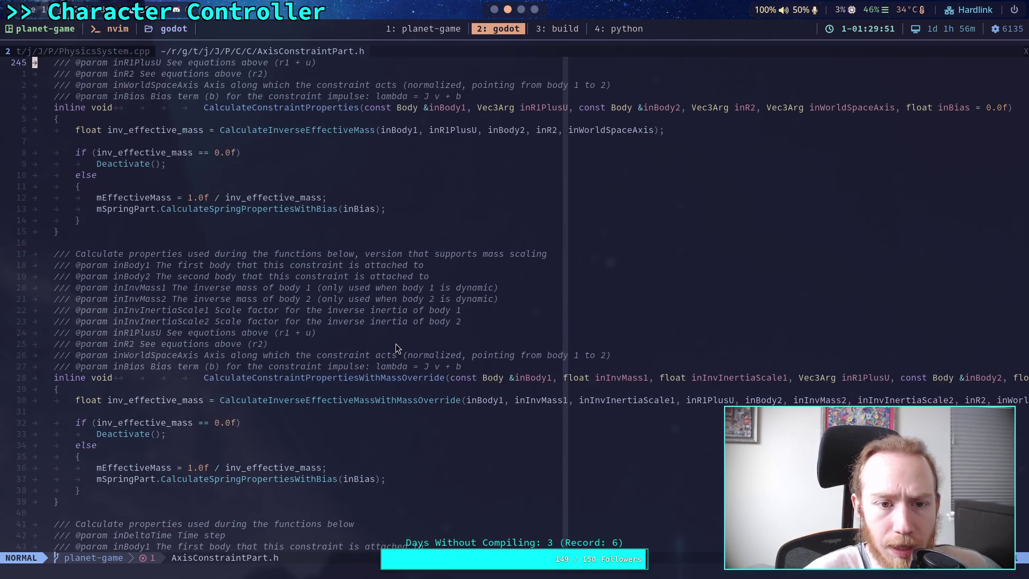
{"action": "scroll", "coordinate": [395, 344], "scroll_direction": "down", "scroll_amount": 20}
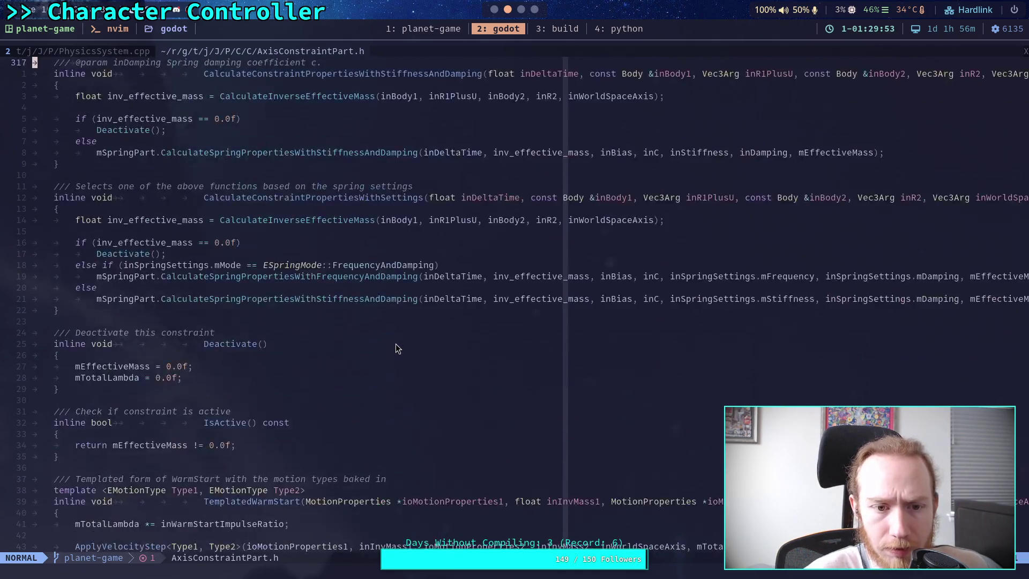
{"action": "scroll", "coordinate": [396, 348], "scroll_direction": "down", "scroll_amount": 16}
{"action": "scroll", "coordinate": [396, 348], "scroll_direction": "down", "scroll_amount": 20}
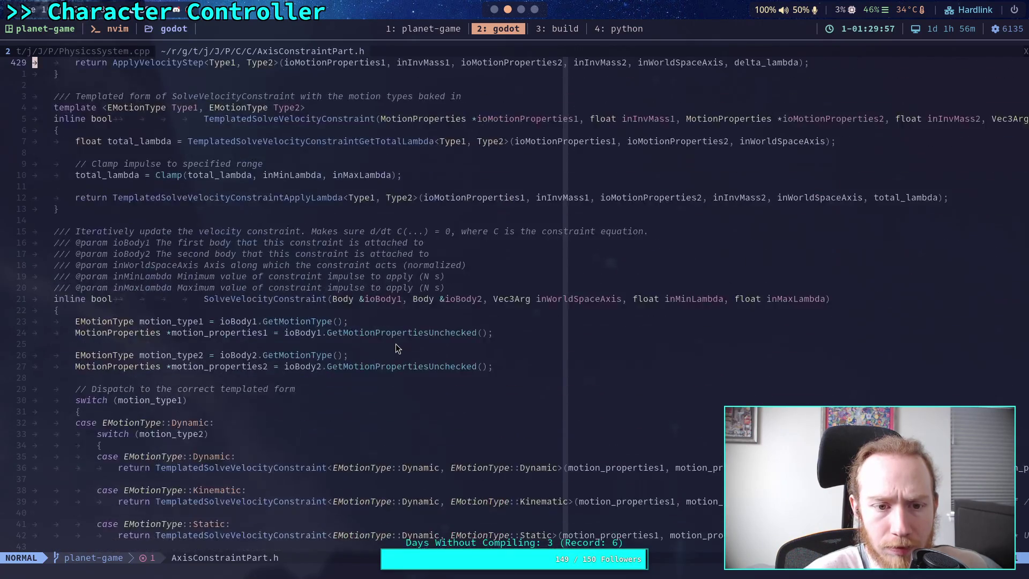
{"action": "scroll", "coordinate": [397, 348], "scroll_direction": "down", "scroll_amount": 6}
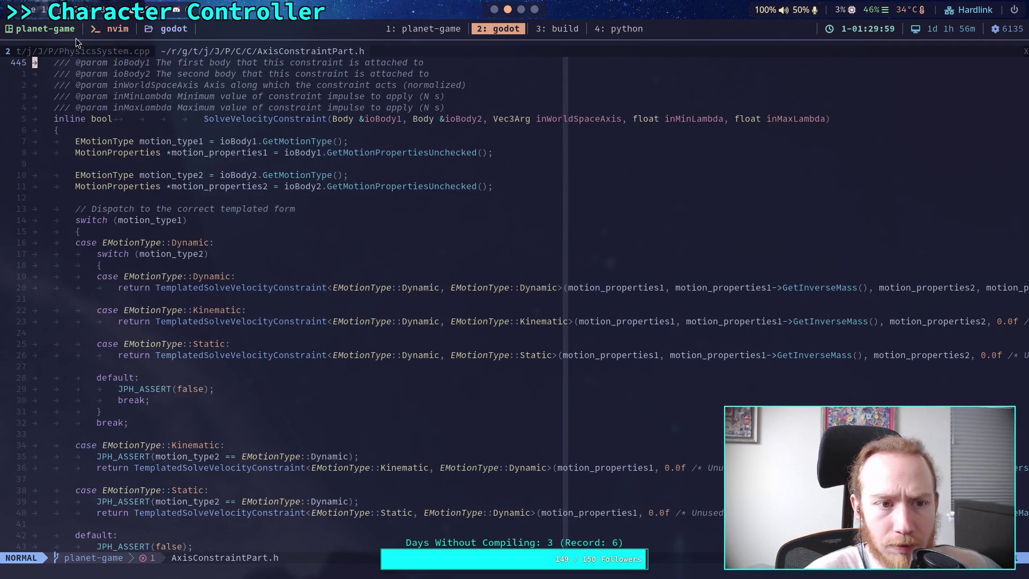
{"action": "left_click", "coordinate": [81, 56]}
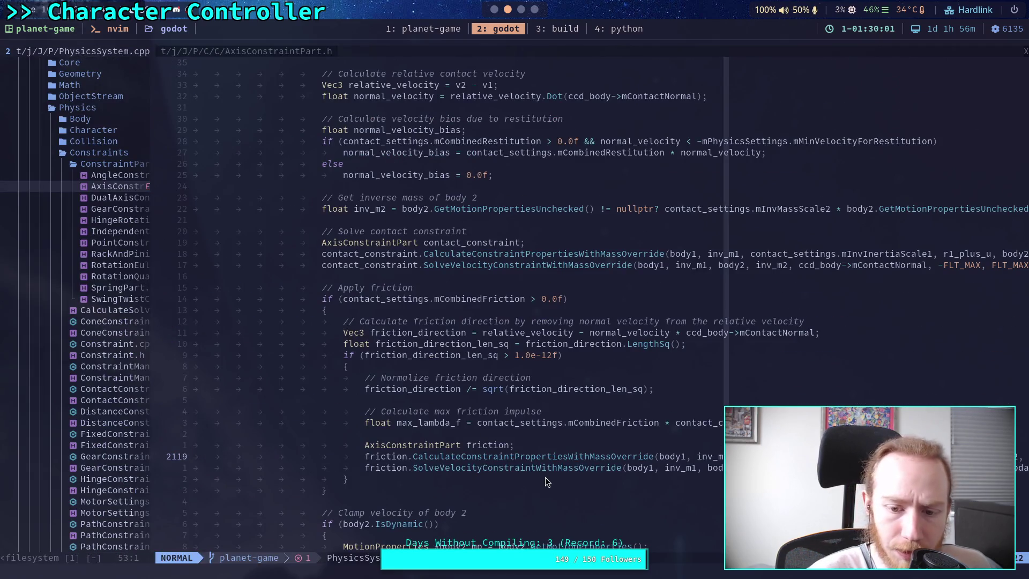
- In AxisConstraintPart.h, compare SolveVelocityConstraint with SolveVelocityConstraintWithMassOverride's inInvMass1/inInvMass2 arguments
{"action": "left_click", "coordinate": [238, 50]}
{"action": "scroll", "coordinate": [343, 348], "scroll_direction": "down", "scroll_amount": 10}
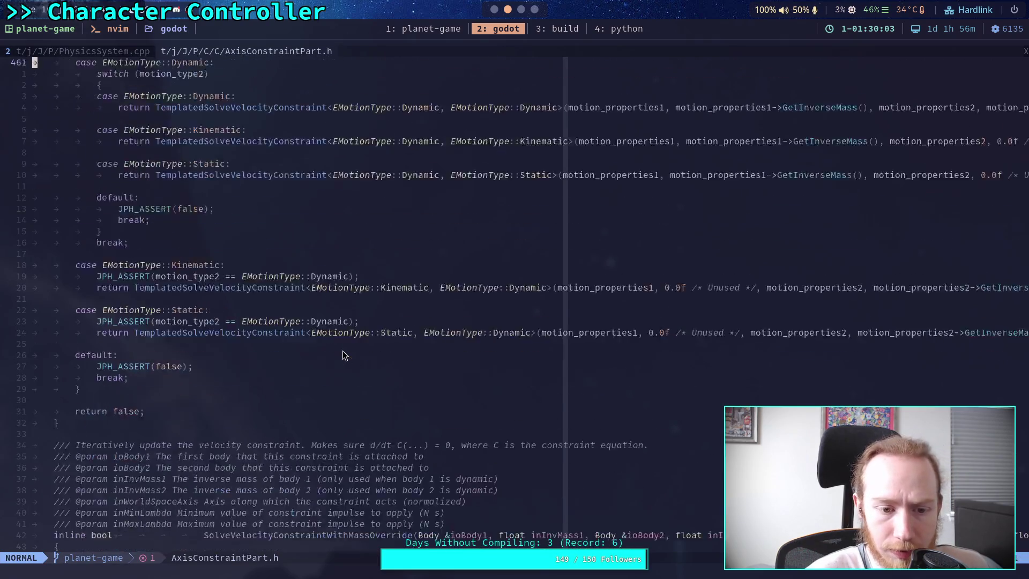
{"action": "scroll", "coordinate": [343, 348], "scroll_direction": "down", "scroll_amount": 7}
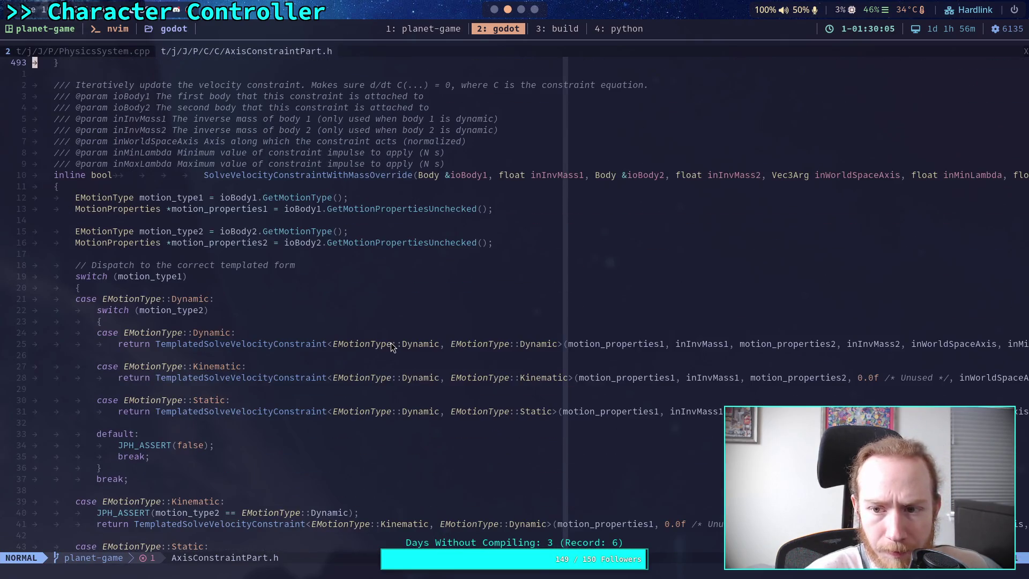
{"action": "scroll", "coordinate": [391, 344], "scroll_direction": "down", "scroll_amount": 3}
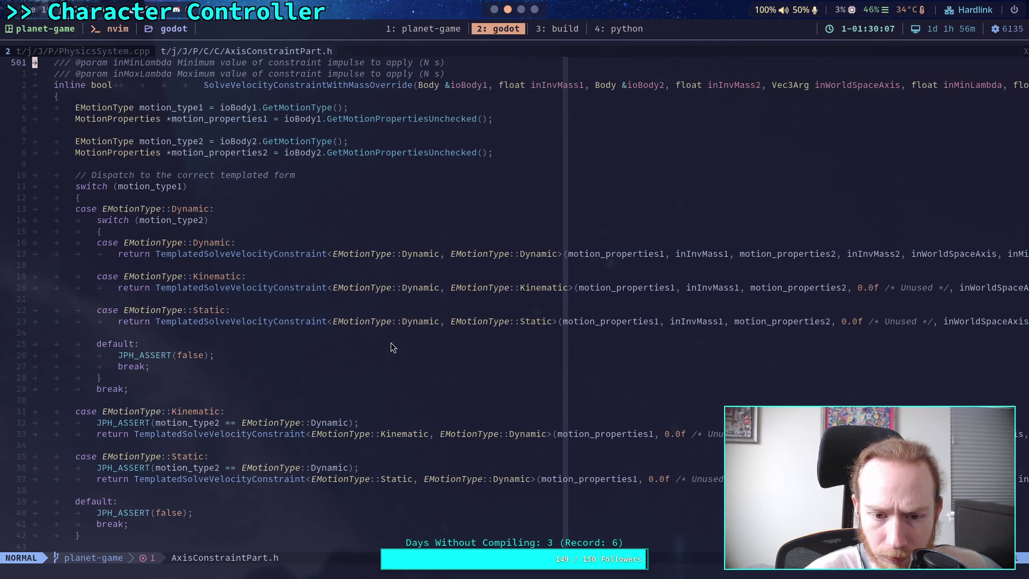
{"action": "scroll", "coordinate": [493, 354], "scroll_direction": "up", "scroll_amount": 20}
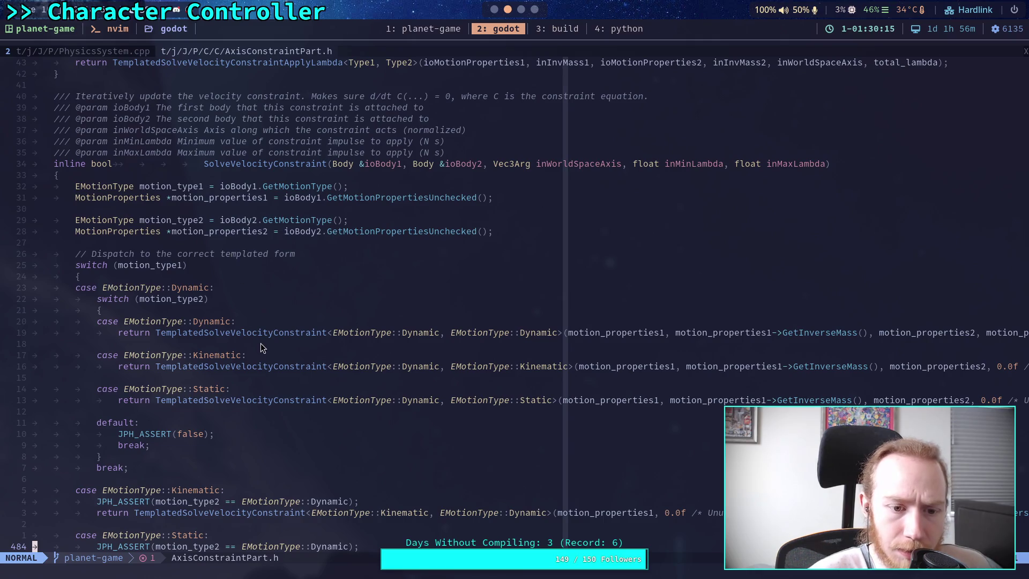
{"action": "scroll", "coordinate": [347, 387], "scroll_direction": "down", "scroll_amount": 17}
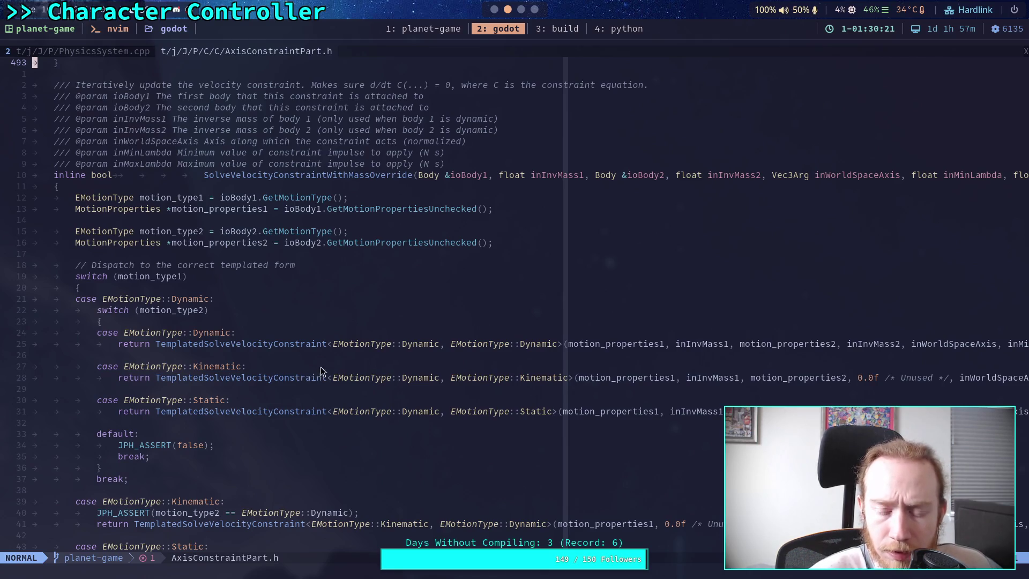
{"action": "scroll", "coordinate": [364, 363], "scroll_direction": "up", "scroll_amount": 8}
{"action": "scroll", "coordinate": [365, 362], "scroll_direction": "up", "scroll_amount": 8}
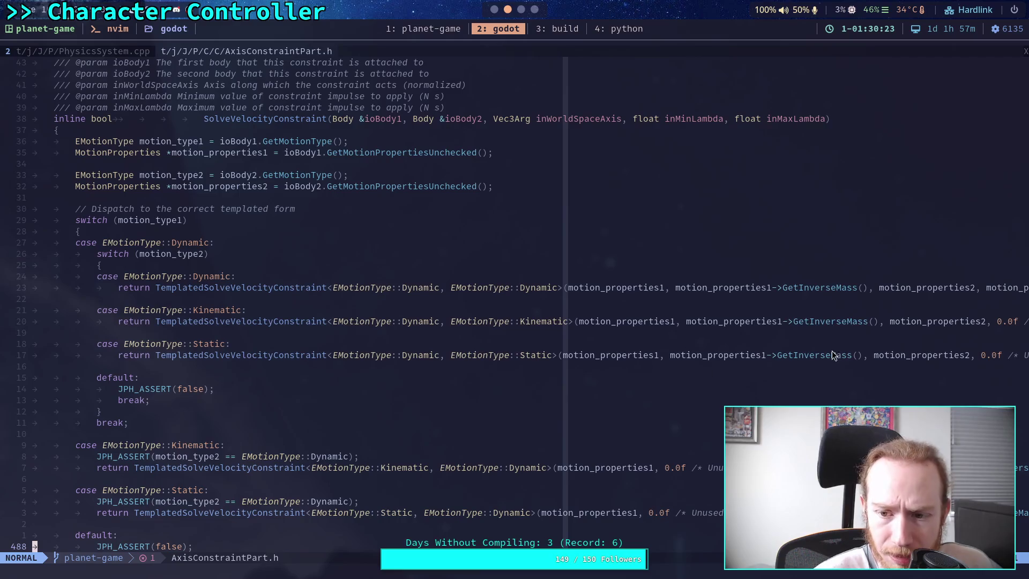
{"action": "scroll", "coordinate": [851, 373], "scroll_direction": "down", "scroll_amount": 15}
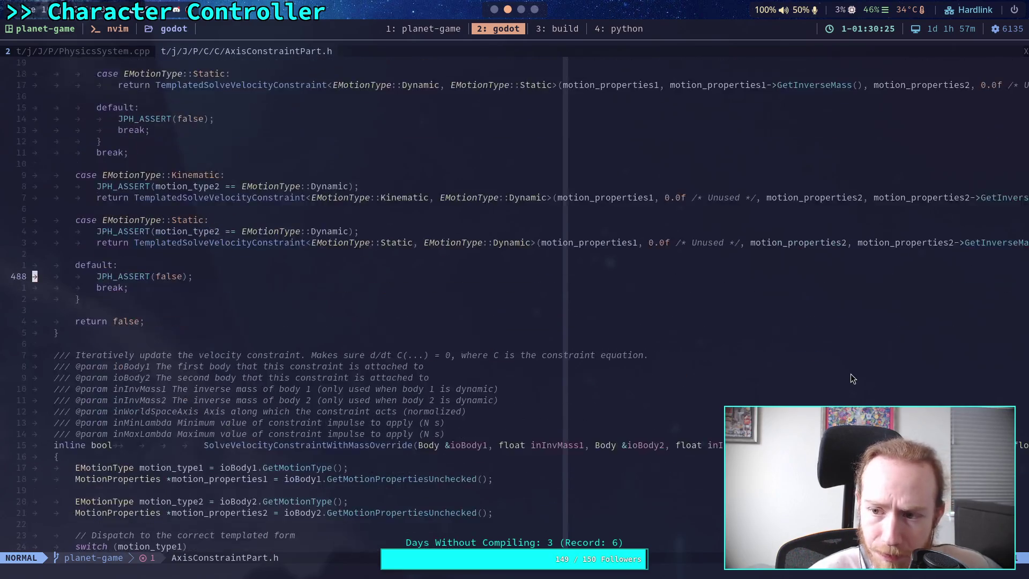
{"action": "left_click", "coordinate": [837, 389]}
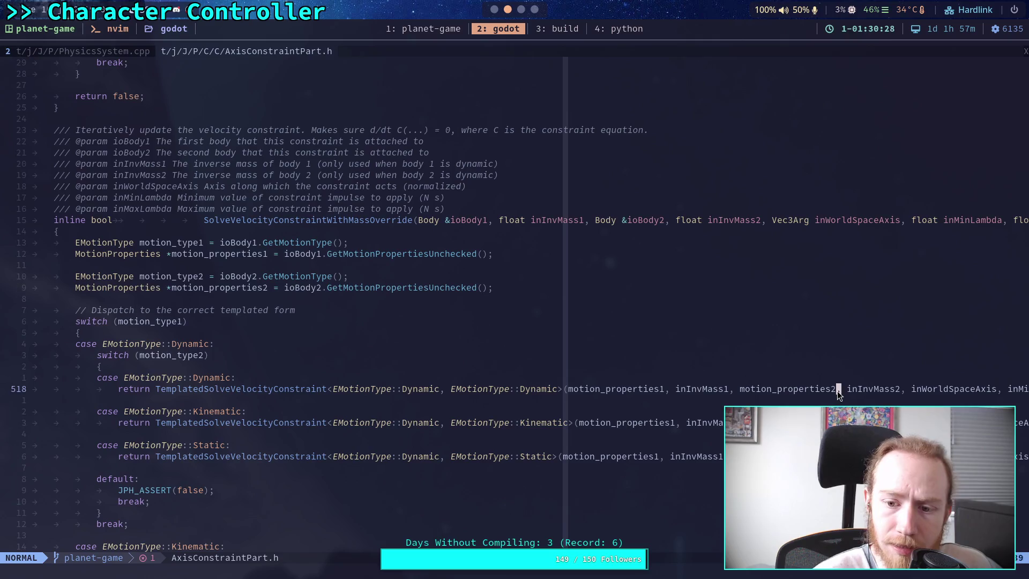
- Step through line 518's arguments, then scroll up to TemplatedSolveVelocityConstraintGetTotalLambda's lambda clamping
{"action": "key", "text": "w"}
{"action": "key", "text": "w"}
{"action": "key", "text": "w"}
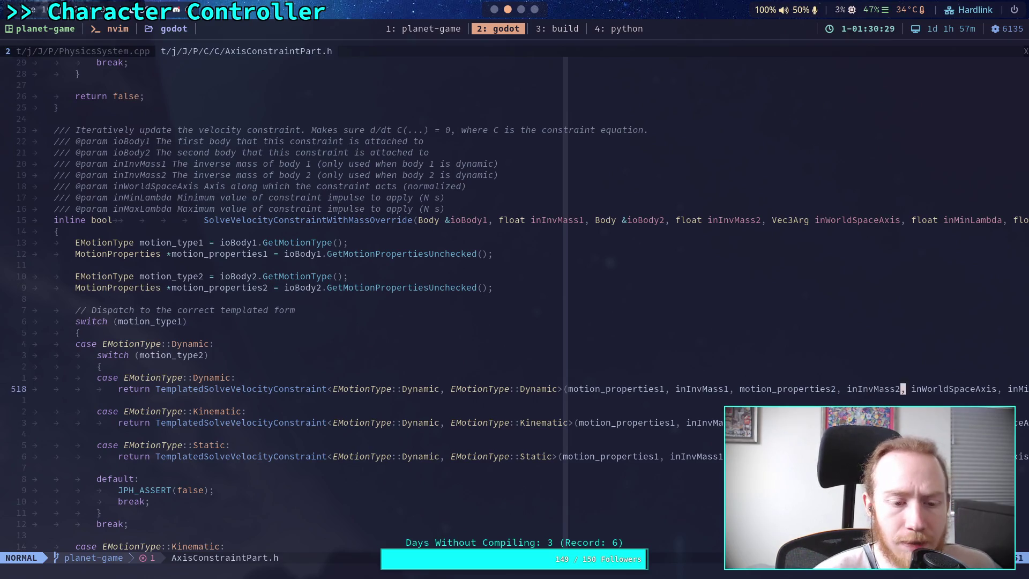
{"action": "scroll", "coordinate": [719, 412], "scroll_direction": "up", "scroll_amount": 20}
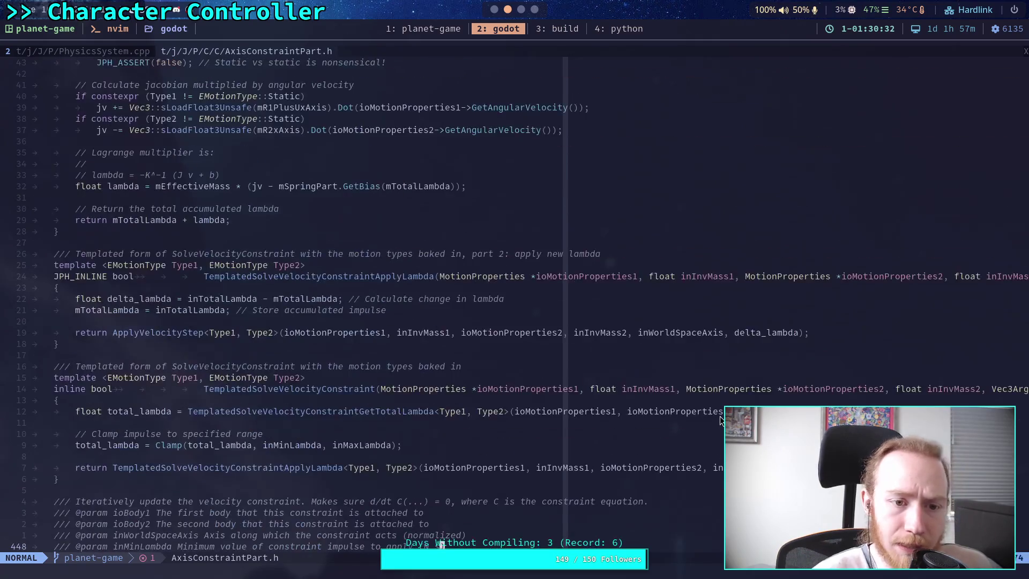
{"action": "scroll", "coordinate": [719, 419], "scroll_direction": "up", "scroll_amount": 8}
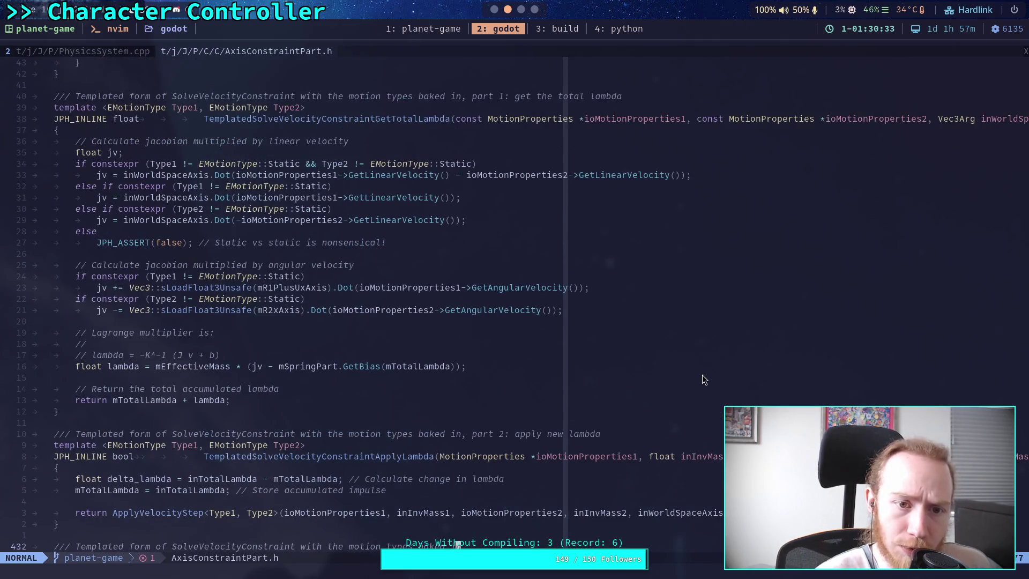
{"action": "scroll", "coordinate": [706, 375], "scroll_direction": "down", "scroll_amount": 20}
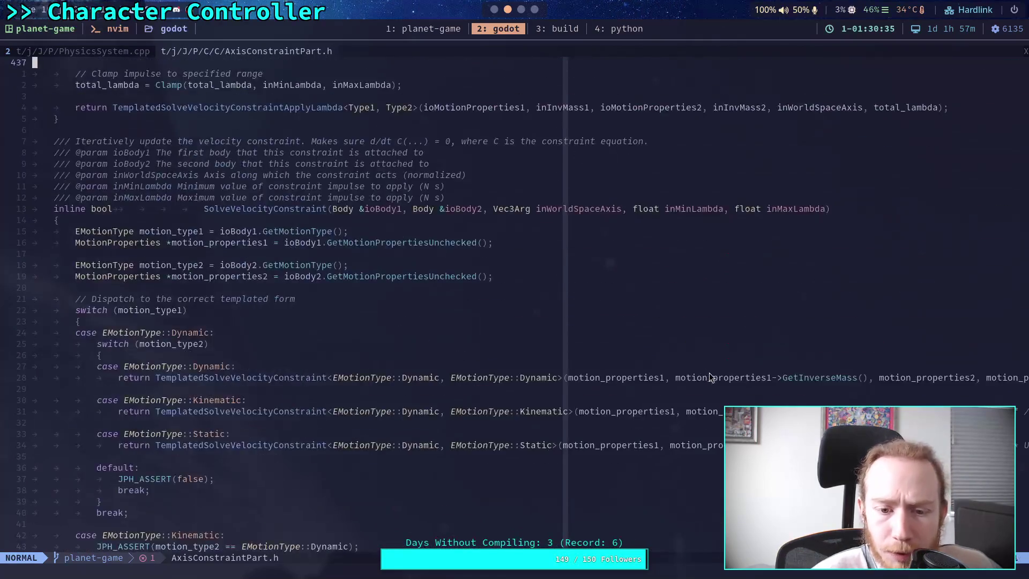
{"action": "scroll", "coordinate": [712, 371], "scroll_direction": "up", "scroll_amount": 17}
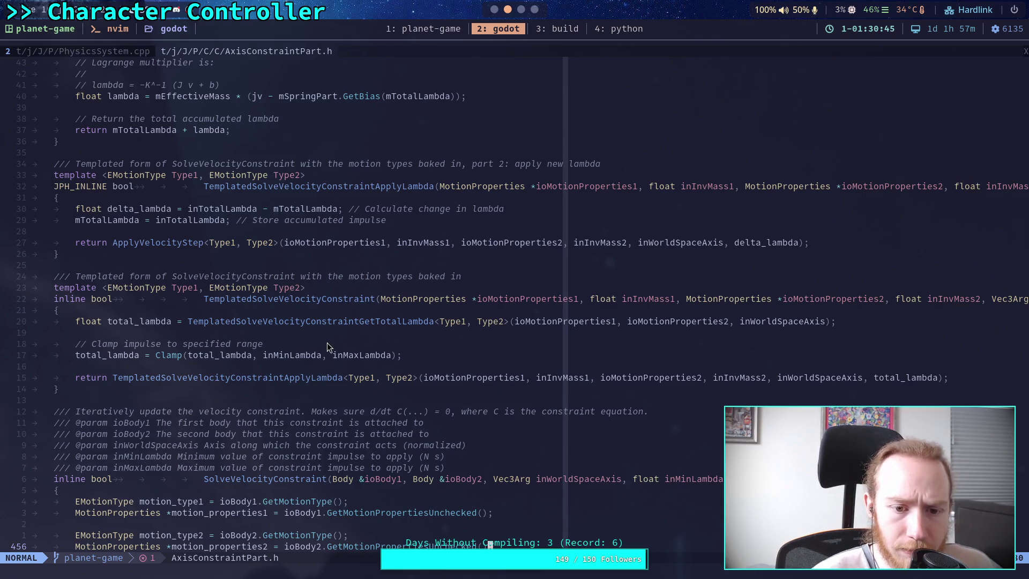
{"action": "scroll", "coordinate": [327, 346], "scroll_direction": "up", "scroll_amount": 4}
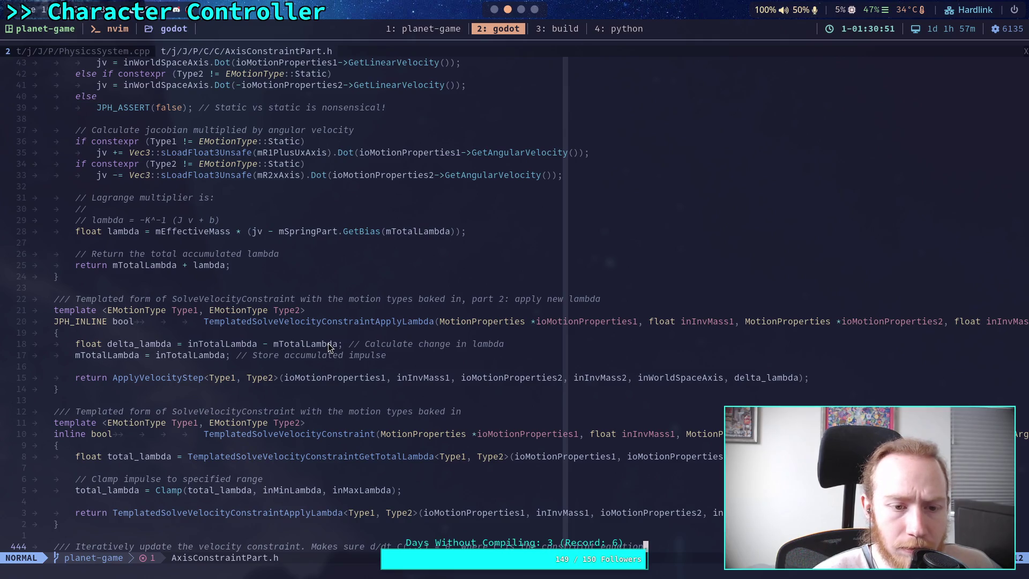
{"action": "scroll", "coordinate": [328, 343], "scroll_direction": "up", "scroll_amount": 5}
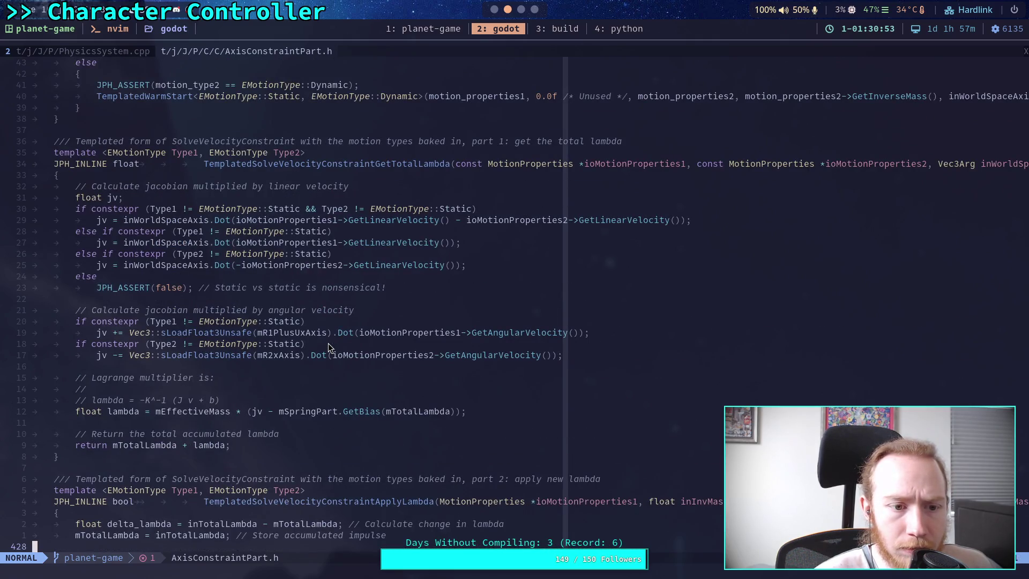
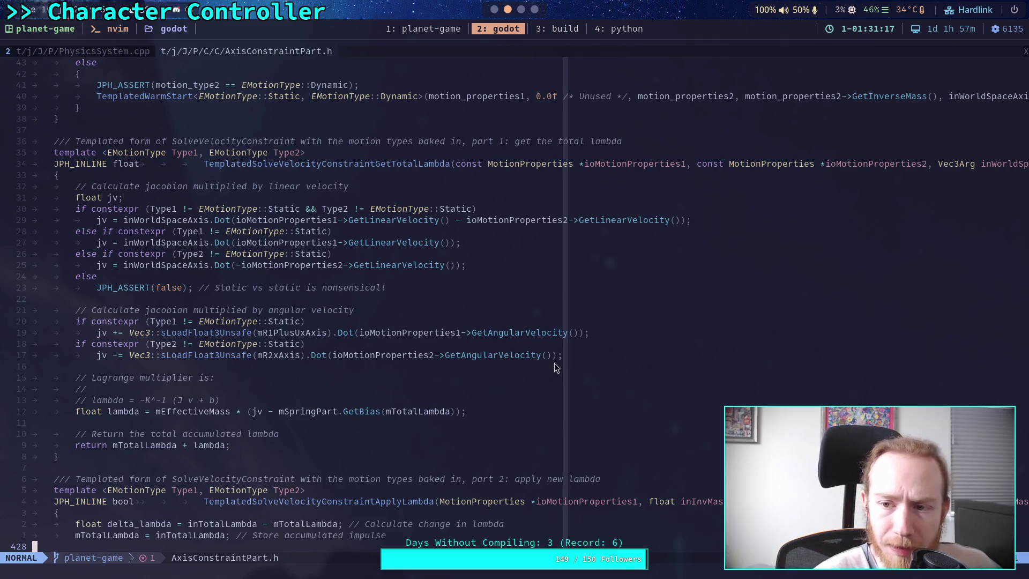
- Scroll up and down through the currently open source file
{"action": "scroll", "coordinate": [580, 368], "scroll_direction": "down", "scroll_amount": 8}
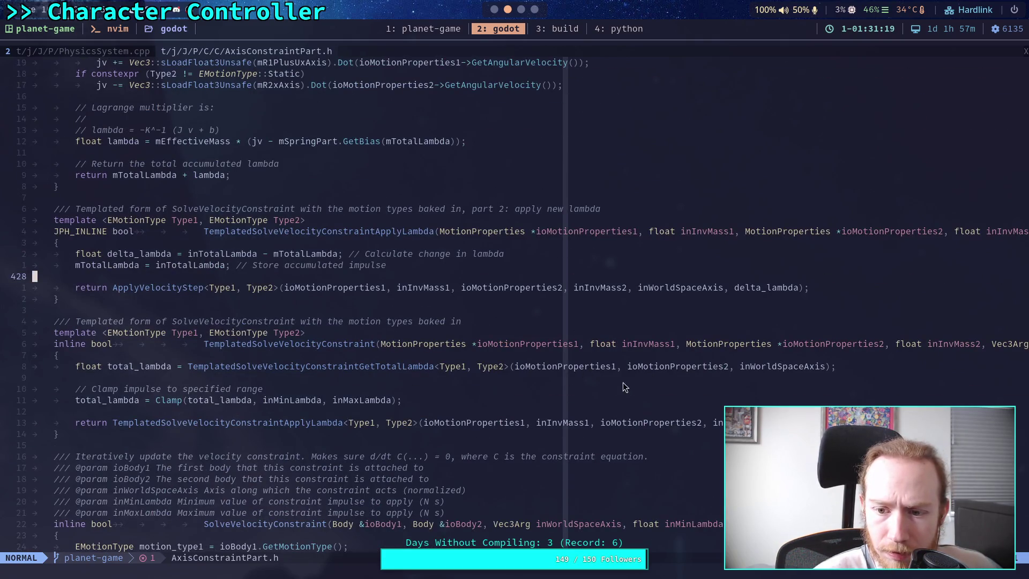
{"action": "scroll", "coordinate": [635, 385], "scroll_direction": "down", "scroll_amount": 3}
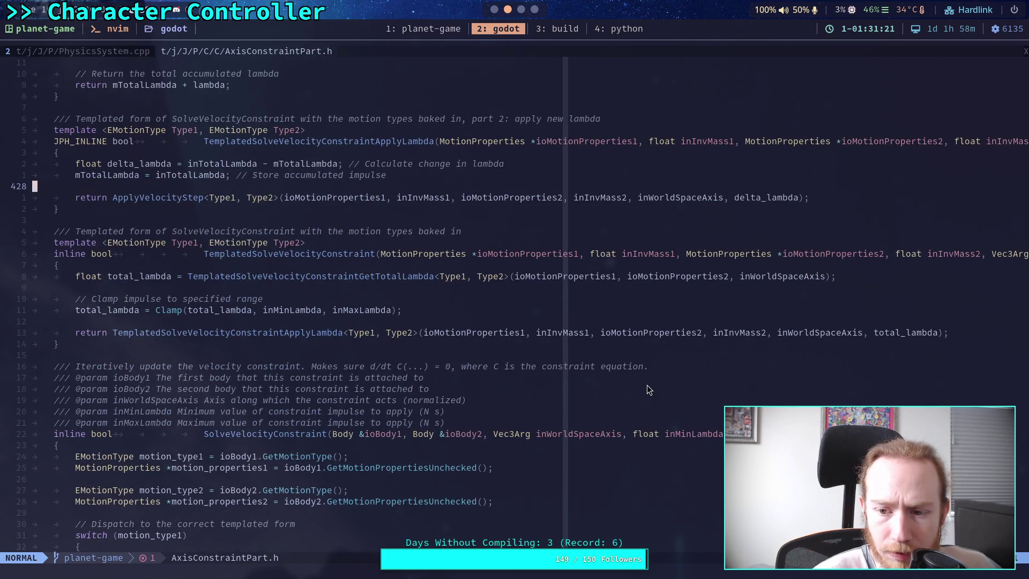
{"action": "scroll", "coordinate": [642, 381], "scroll_direction": "down", "scroll_amount": 10}
{"action": "scroll", "coordinate": [643, 381], "scroll_direction": "up", "scroll_amount": 20}
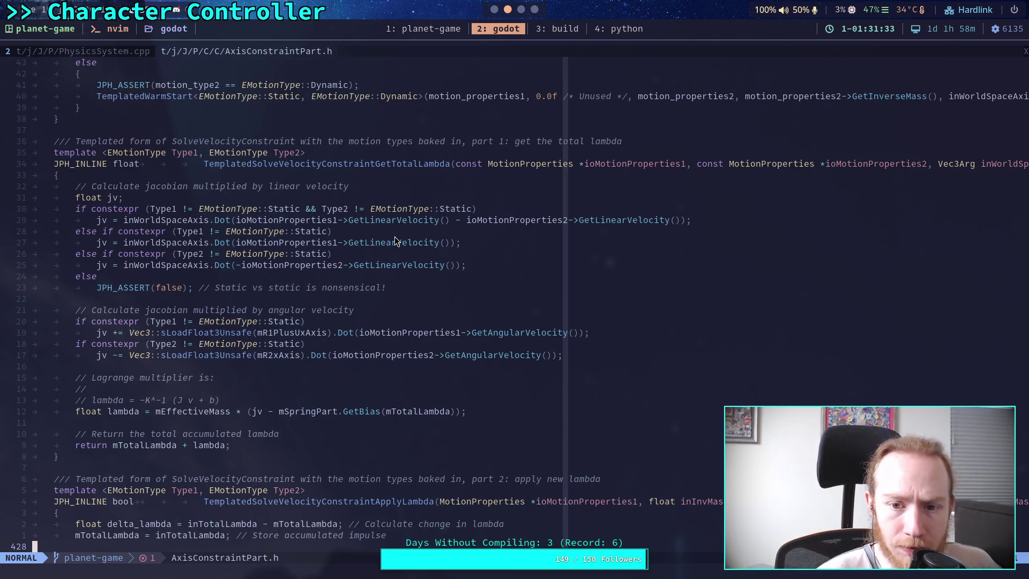
{"action": "scroll", "coordinate": [391, 243], "scroll_direction": "down", "scroll_amount": 10}
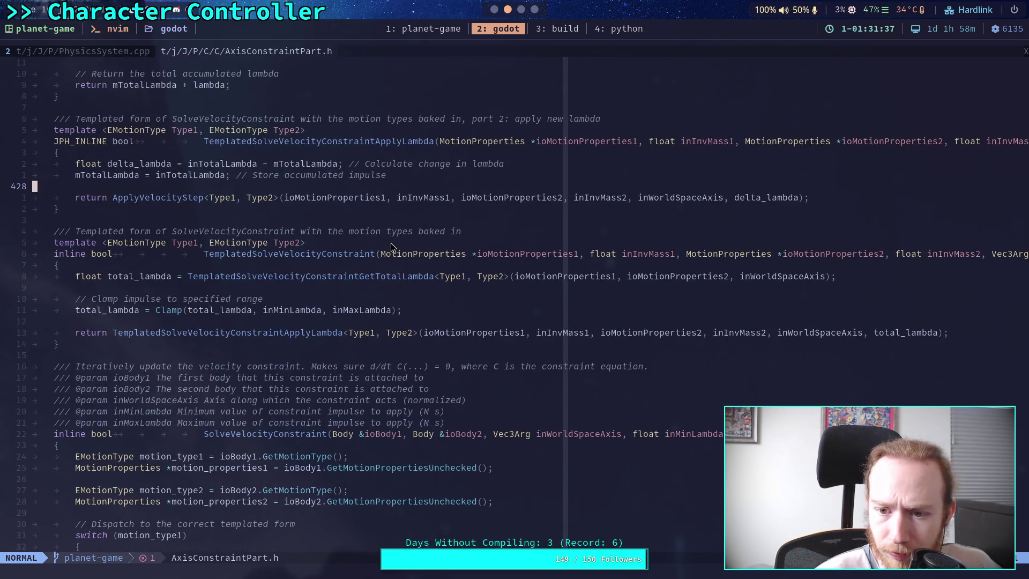
{"action": "scroll", "coordinate": [390, 243], "scroll_direction": "down", "scroll_amount": 4}
{"action": "scroll", "coordinate": [391, 243], "scroll_direction": "down", "scroll_amount": 12}
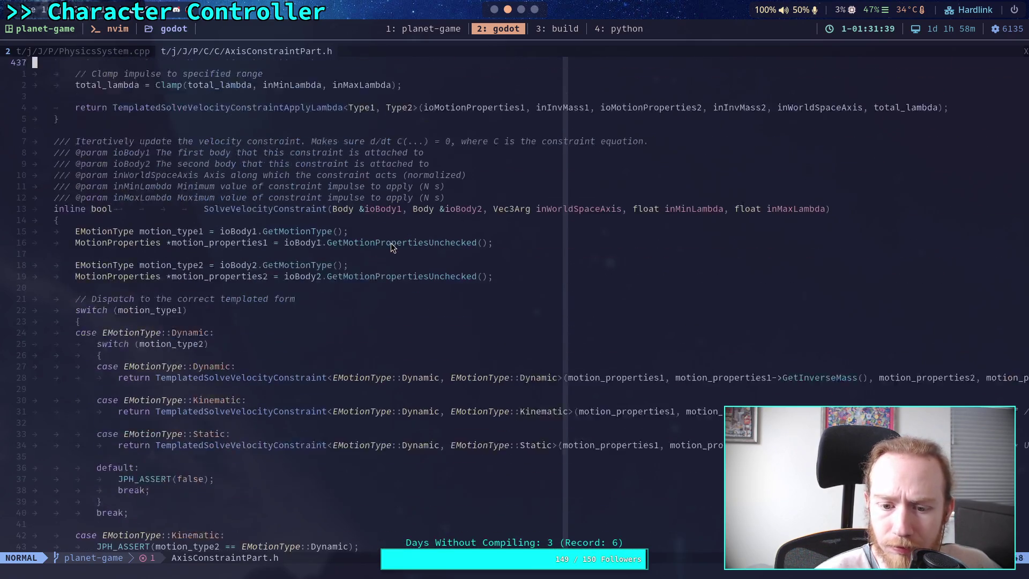
{"action": "scroll", "coordinate": [526, 292], "scroll_direction": "down", "scroll_amount": 8}
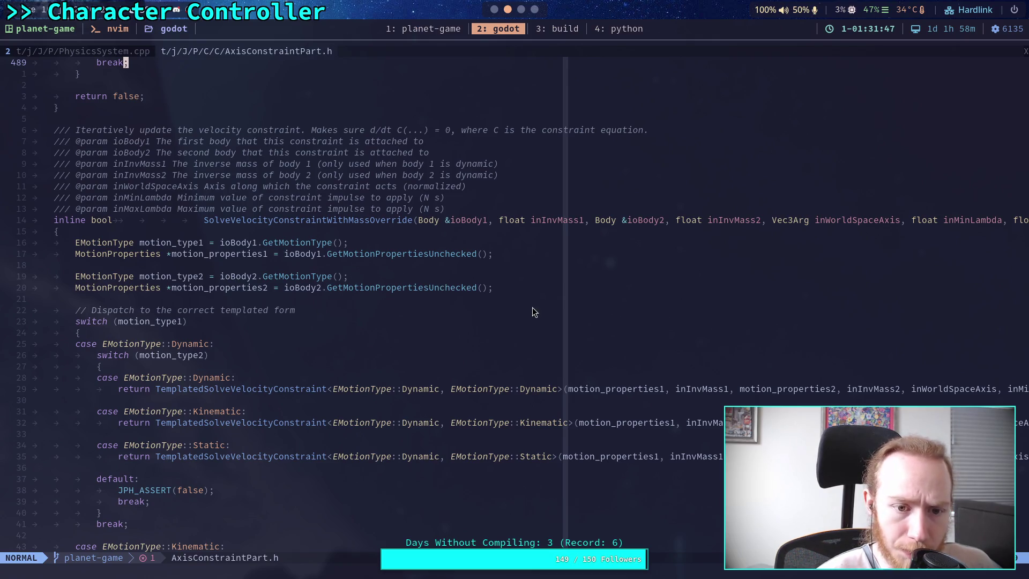
{"action": "scroll", "coordinate": [532, 312], "scroll_direction": "up", "scroll_amount": 8}
{"action": "scroll", "coordinate": [532, 311], "scroll_direction": "up", "scroll_amount": 16}
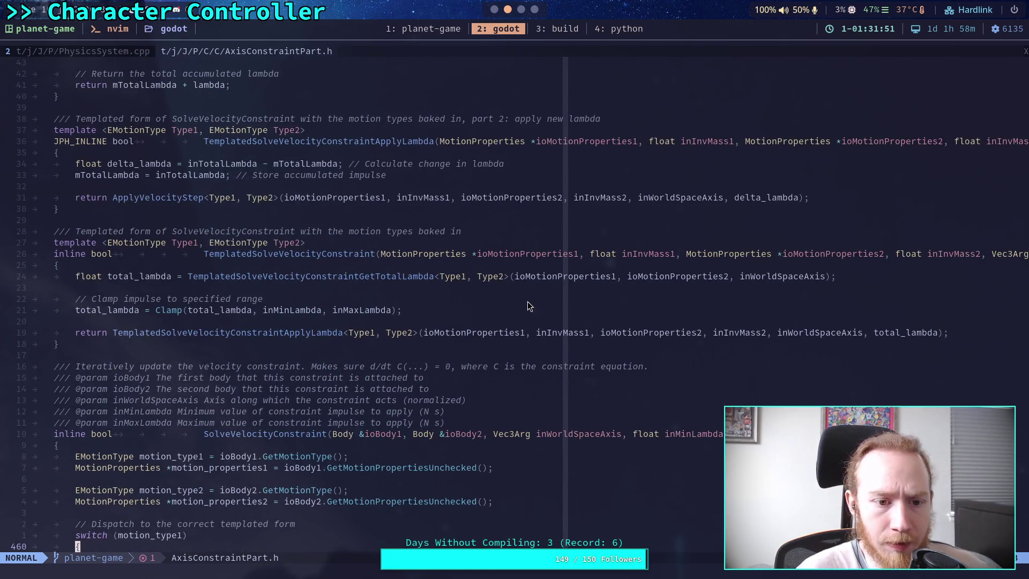
{"action": "scroll", "coordinate": [527, 301], "scroll_direction": "up", "scroll_amount": 11}
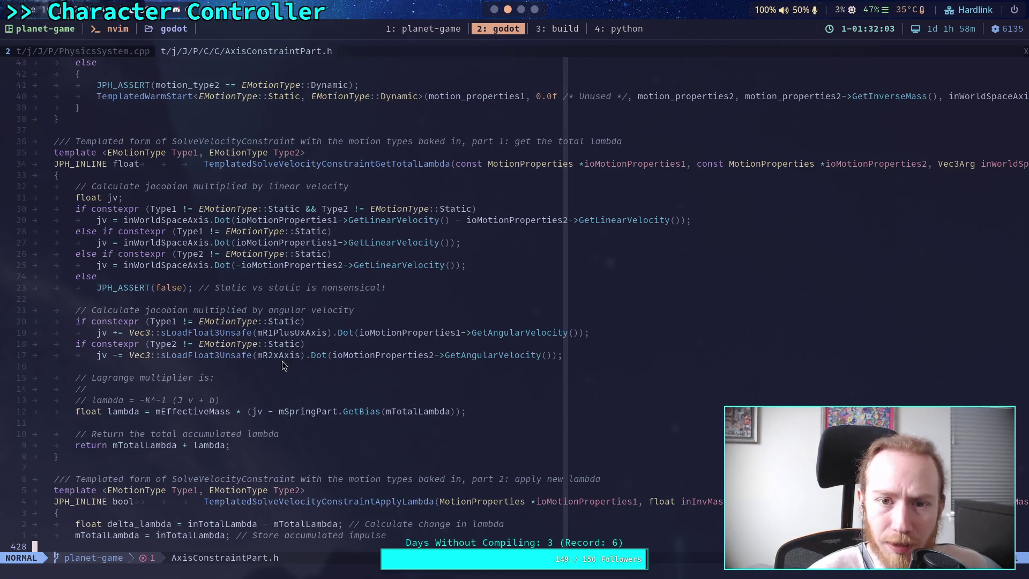
- Switch to PhysicsSystem.cpp and scroll JobResolveCCDContacts to the Apply friction block
{"action": "left_click", "coordinate": [77, 51]}
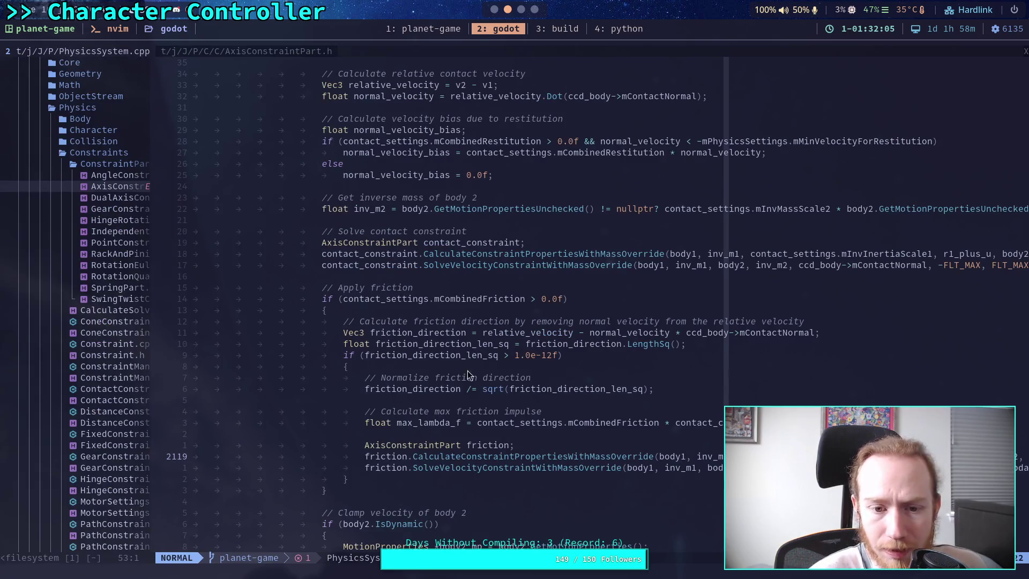
{"action": "scroll", "coordinate": [471, 372], "scroll_direction": "up", "scroll_amount": 5}
{"action": "scroll", "coordinate": [474, 371], "scroll_direction": "up", "scroll_amount": 20}
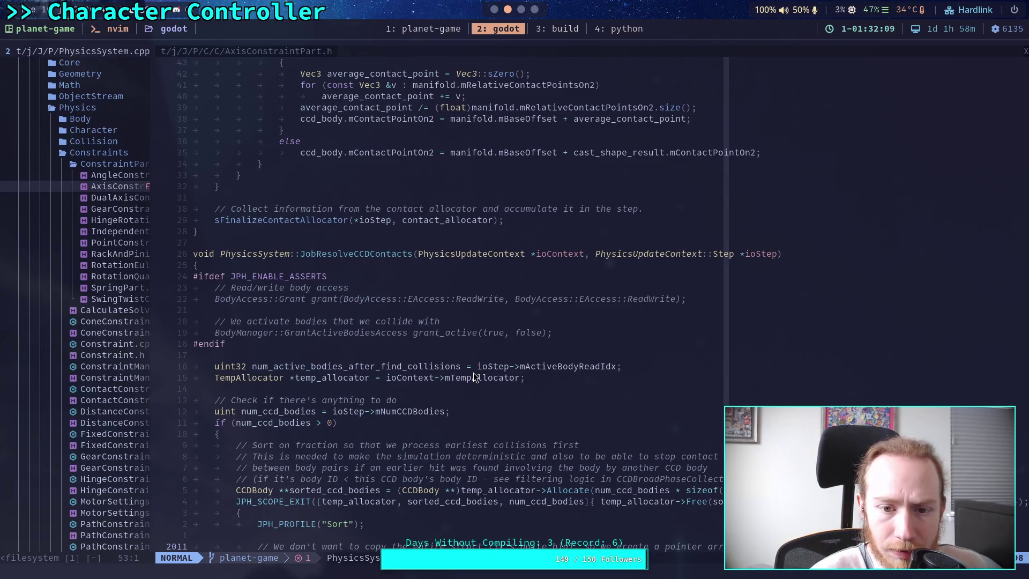
{"action": "scroll", "coordinate": [473, 372], "scroll_direction": "down", "scroll_amount": 20}
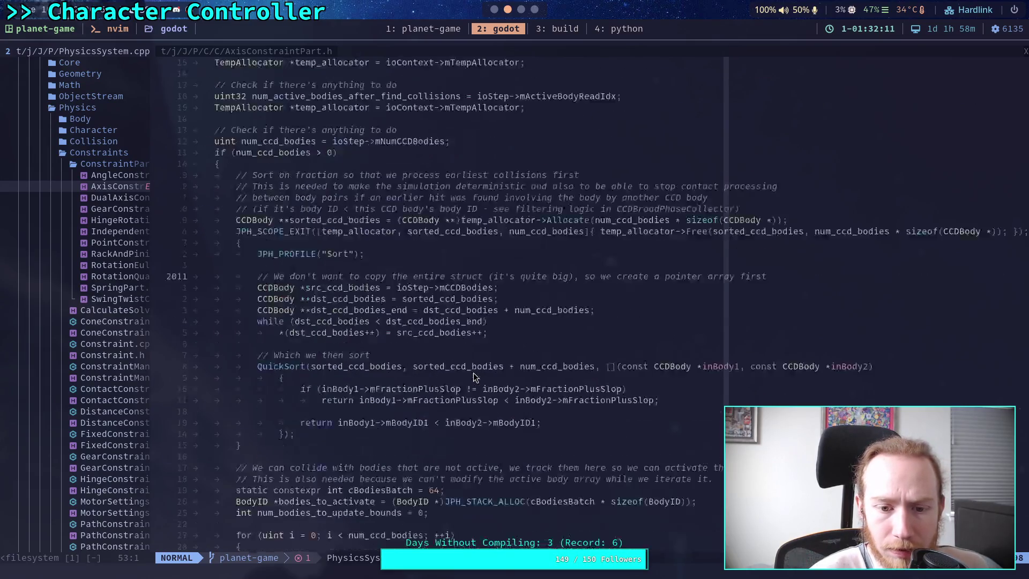
{"action": "scroll", "coordinate": [474, 372], "scroll_direction": "down", "scroll_amount": 11}
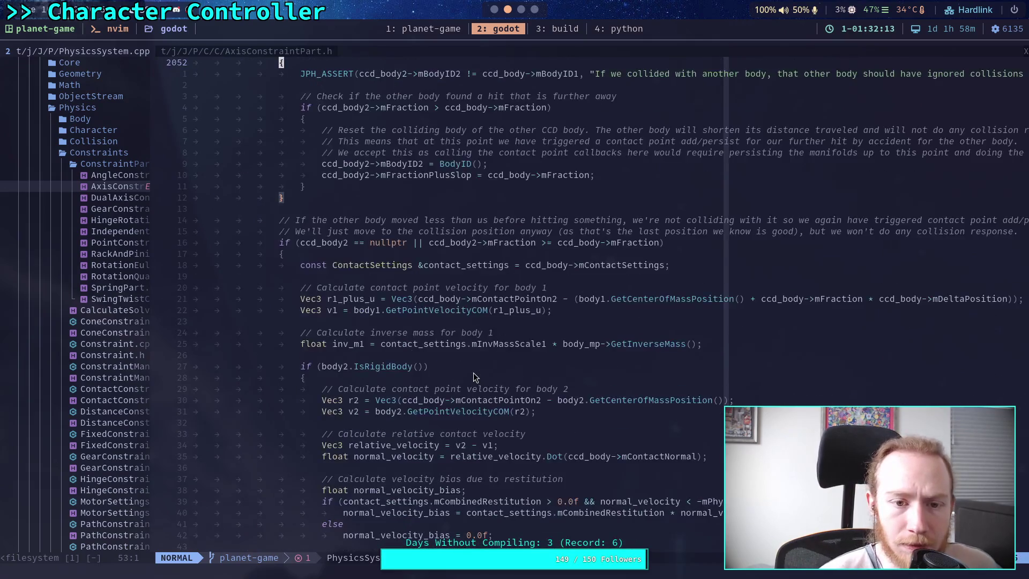
{"action": "scroll", "coordinate": [474, 376], "scroll_direction": "down", "scroll_amount": 4}
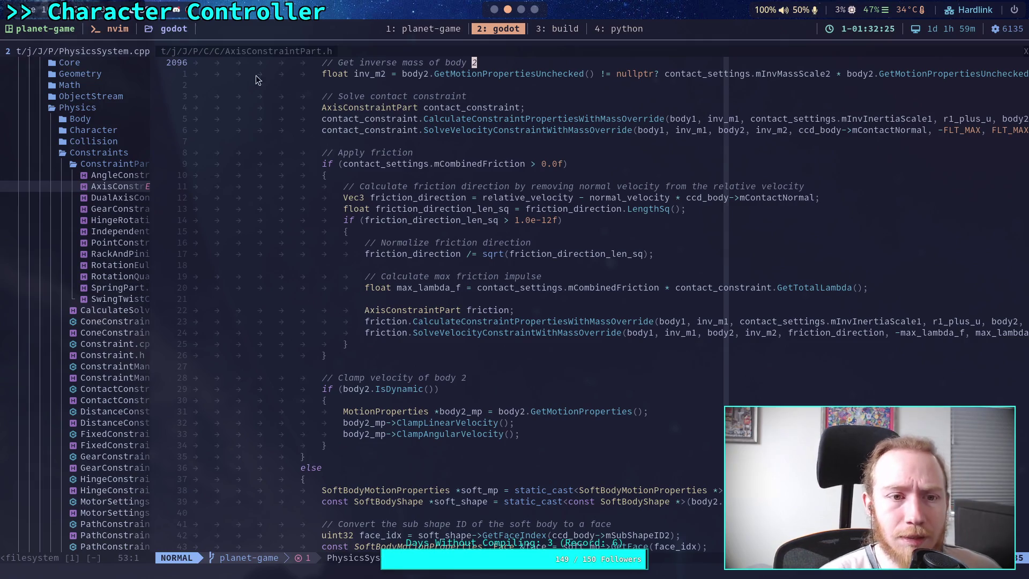
{"action": "key", "text": "Return"}
{"action": "scroll", "coordinate": [452, 319], "scroll_direction": "down", "scroll_amount": 20}
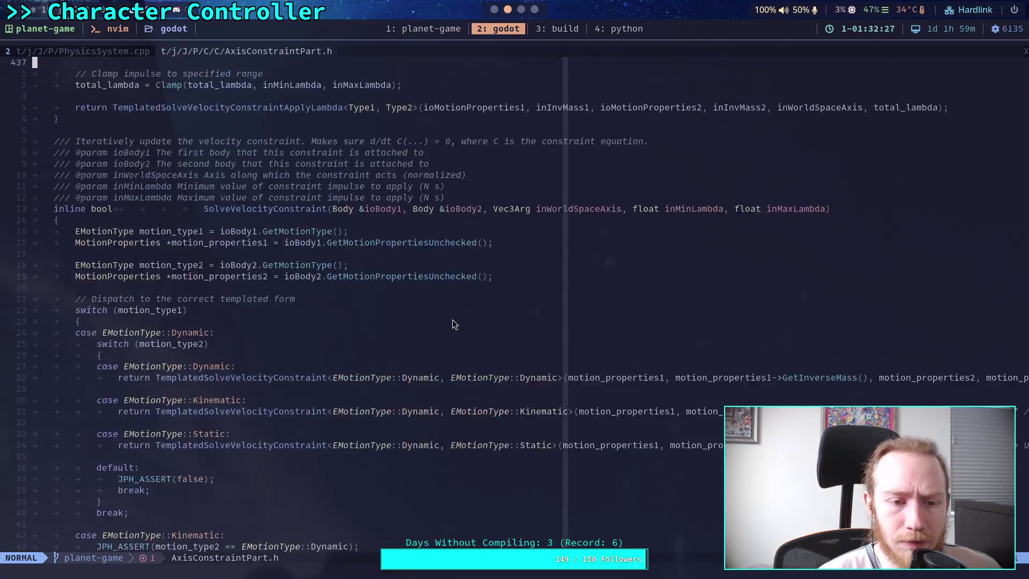
{"action": "scroll", "coordinate": [453, 319], "scroll_direction": "down", "scroll_amount": 5}
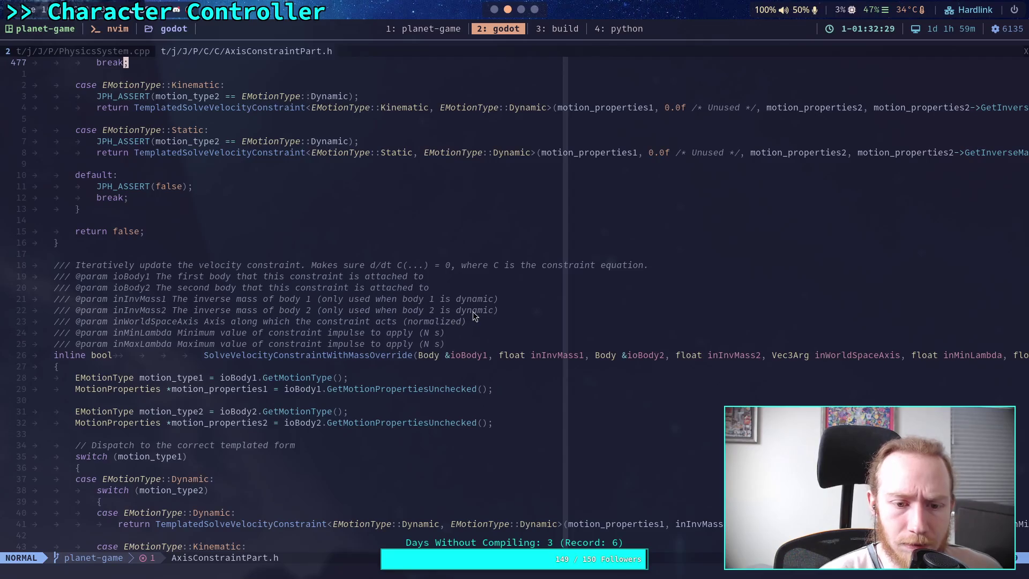
{"action": "scroll", "coordinate": [472, 315], "scroll_direction": "up", "scroll_amount": 20}
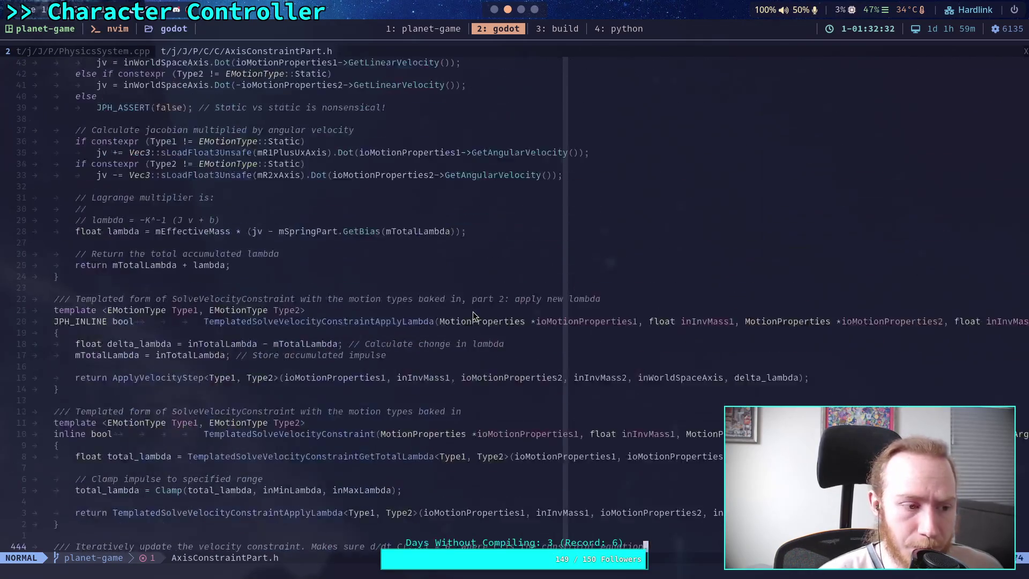
{"action": "scroll", "coordinate": [472, 316], "scroll_direction": "up", "scroll_amount": 16}
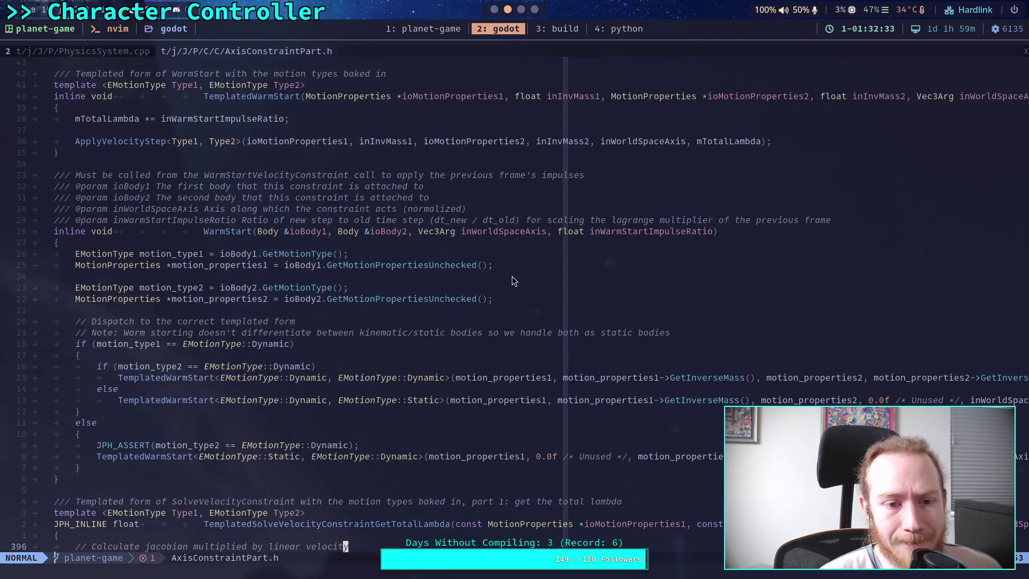
{"action": "scroll", "coordinate": [512, 277], "scroll_direction": "up", "scroll_amount": 16}
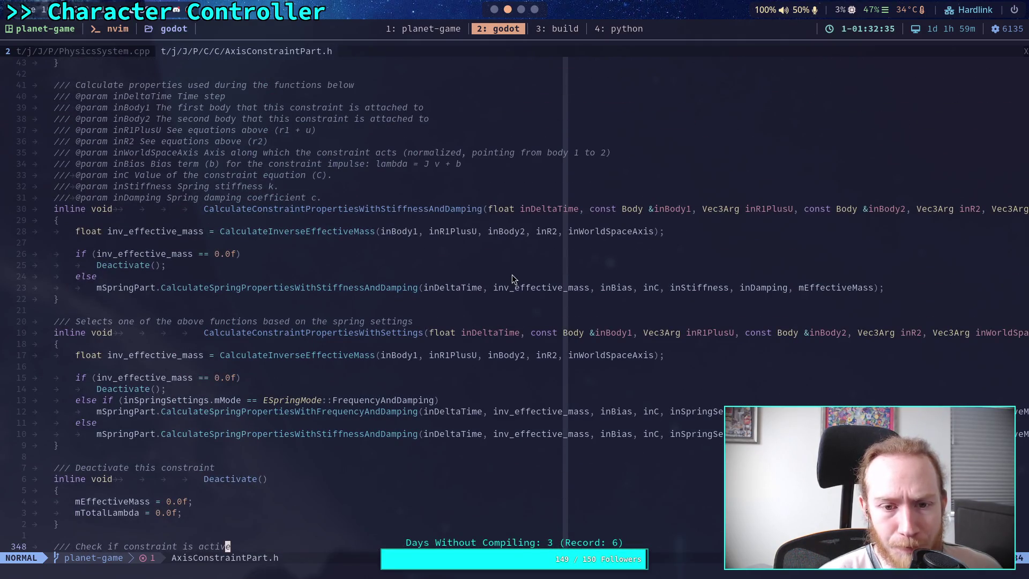
{"action": "scroll", "coordinate": [423, 326], "scroll_direction": "up", "scroll_amount": 8}
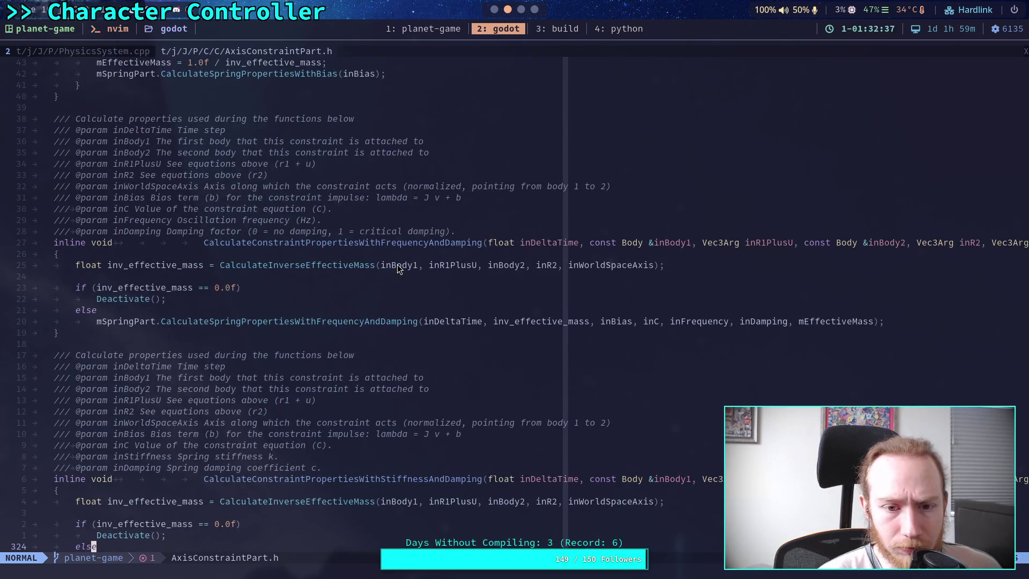
{"action": "scroll", "coordinate": [397, 264], "scroll_direction": "up", "scroll_amount": 9}
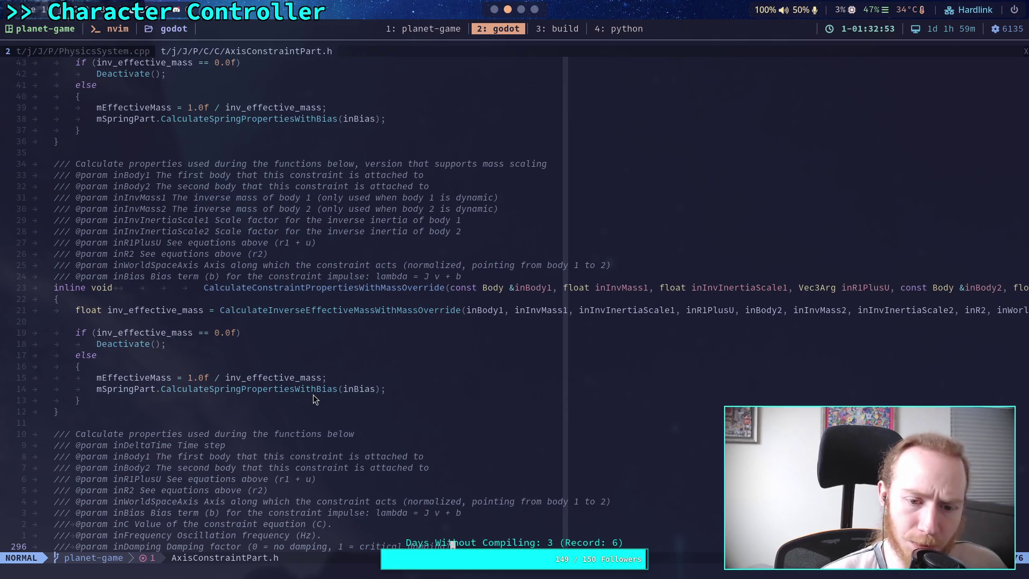
{"action": "scroll", "coordinate": [315, 399], "scroll_direction": "up", "scroll_amount": 7}
{"action": "scroll", "coordinate": [315, 399], "scroll_direction": "down", "scroll_amount": 4}
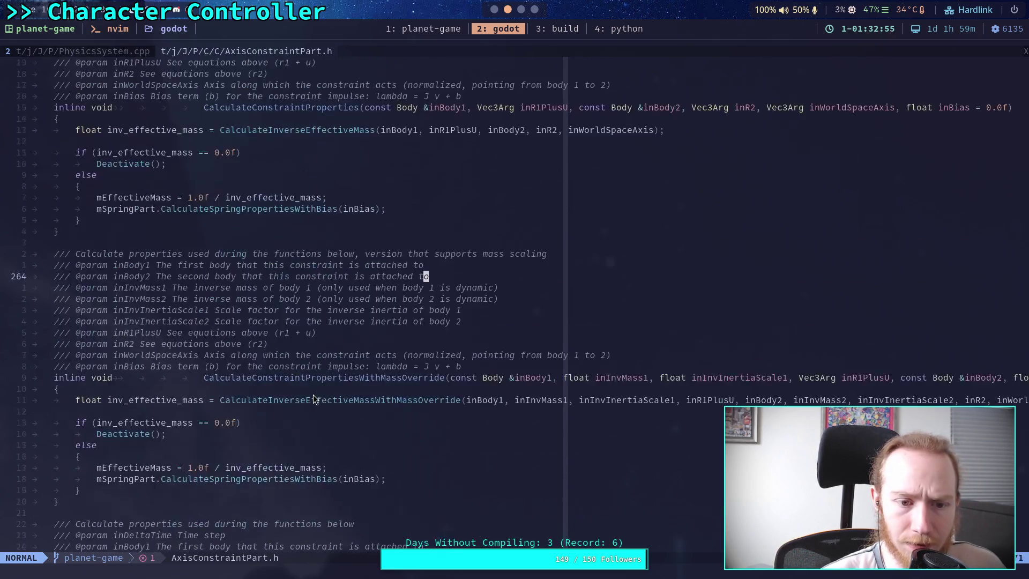
{"action": "left_click", "coordinate": [60, 52]}
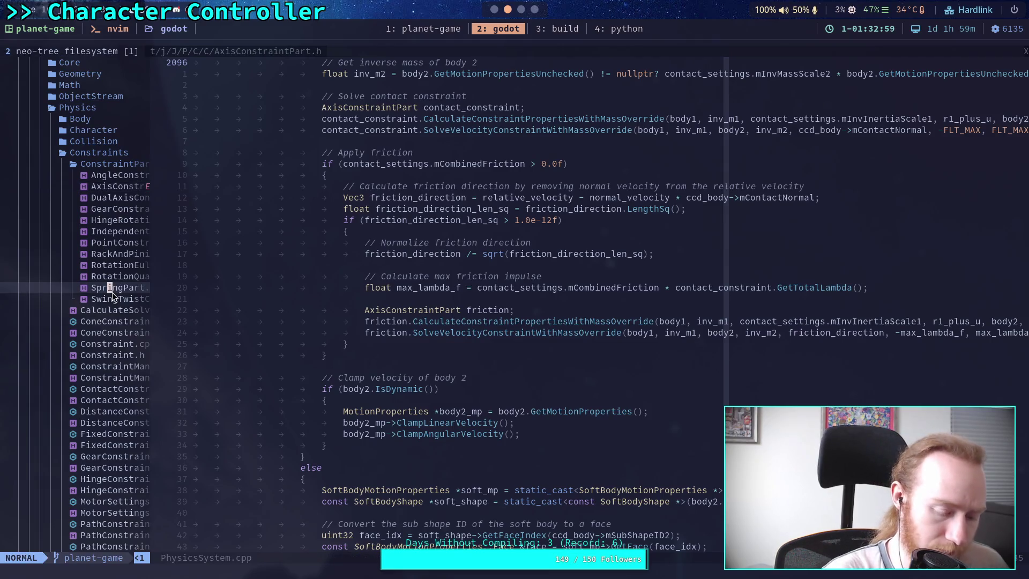
- Open SpringPart.h from the neo-tree, read through it, then return to AxisConstraintPart.h
{"action": "double_click", "coordinate": [108, 288]}
{"action": "scroll", "coordinate": [284, 356], "scroll_direction": "down", "scroll_amount": 17}
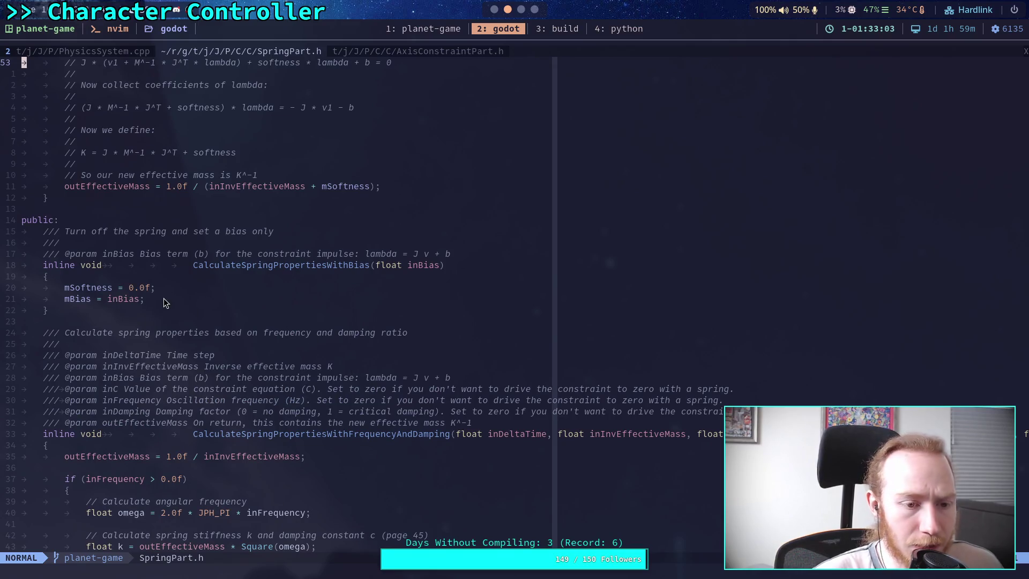
{"action": "scroll", "coordinate": [178, 296], "scroll_direction": "up", "scroll_amount": 12}
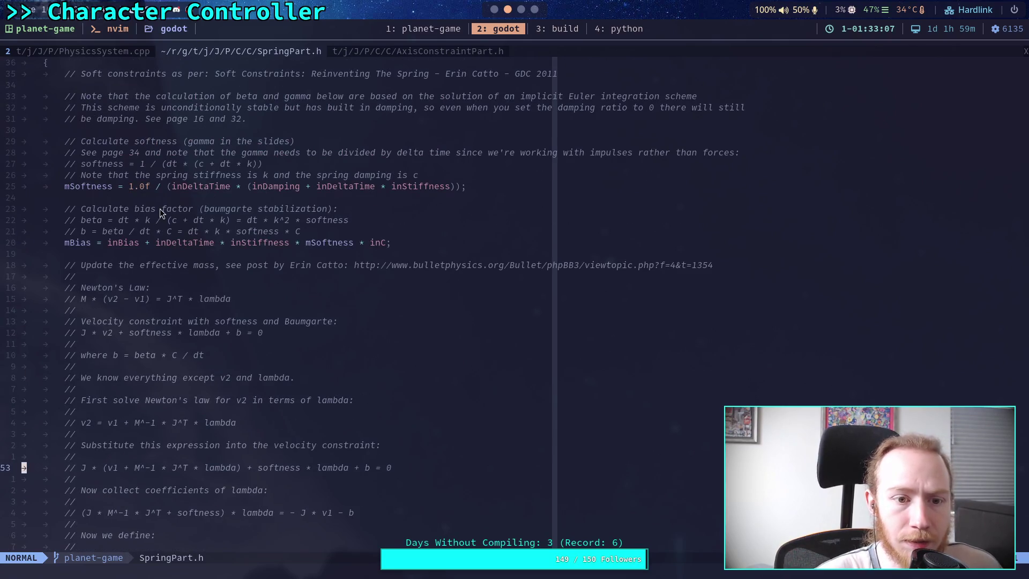
{"action": "scroll", "coordinate": [188, 235], "scroll_direction": "up", "scroll_amount": 3}
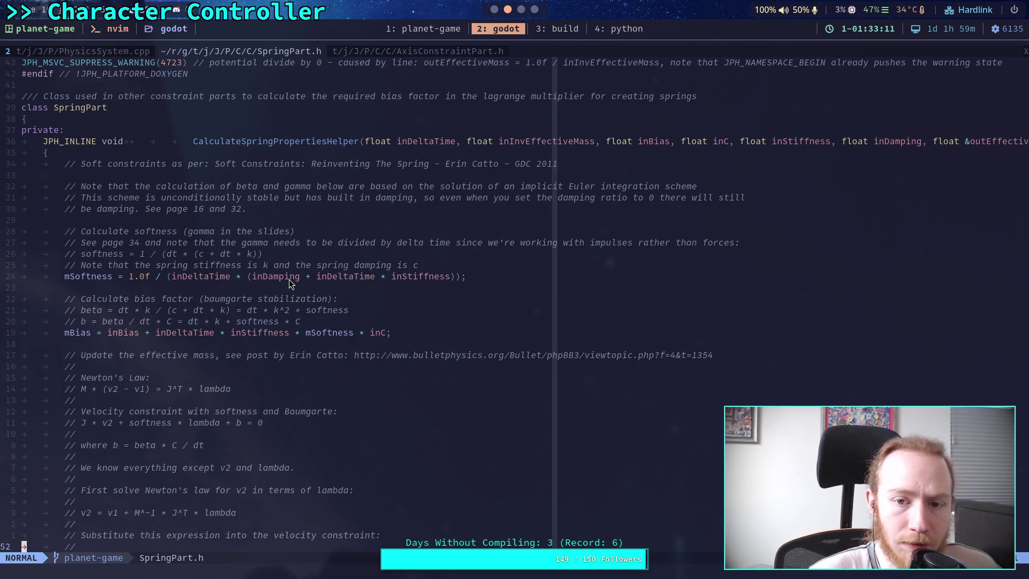
{"action": "scroll", "coordinate": [289, 283], "scroll_direction": "down", "scroll_amount": 15}
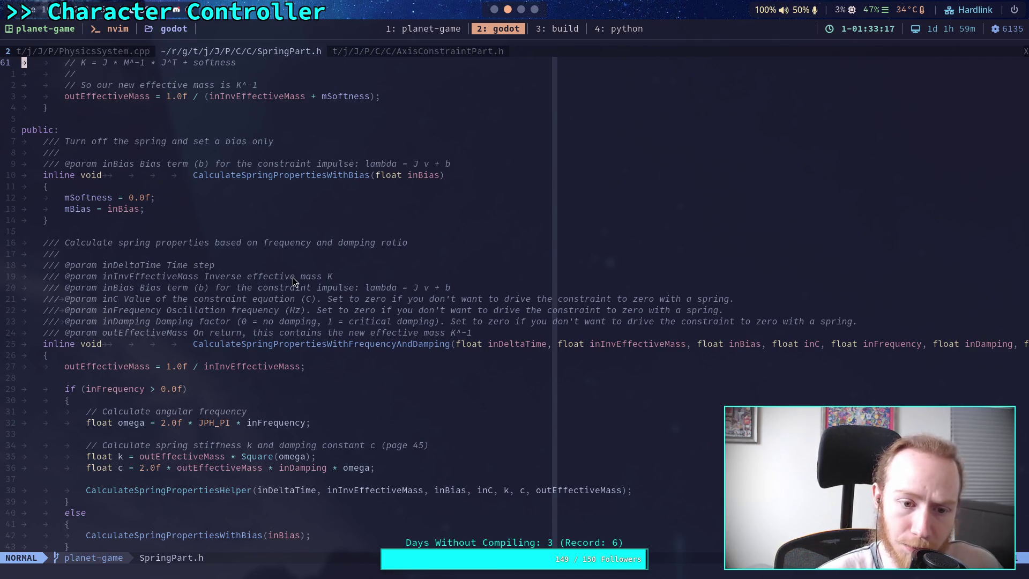
{"action": "left_click", "coordinate": [363, 53]}
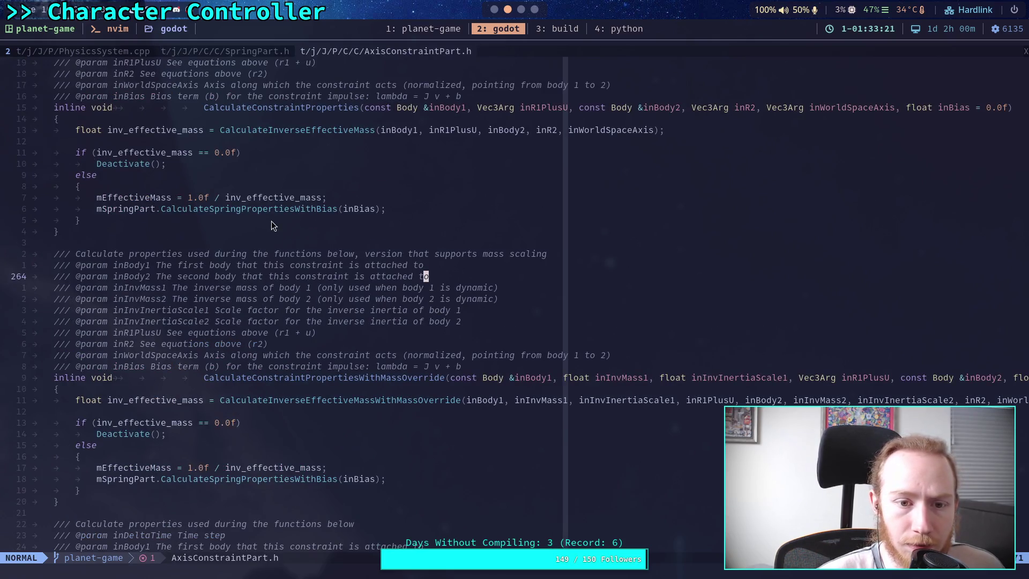
- Scroll AxisConstraintPart.h to TemplatedSolveVelocityConstraintGetTotalLambda, using mEffectiveMass and mSpringPart.GetBias
{"action": "scroll", "coordinate": [359, 313], "scroll_direction": "down", "scroll_amount": 7}
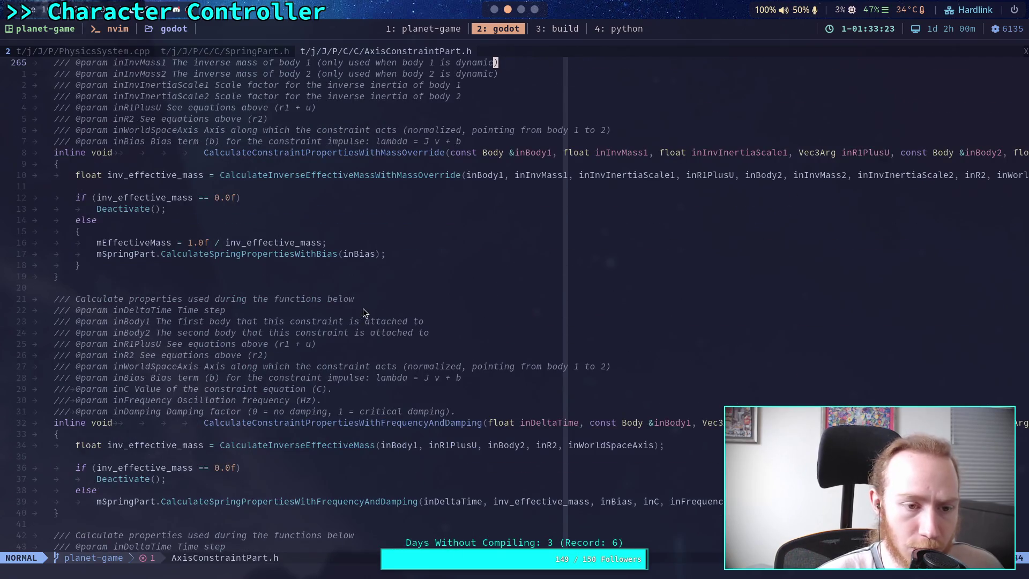
{"action": "scroll", "coordinate": [362, 307], "scroll_direction": "down", "scroll_amount": 15}
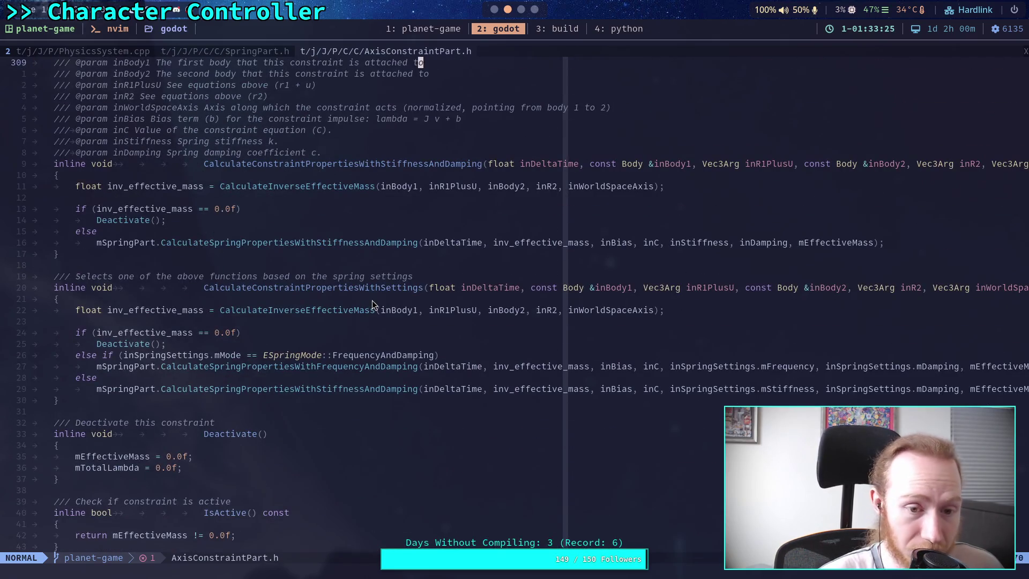
{"action": "scroll", "coordinate": [377, 297], "scroll_direction": "down", "scroll_amount": 20}
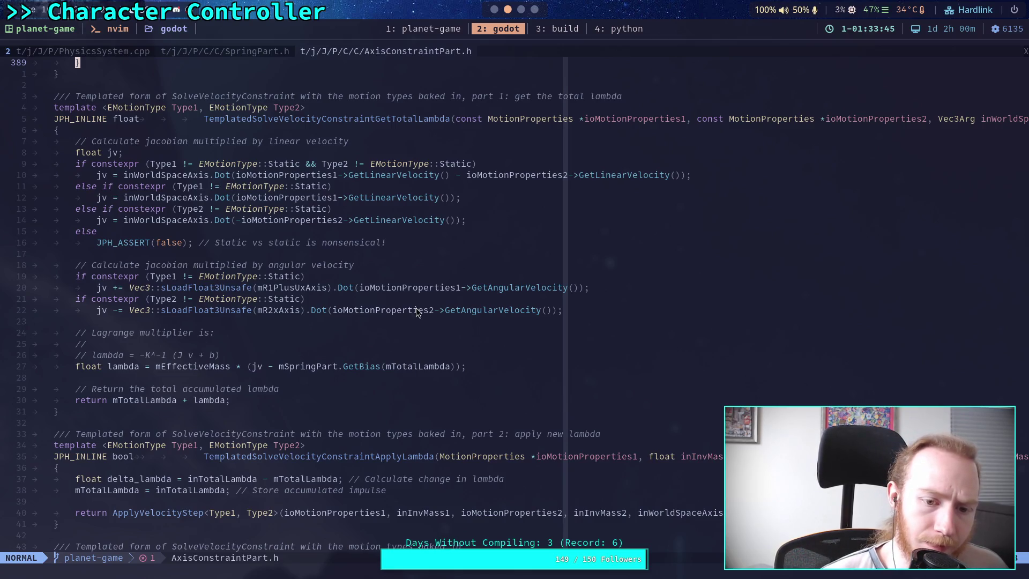
{"action": "left_click", "coordinate": [222, 52]}
{"action": "scroll", "coordinate": [414, 343], "scroll_direction": "down", "scroll_amount": 20}
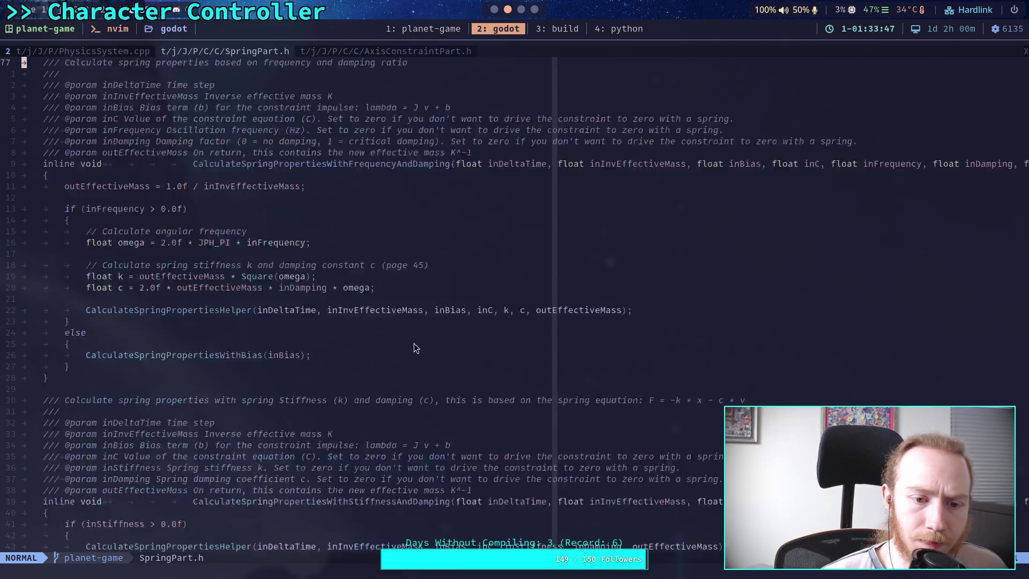
{"action": "scroll", "coordinate": [377, 326], "scroll_direction": "down", "scroll_amount": 4}
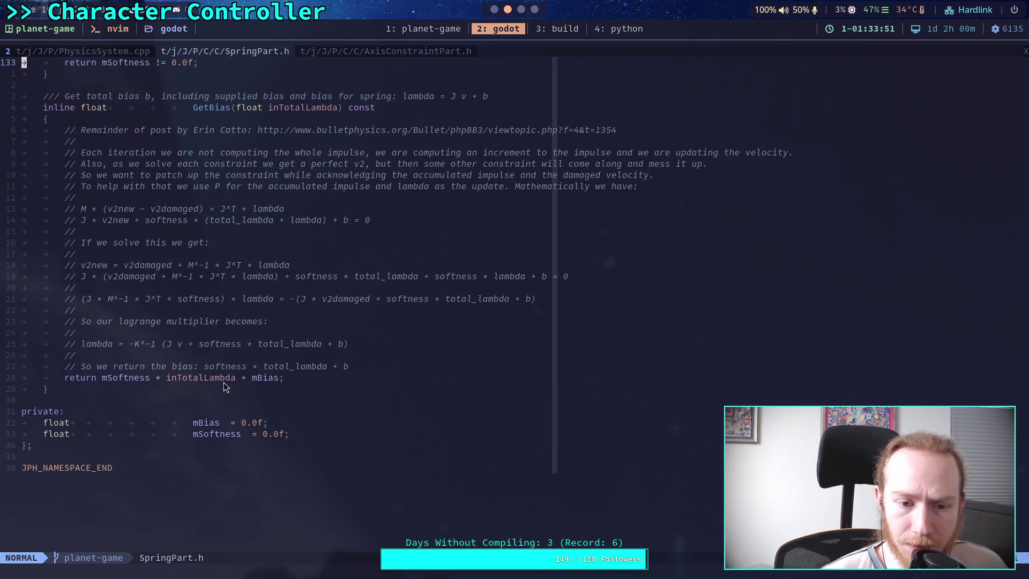
{"action": "left_click", "coordinate": [371, 50]}
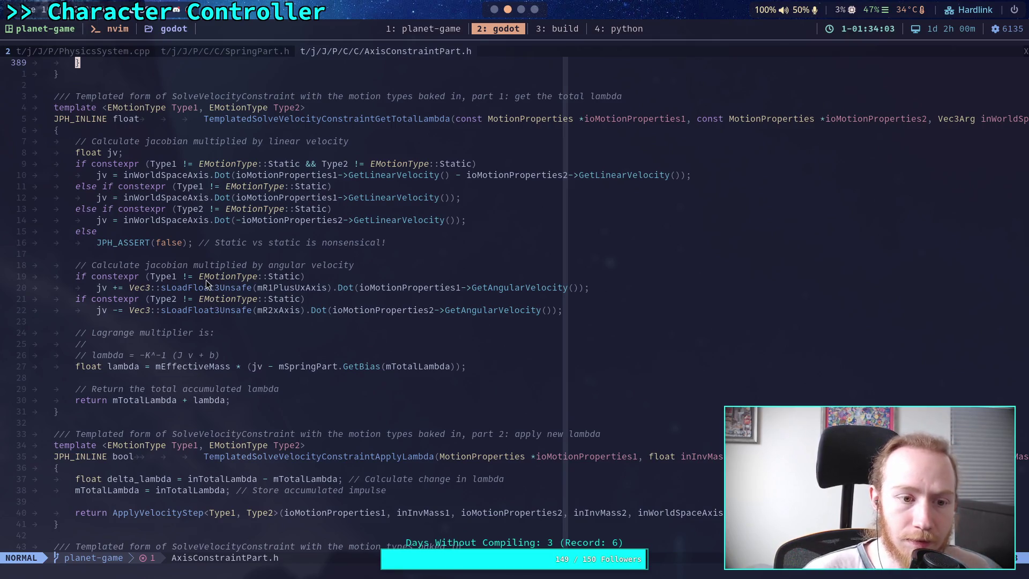
- Scroll up through AxisConstraintPart.h, reviewing its constraint functions
{"action": "scroll", "coordinate": [257, 290], "scroll_direction": "down", "scroll_amount": 9}
{"action": "scroll", "coordinate": [291, 293], "scroll_direction": "up", "scroll_amount": 6}
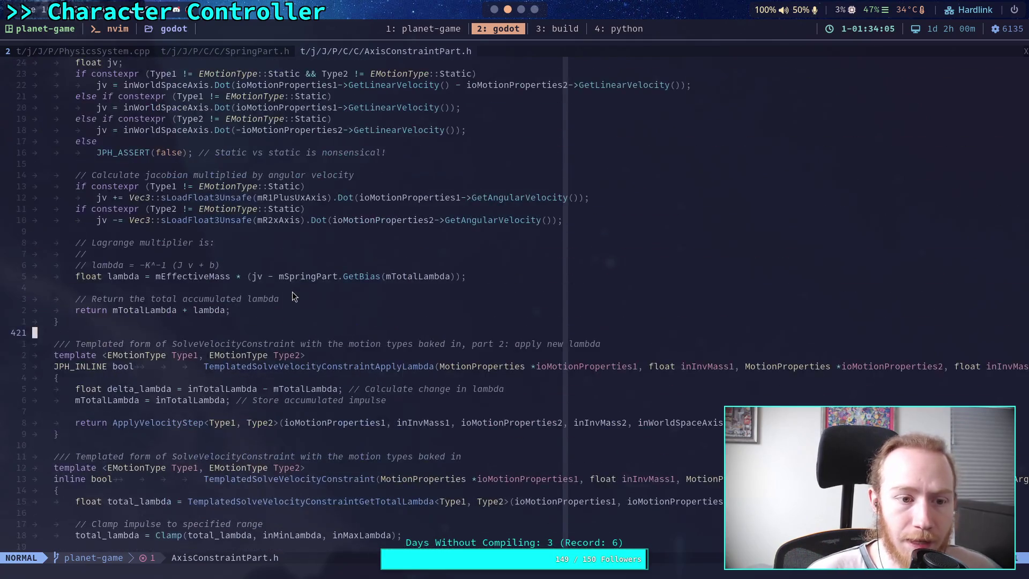
{"action": "scroll", "coordinate": [294, 297], "scroll_direction": "up", "scroll_amount": 3}
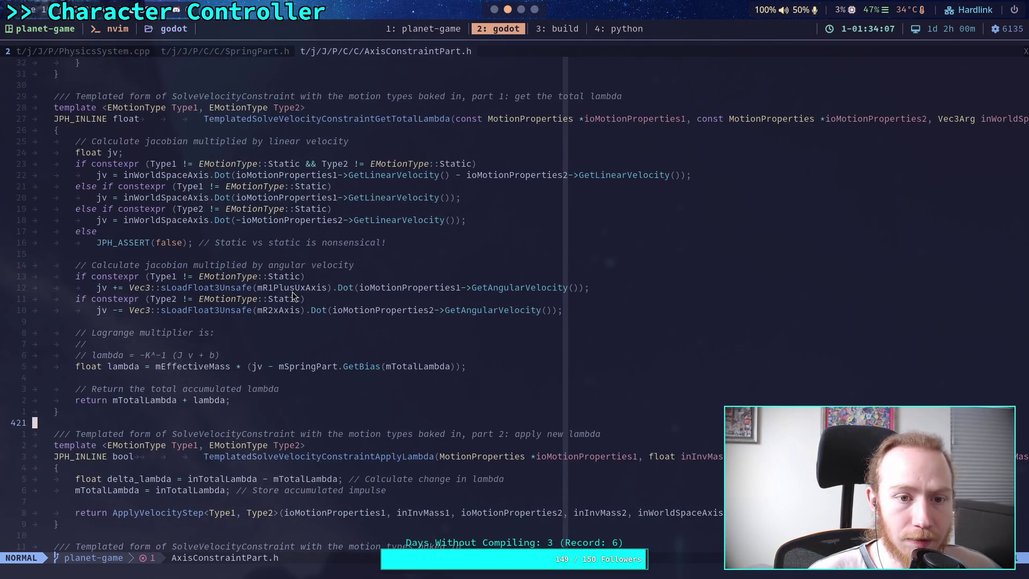
{"action": "scroll", "coordinate": [293, 296], "scroll_direction": "down", "scroll_amount": 15}
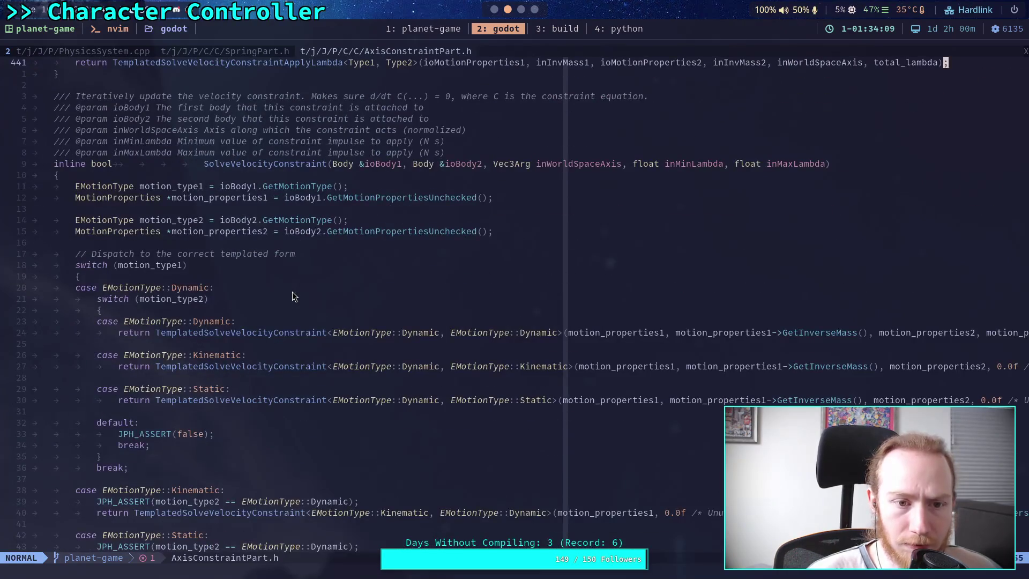
{"action": "scroll", "coordinate": [293, 296], "scroll_direction": "down", "scroll_amount": 5}
{"action": "scroll", "coordinate": [293, 296], "scroll_direction": "up", "scroll_amount": 3}
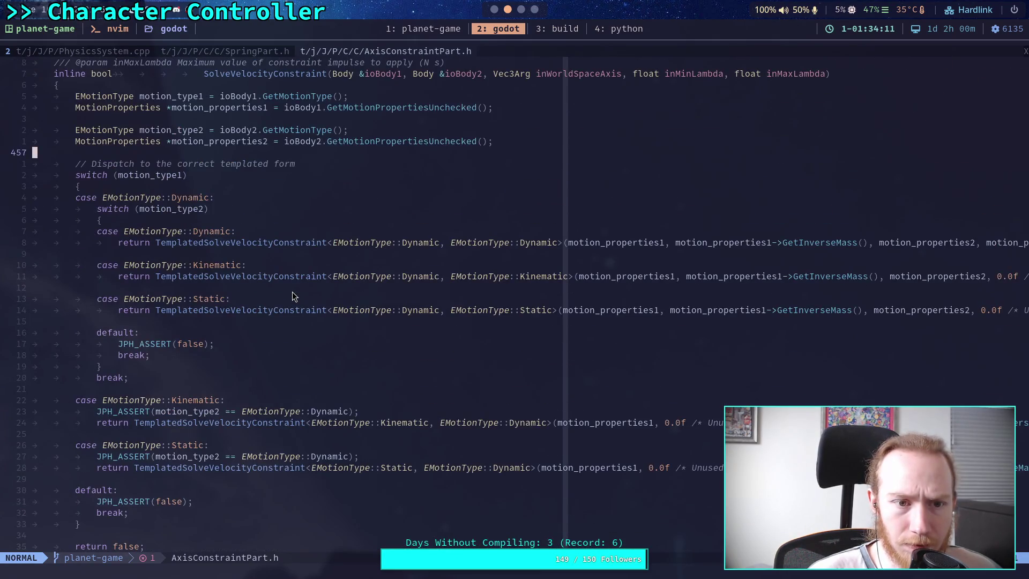
{"action": "scroll", "coordinate": [293, 296], "scroll_direction": "down", "scroll_amount": 12}
{"action": "scroll", "coordinate": [293, 296], "scroll_direction": "down", "scroll_amount": 3}
{"action": "scroll", "coordinate": [292, 296], "scroll_direction": "up", "scroll_amount": 20}
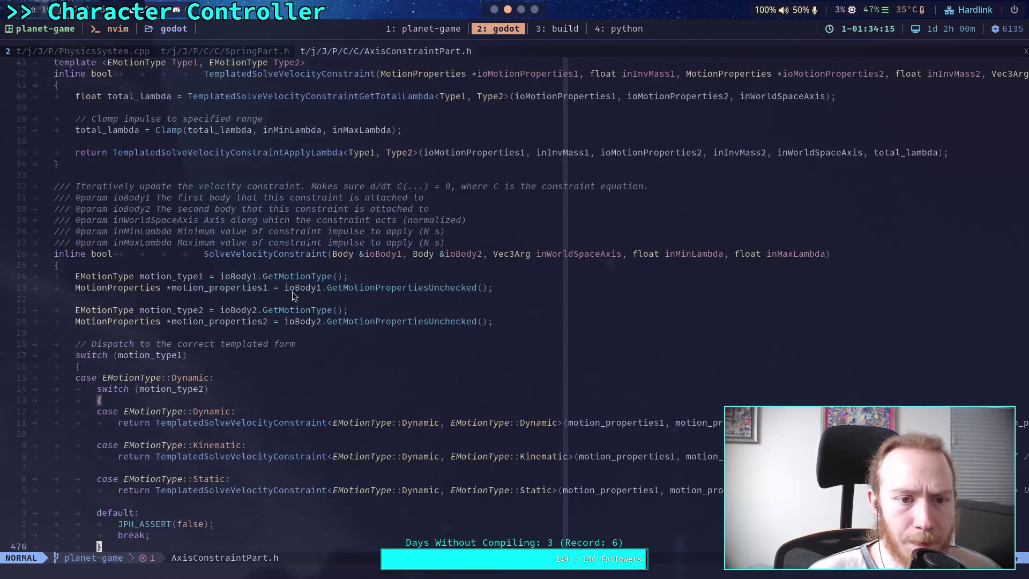
{"action": "scroll", "coordinate": [292, 297], "scroll_direction": "up", "scroll_amount": 7}
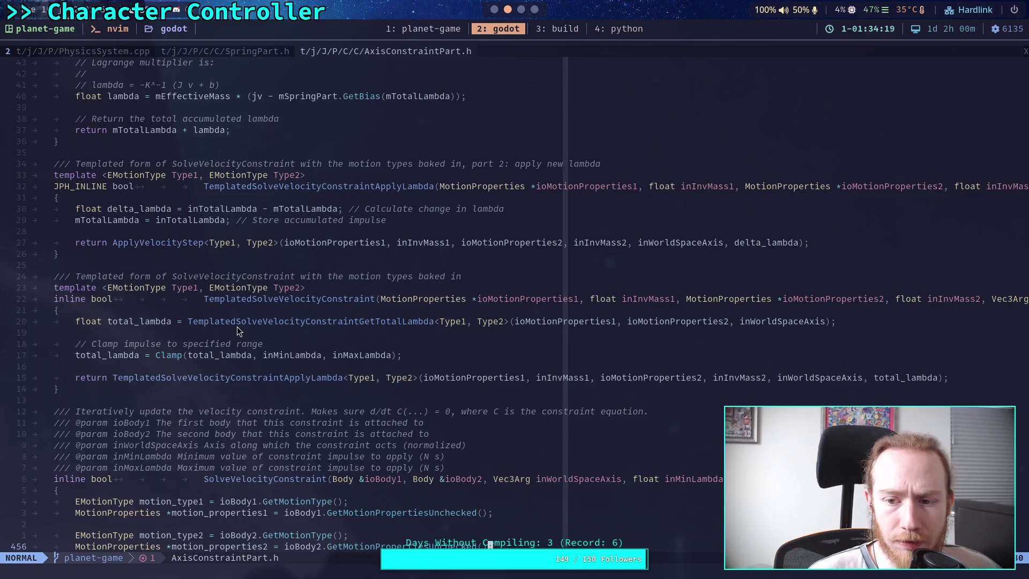
{"action": "scroll", "coordinate": [237, 327], "scroll_direction": "up", "scroll_amount": 5}
{"action": "scroll", "coordinate": [237, 327], "scroll_direction": "up", "scroll_amount": 4}
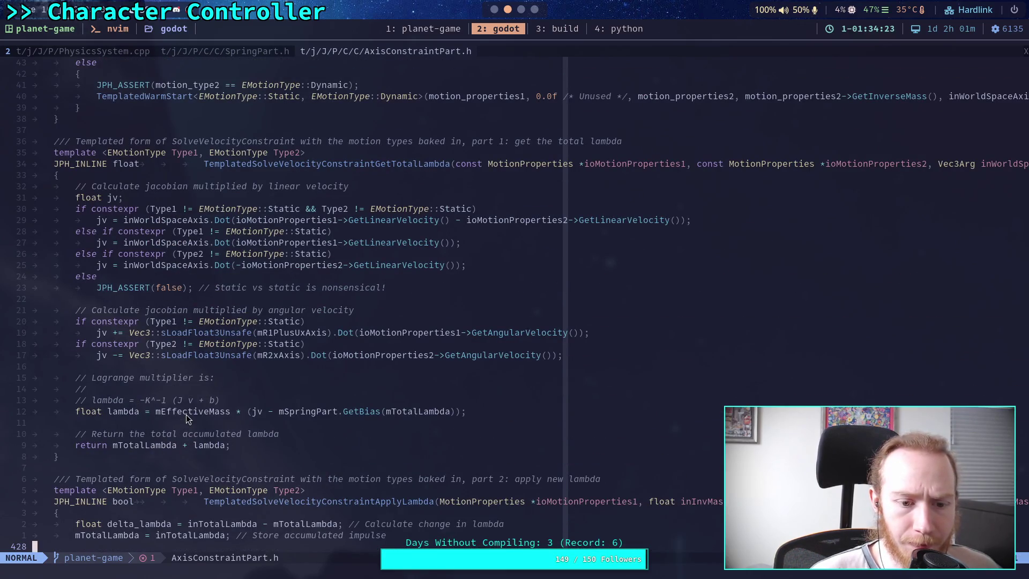
{"action": "scroll", "coordinate": [185, 410], "scroll_direction": "up", "scroll_amount": 14}
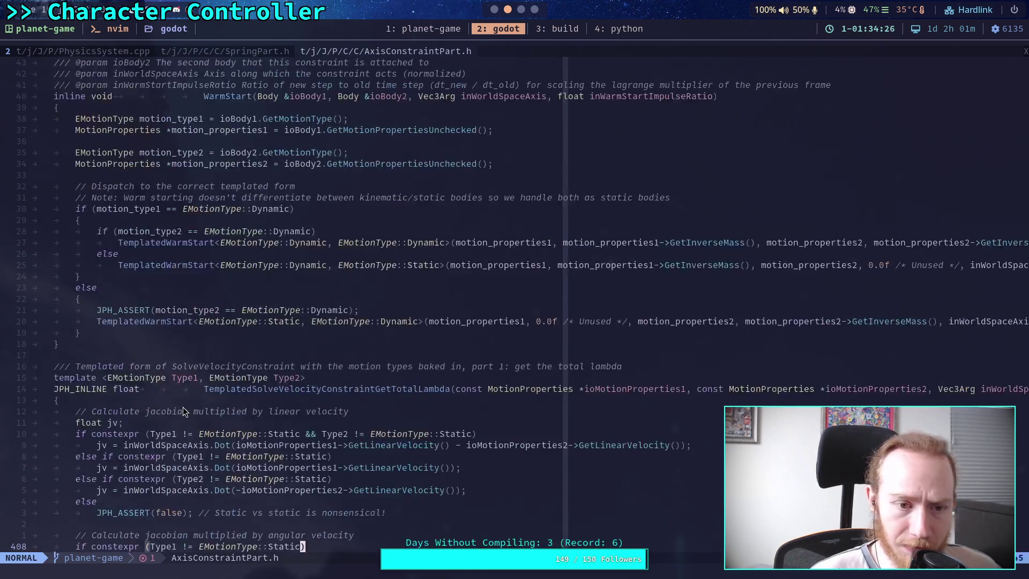
{"action": "scroll", "coordinate": [183, 410], "scroll_direction": "up", "scroll_amount": 7}
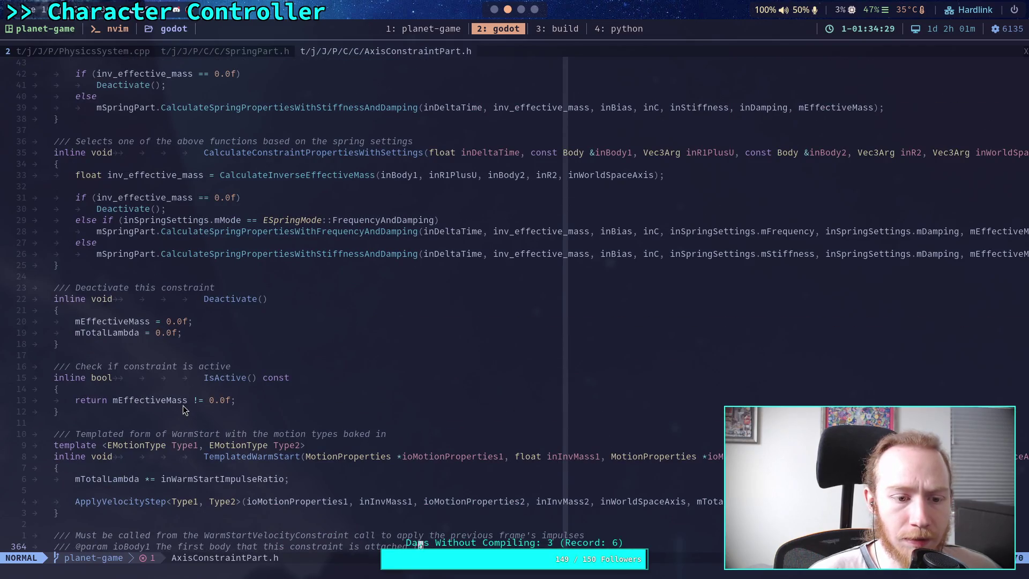
{"action": "scroll", "coordinate": [183, 406], "scroll_direction": "up", "scroll_amount": 5}
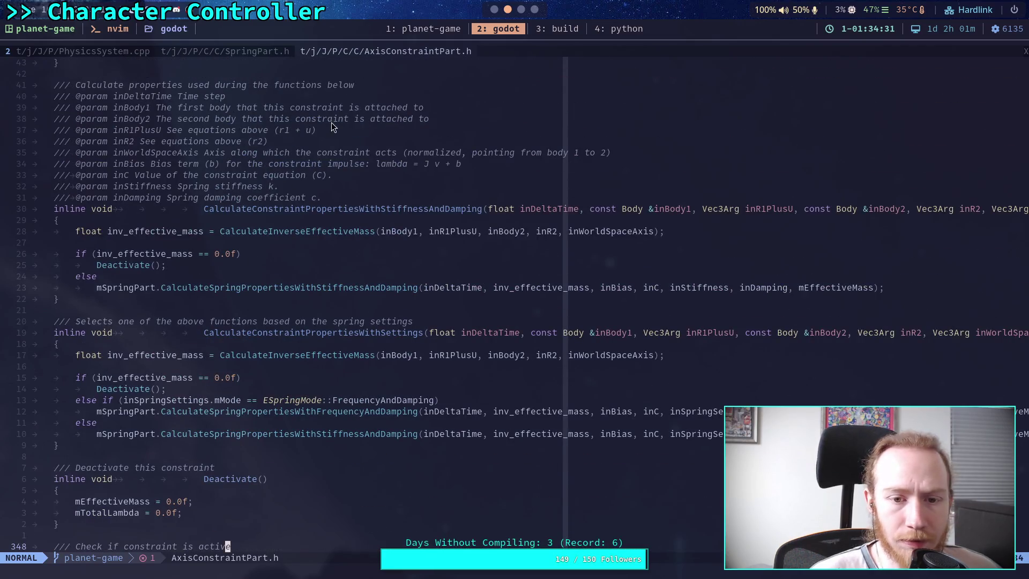
{"action": "scroll", "coordinate": [321, 268], "scroll_direction": "up", "scroll_amount": 7}
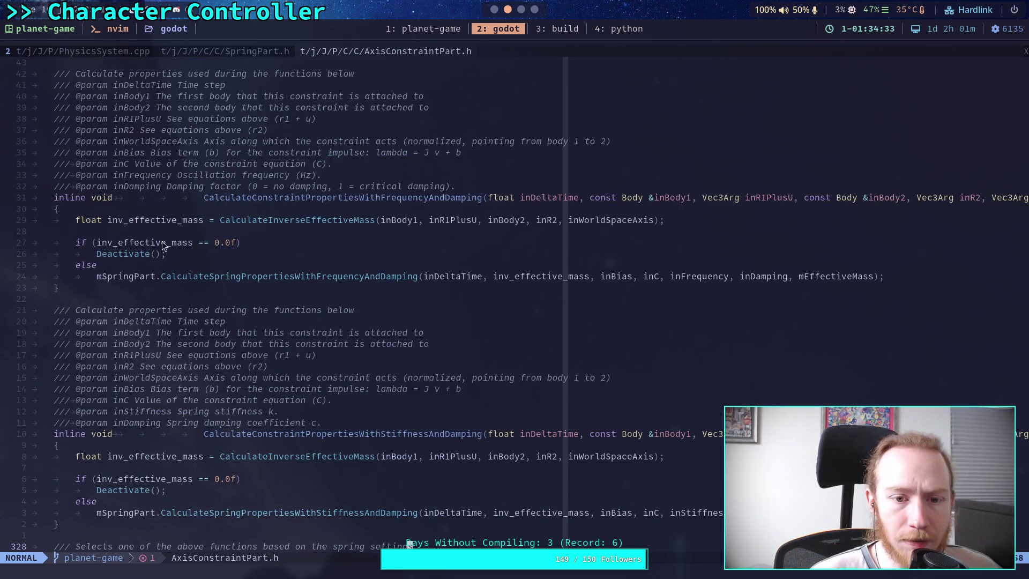
{"action": "scroll", "coordinate": [236, 225], "scroll_direction": "up", "scroll_amount": 7}
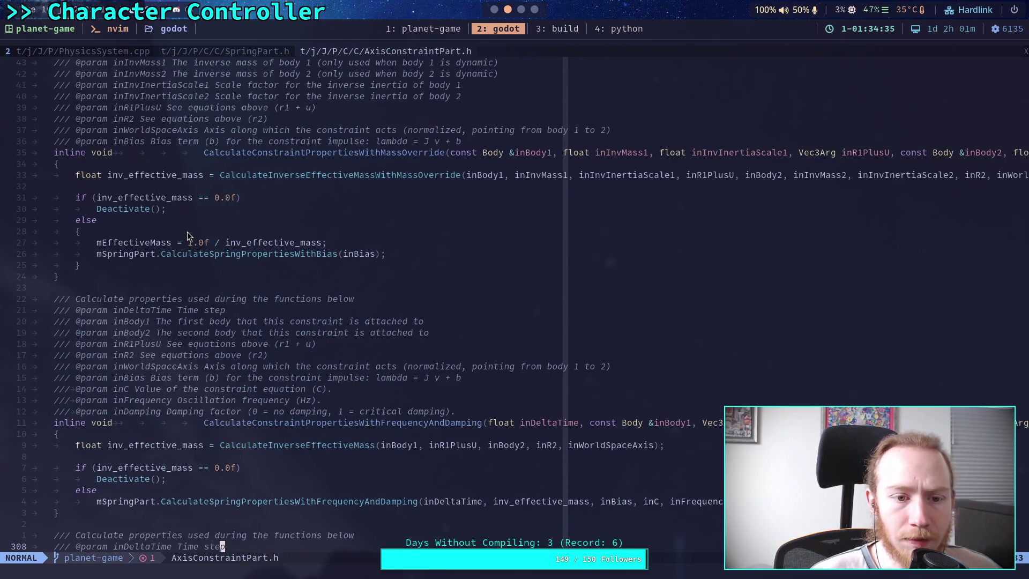
{"action": "scroll", "coordinate": [201, 233], "scroll_direction": "up", "scroll_amount": 2}
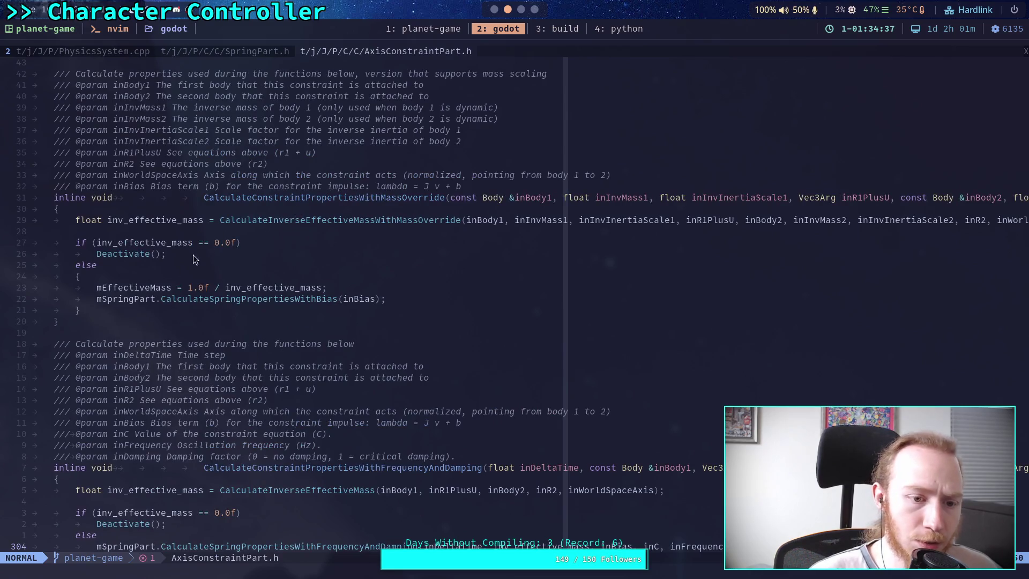
- Settle on TemplatedCalculateInverseEffectiveMass, then switch back to PhysicsSystem.cpp's CCD friction code
{"action": "scroll", "coordinate": [290, 299], "scroll_direction": "down", "scroll_amount": 4}
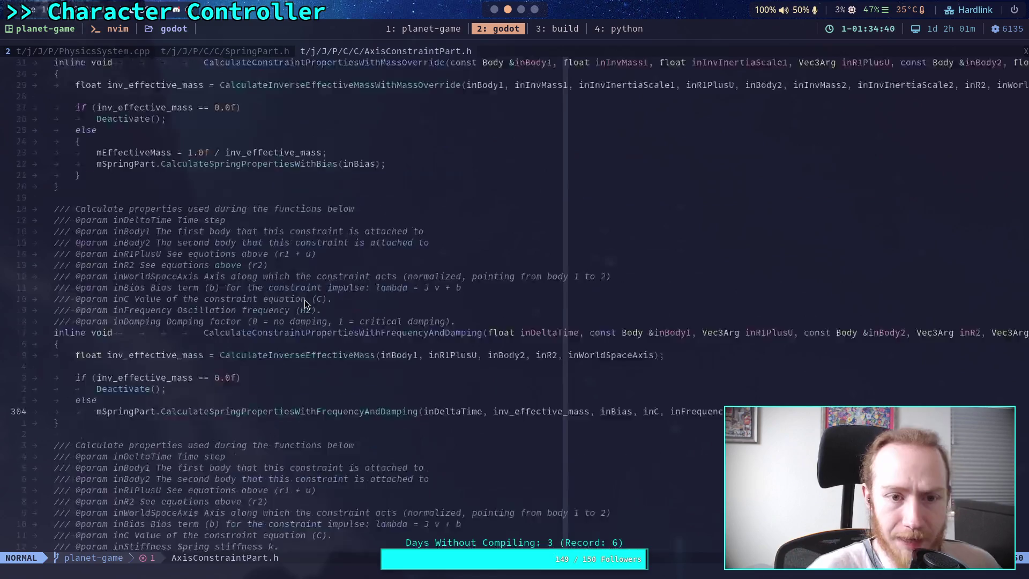
{"action": "scroll", "coordinate": [304, 300], "scroll_direction": "up", "scroll_amount": 1}
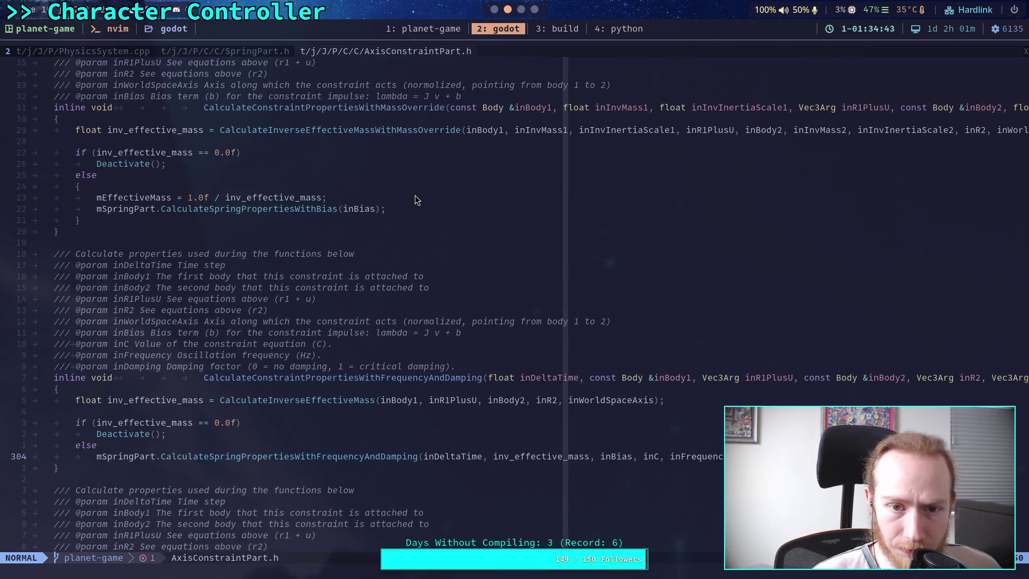
{"action": "scroll", "coordinate": [416, 194], "scroll_direction": "up", "scroll_amount": 17}
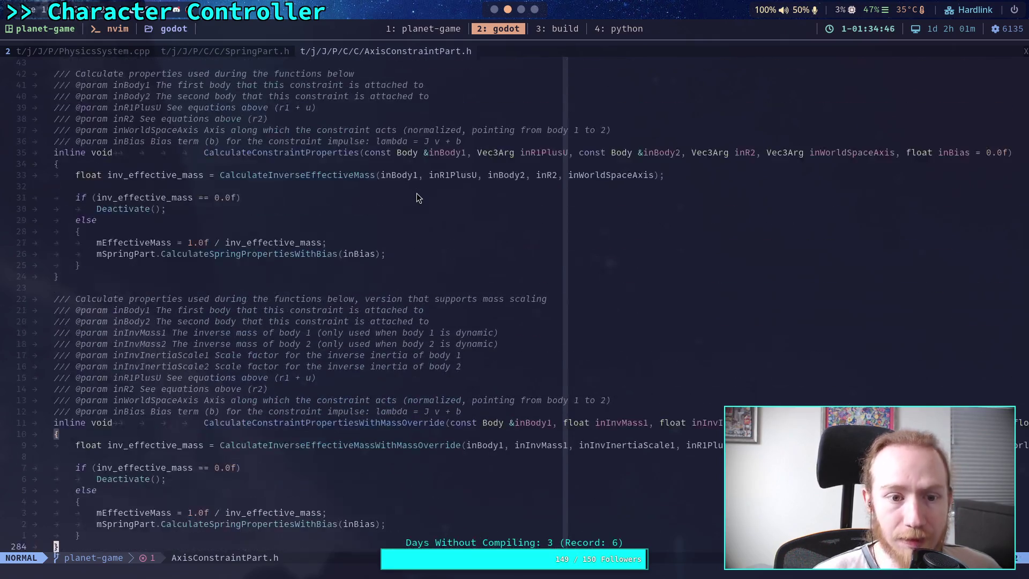
{"action": "scroll", "coordinate": [382, 220], "scroll_direction": "up", "scroll_amount": 16}
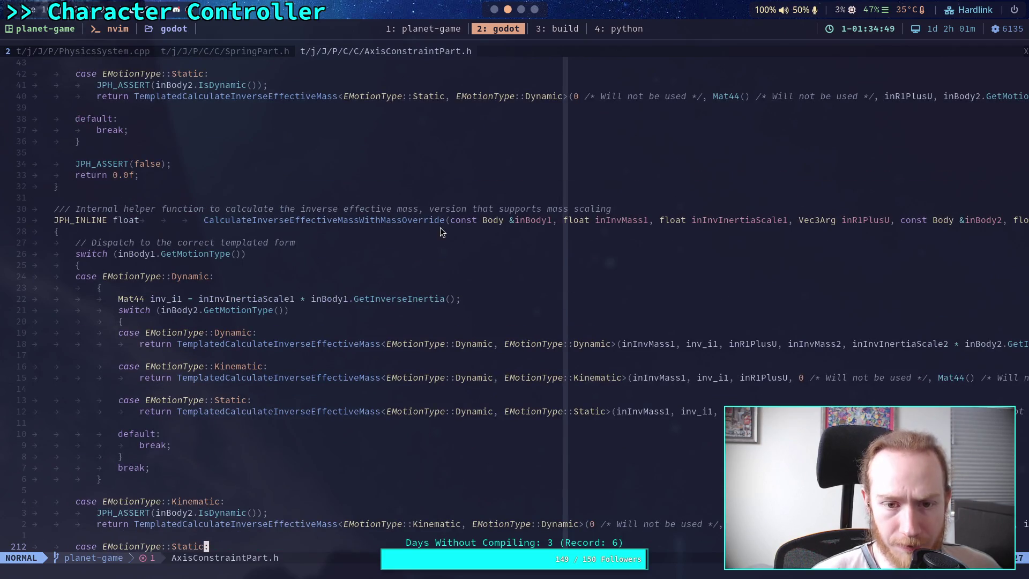
{"action": "scroll", "coordinate": [439, 232], "scroll_direction": "down", "scroll_amount": 1}
{"action": "scroll", "coordinate": [439, 232], "scroll_direction": "down", "scroll_amount": 1}
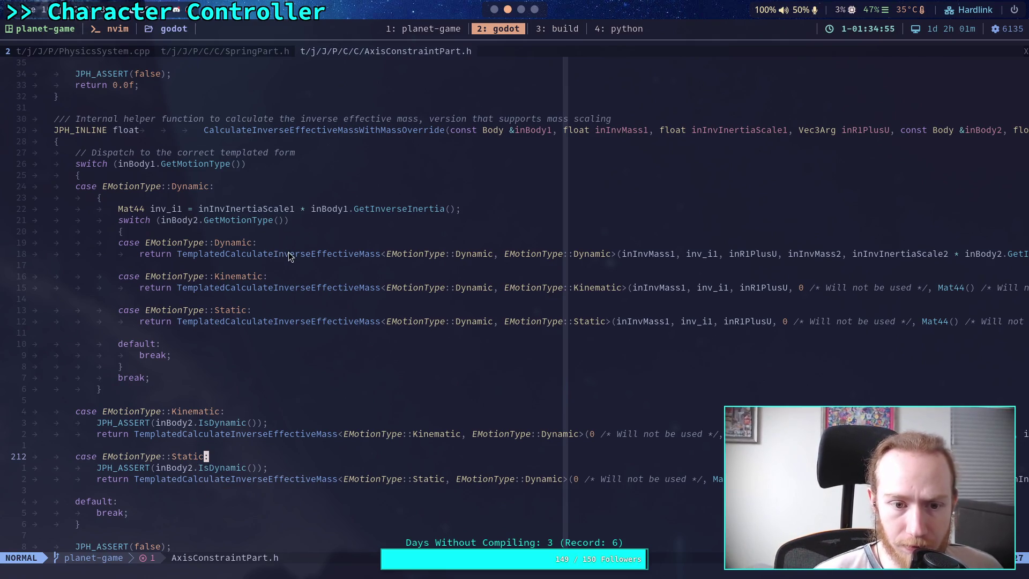
{"action": "scroll", "coordinate": [309, 256], "scroll_direction": "up", "scroll_amount": 8}
{"action": "scroll", "coordinate": [309, 256], "scroll_direction": "down", "scroll_amount": 12}
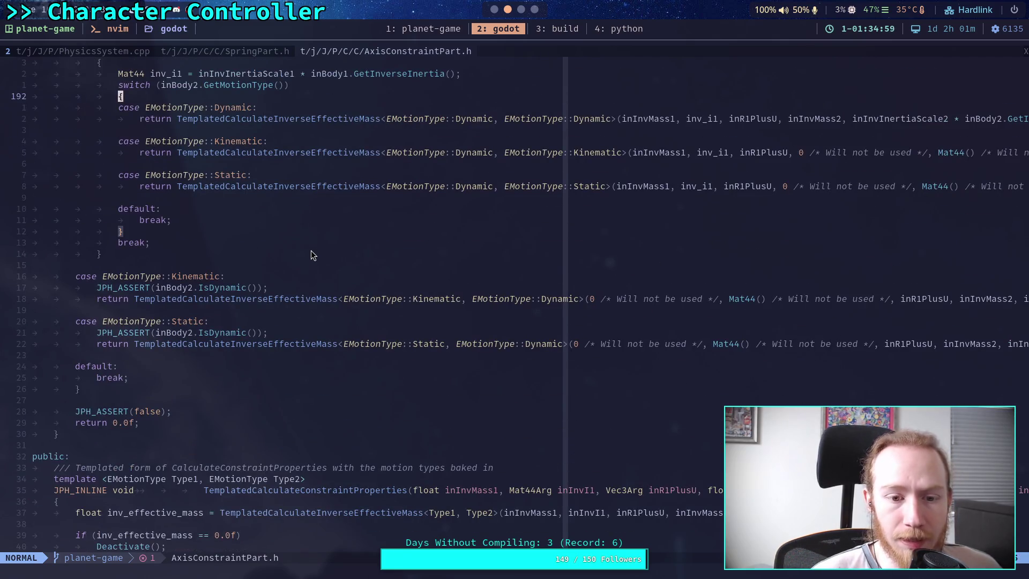
{"action": "scroll", "coordinate": [311, 249], "scroll_direction": "up", "scroll_amount": 4}
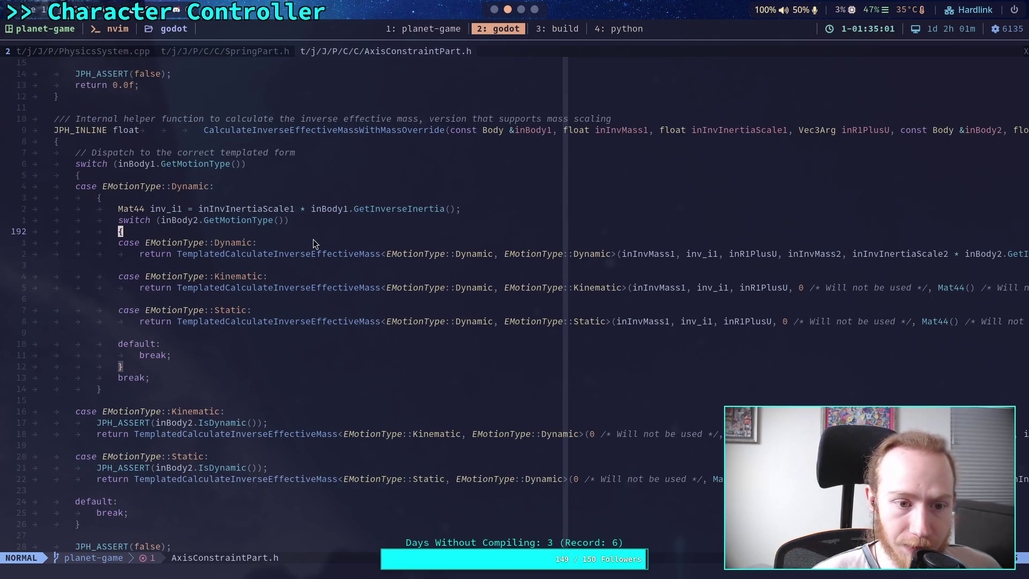
{"action": "scroll", "coordinate": [314, 239], "scroll_direction": "up", "scroll_amount": 17}
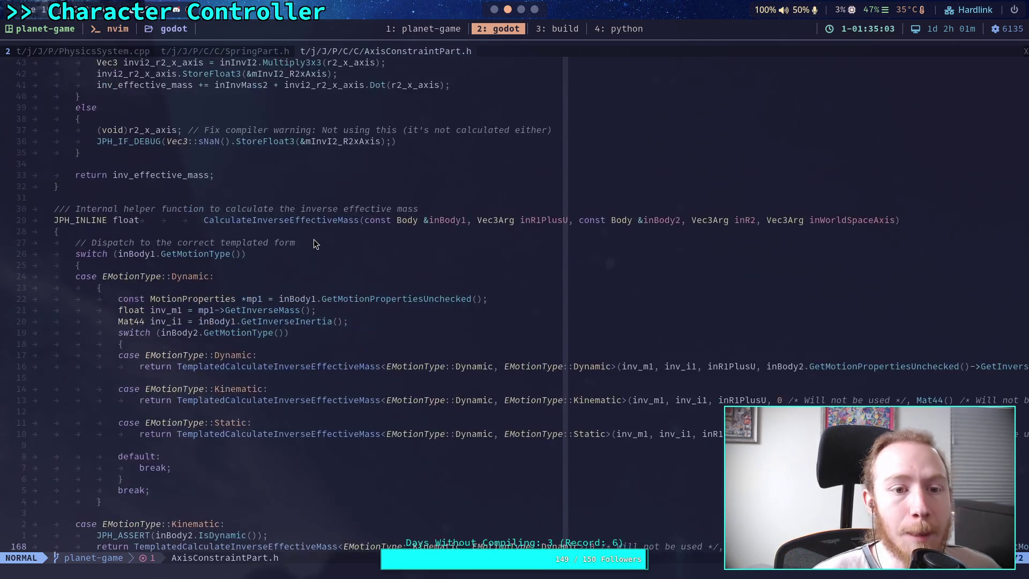
{"action": "scroll", "coordinate": [314, 244], "scroll_direction": "up", "scroll_amount": 20}
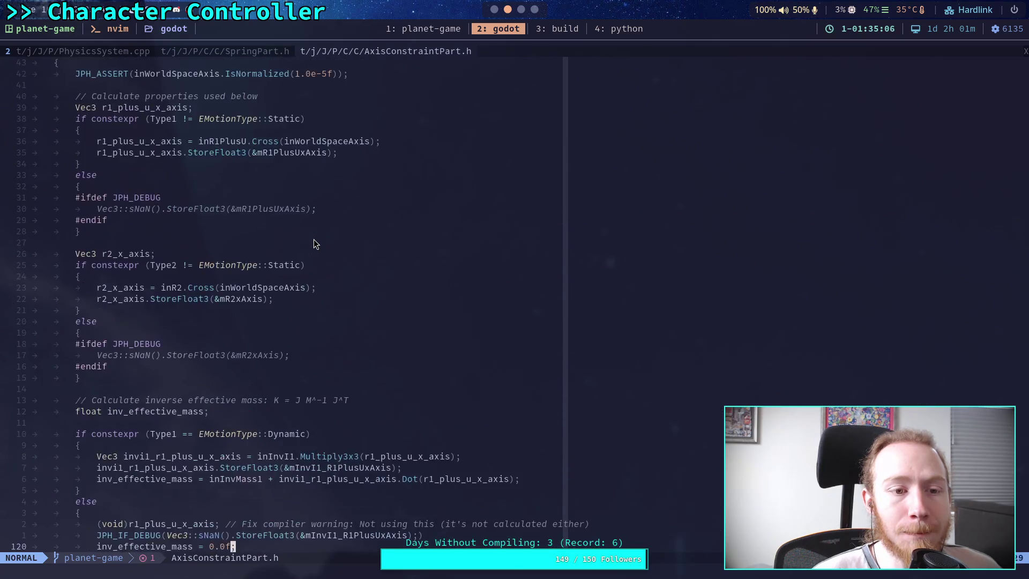
{"action": "scroll", "coordinate": [313, 244], "scroll_direction": "down", "scroll_amount": 5}
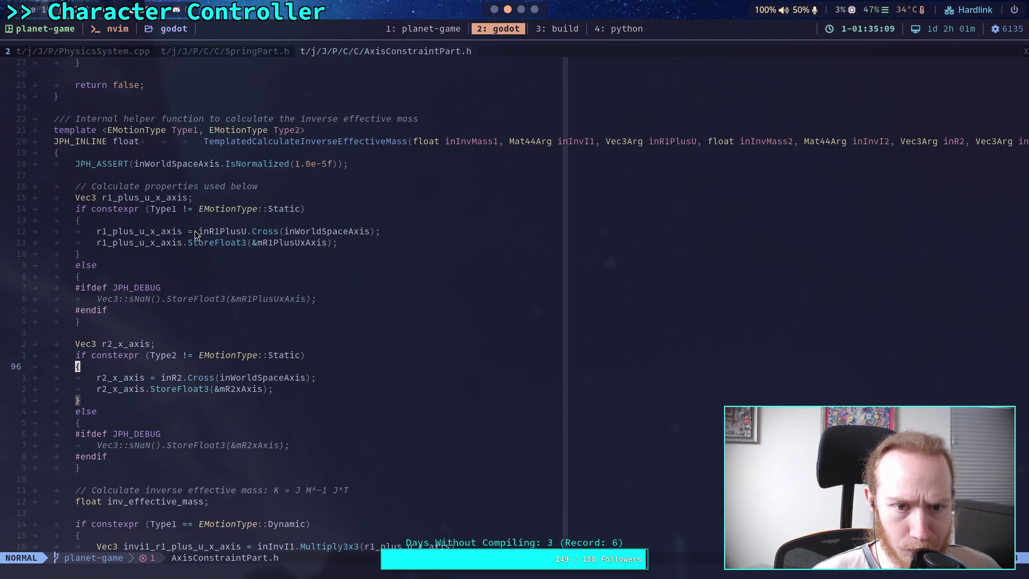
{"action": "scroll", "coordinate": [192, 227], "scroll_direction": "down", "scroll_amount": 1}
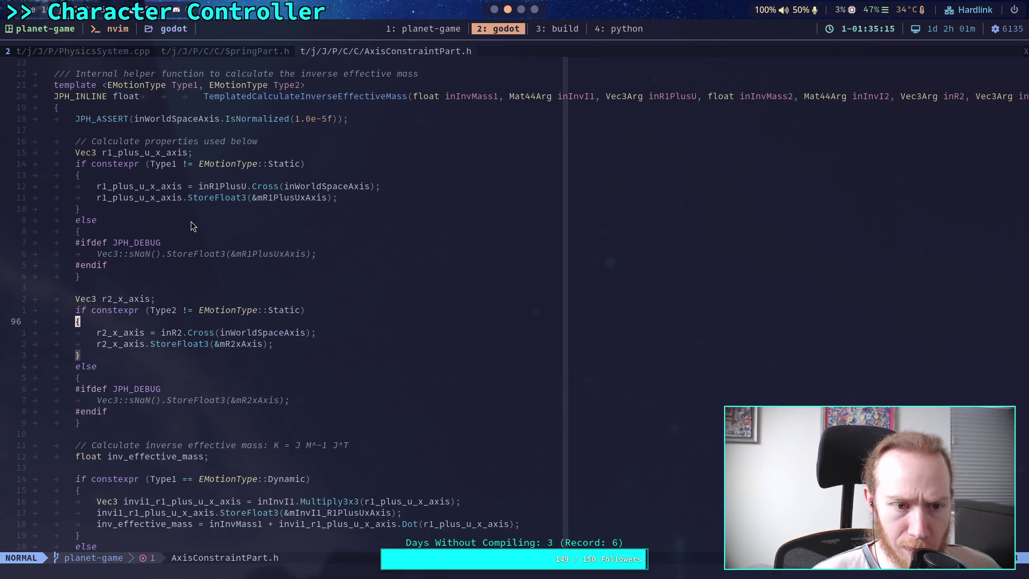
{"action": "scroll", "coordinate": [190, 222], "scroll_direction": "down", "scroll_amount": 8}
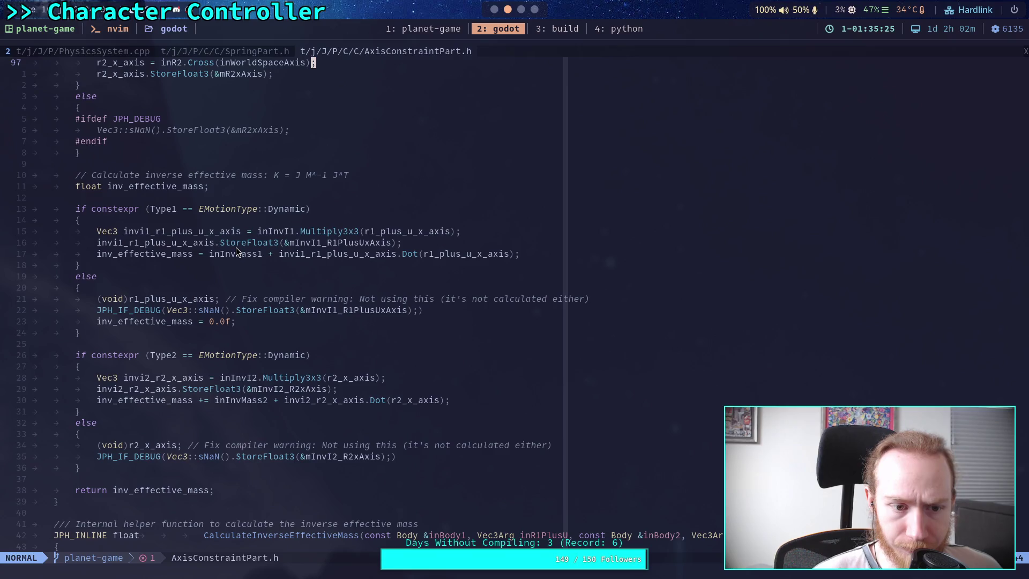
{"action": "scroll", "coordinate": [236, 246], "scroll_direction": "down", "scroll_amount": 2}
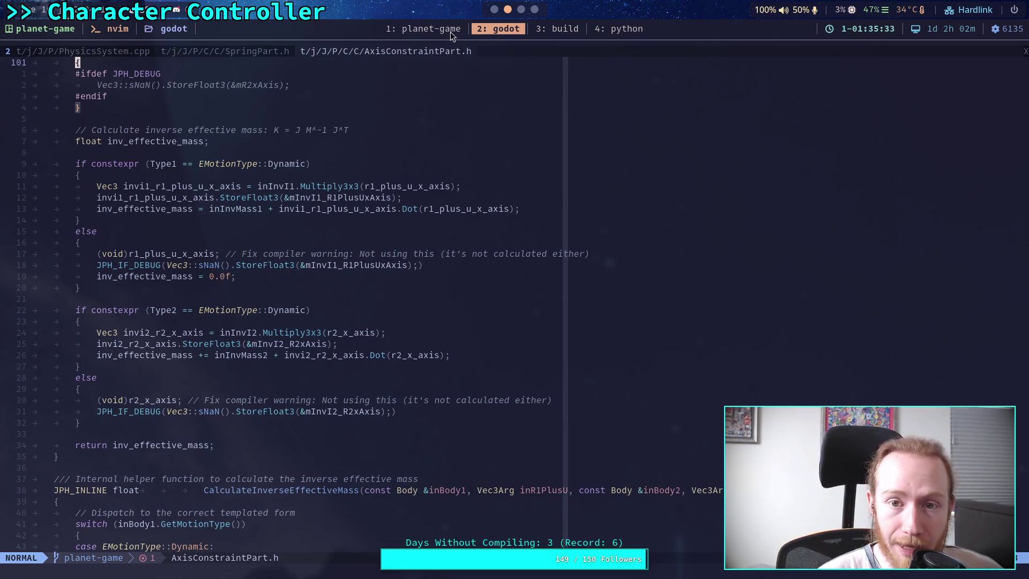
{"action": "left_click", "coordinate": [246, 51]}
- Bring up PhysicsSystem.cpp and scroll up through its CCD friction code
{"action": "left_click", "coordinate": [115, 50]}
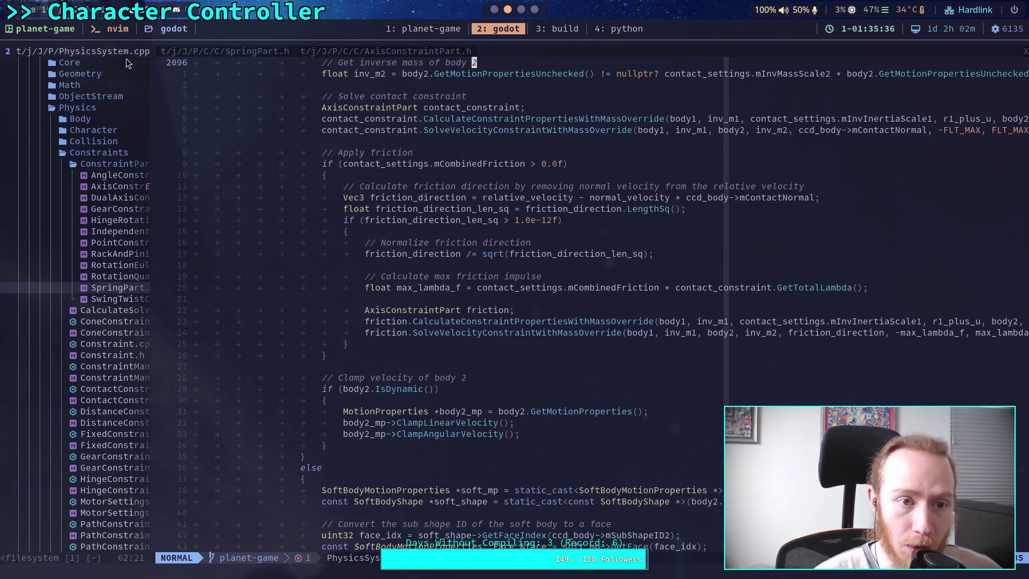
{"action": "scroll", "coordinate": [423, 295], "scroll_direction": "up", "scroll_amount": 4}
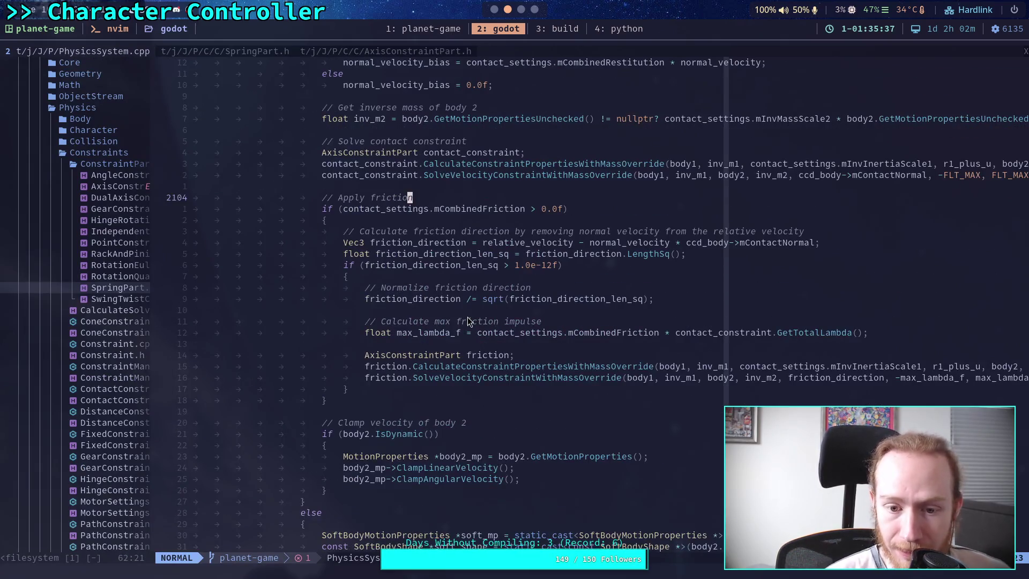
{"action": "scroll", "coordinate": [458, 309], "scroll_direction": "up", "scroll_amount": 1}
- Go via SpringPart.h to AxisConstraintPart.h and scroll to TemplatedSolveVelocityConstraintGetTotalLambda
{"action": "left_click", "coordinate": [249, 51]}
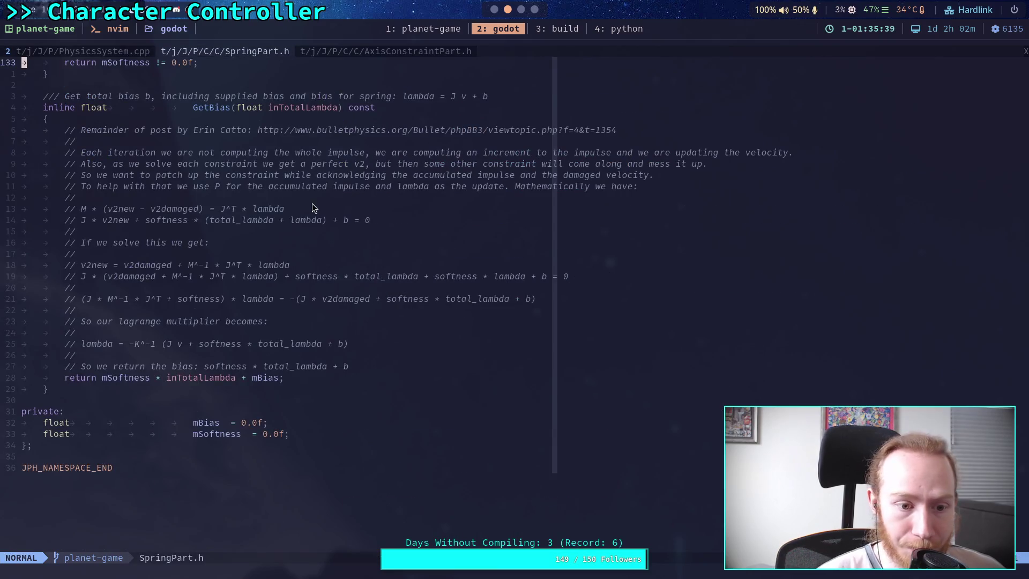
{"action": "left_click", "coordinate": [345, 56]}
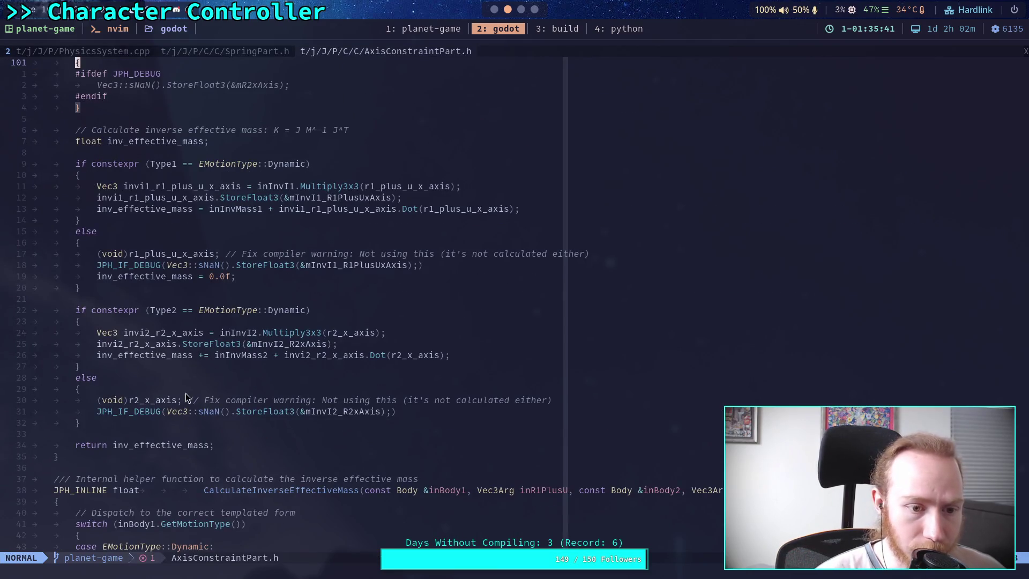
{"action": "scroll", "coordinate": [204, 359], "scroll_direction": "down", "scroll_amount": 20}
{"action": "scroll", "coordinate": [259, 320], "scroll_direction": "down", "scroll_amount": 19}
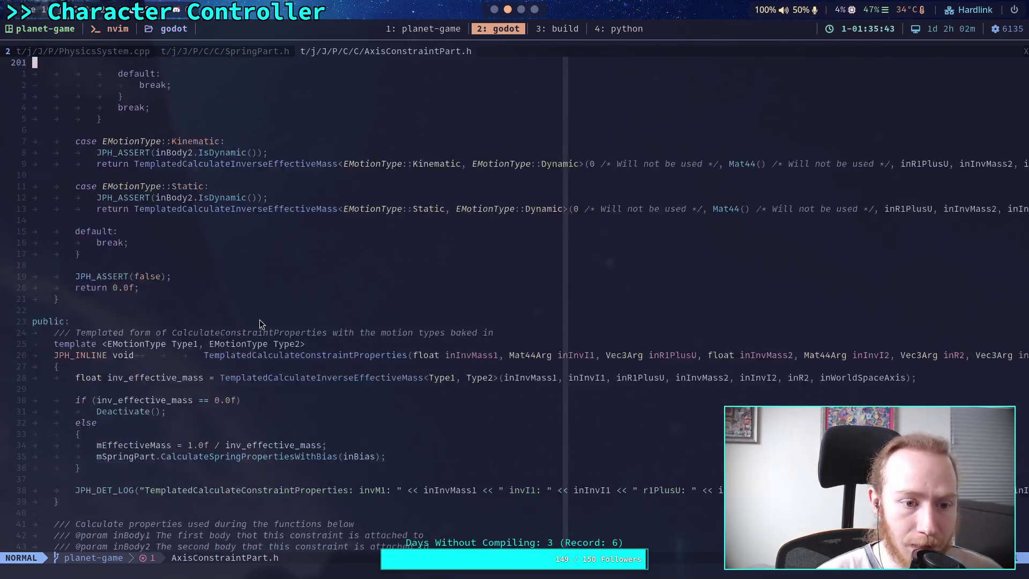
{"action": "scroll", "coordinate": [259, 319], "scroll_direction": "down", "scroll_amount": 3}
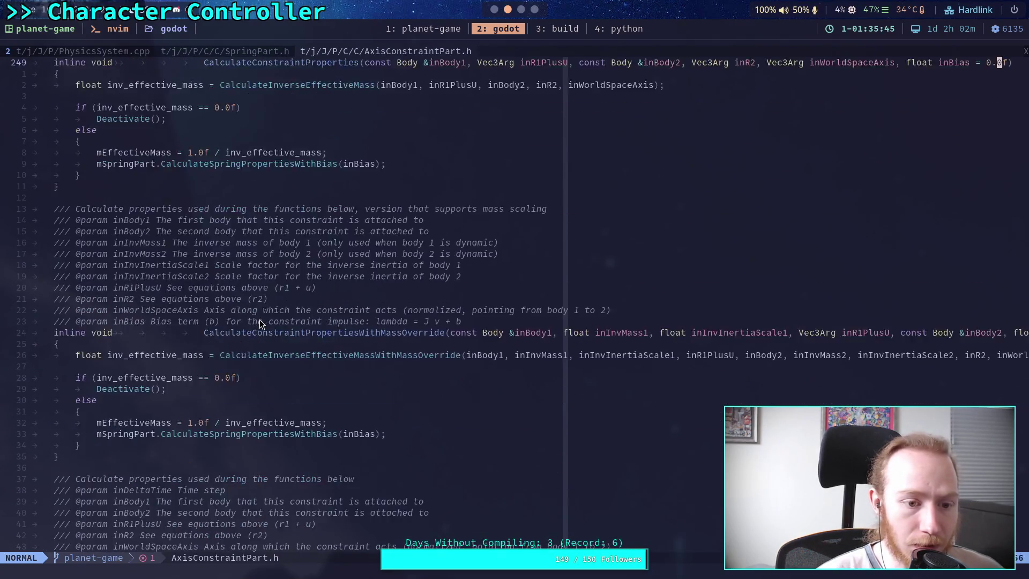
{"action": "scroll", "coordinate": [326, 252], "scroll_direction": "down", "scroll_amount": 20}
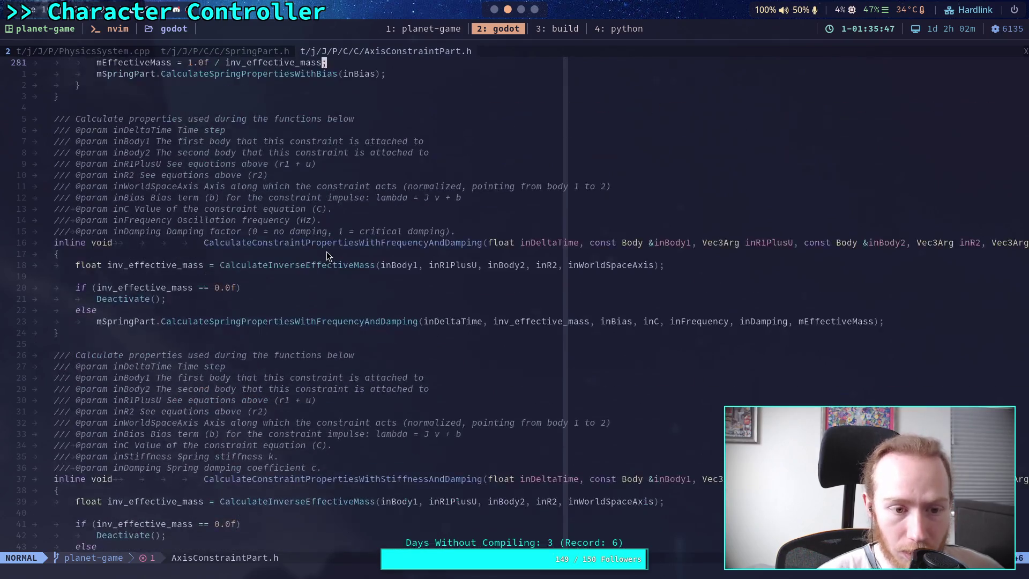
{"action": "scroll", "coordinate": [326, 252], "scroll_direction": "down", "scroll_amount": 19}
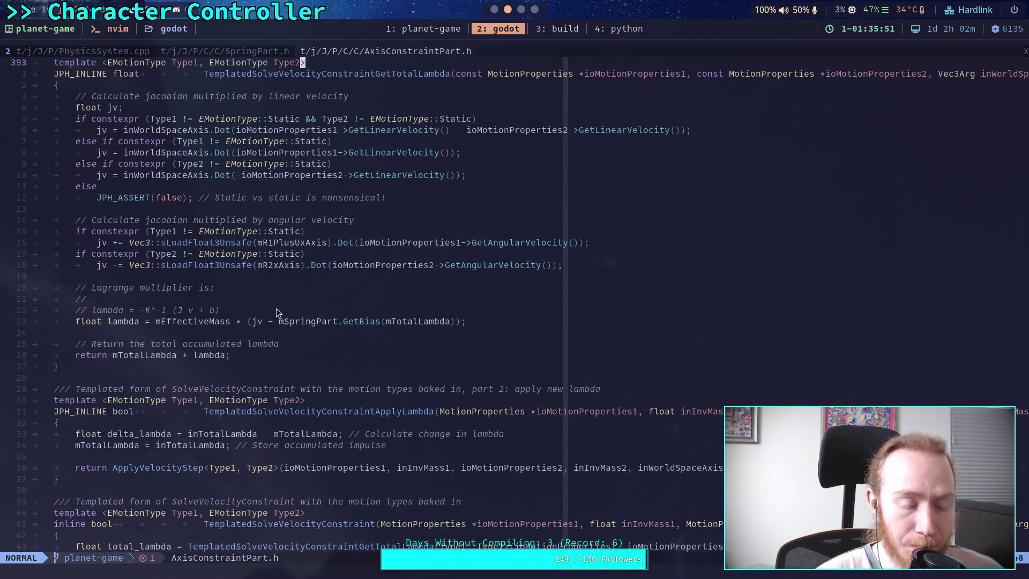
{"action": "scroll", "coordinate": [268, 329], "scroll_direction": "up", "scroll_amount": 1}
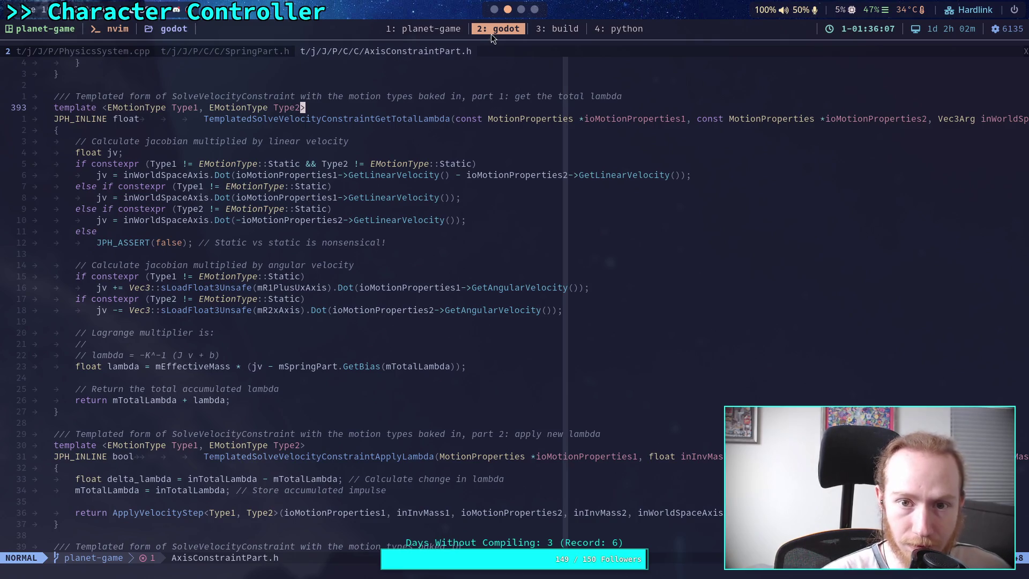
{"action": "key", "text": "alt+Tab"}
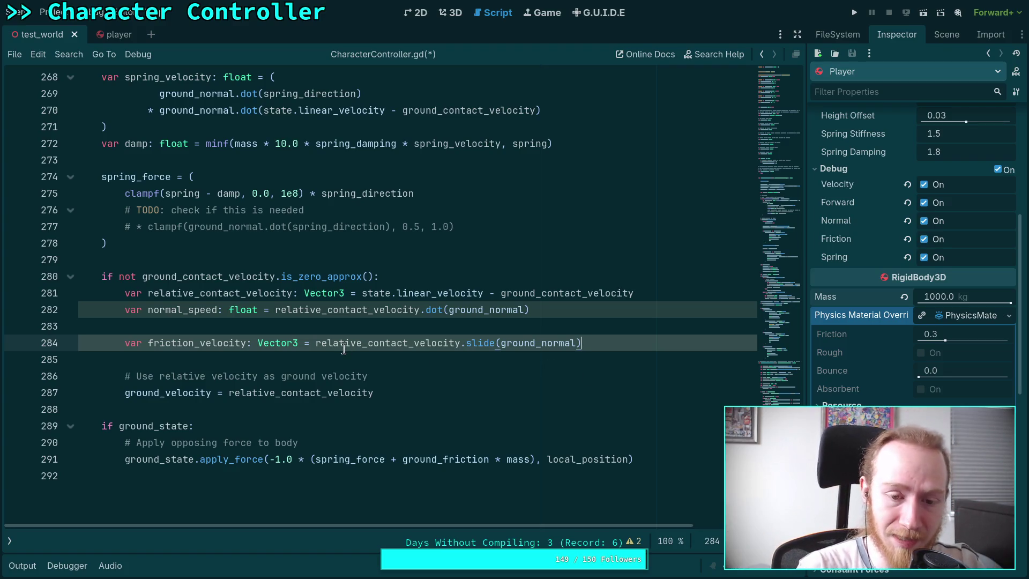
- Inspect CharacterController.gd lines 282–287, selecting the friction_velocity expression and the normal_speed variable
{"action": "left_click_drag", "start_coordinate": [305, 343], "coordinate": [628, 345]}
{"action": "left_click", "coordinate": [628, 344]}
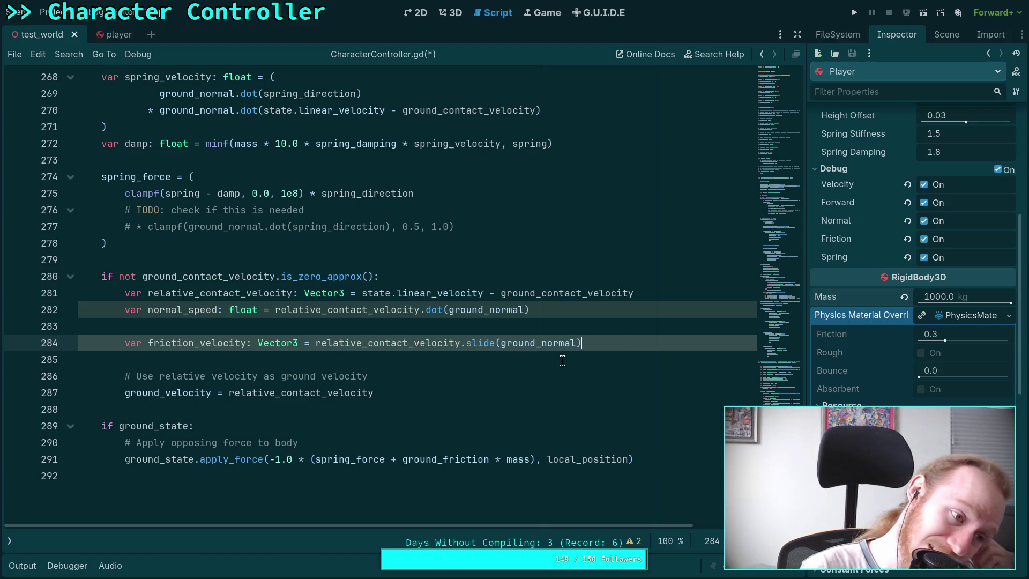
{"action": "left_click", "coordinate": [456, 391]}
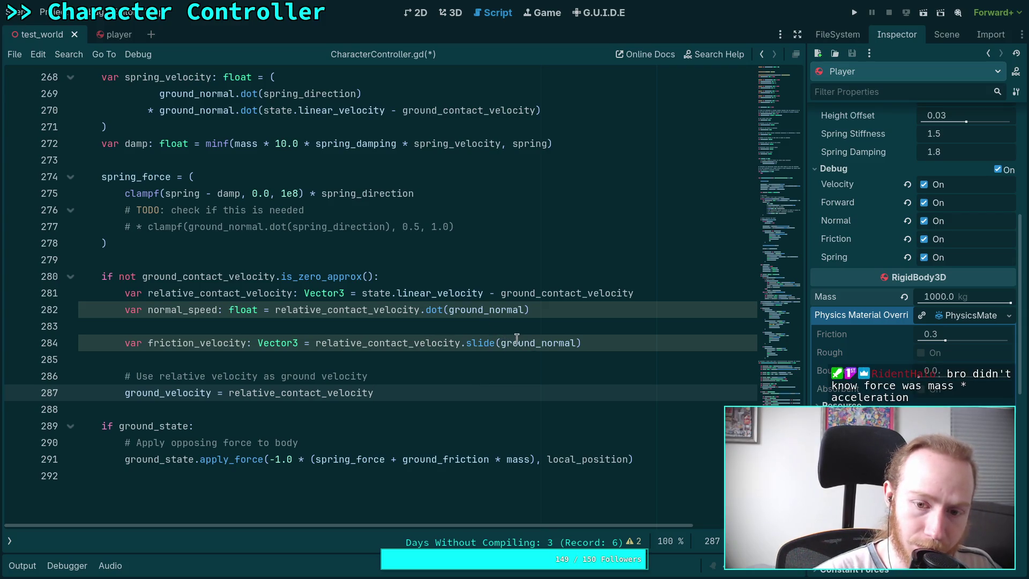
{"action": "double_click", "coordinate": [185, 310]}
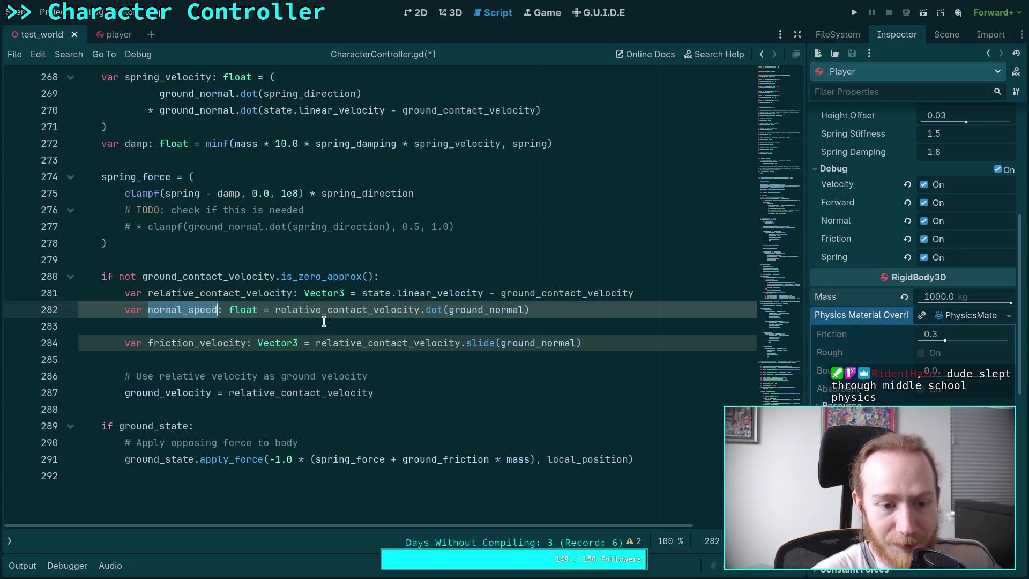
{"action": "left_click", "coordinate": [454, 322]}
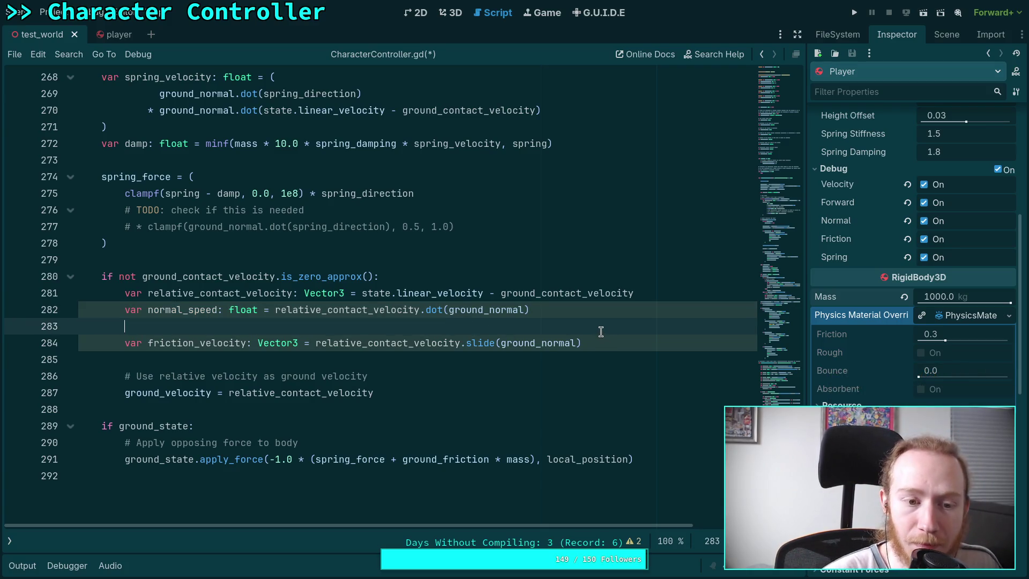
{"action": "left_click", "coordinate": [612, 342]}
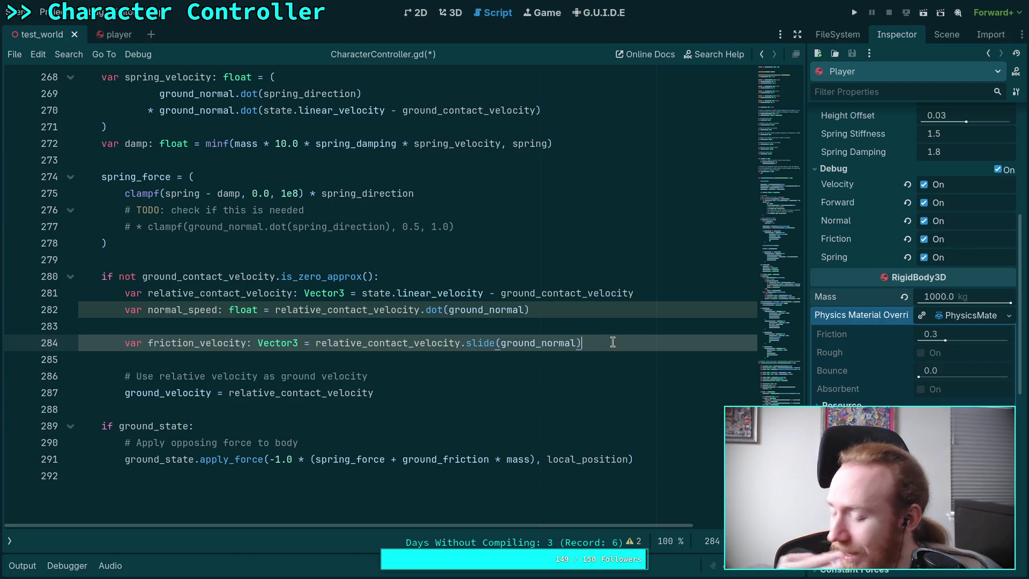
{"action": "key", "text": "alt+Tab"}
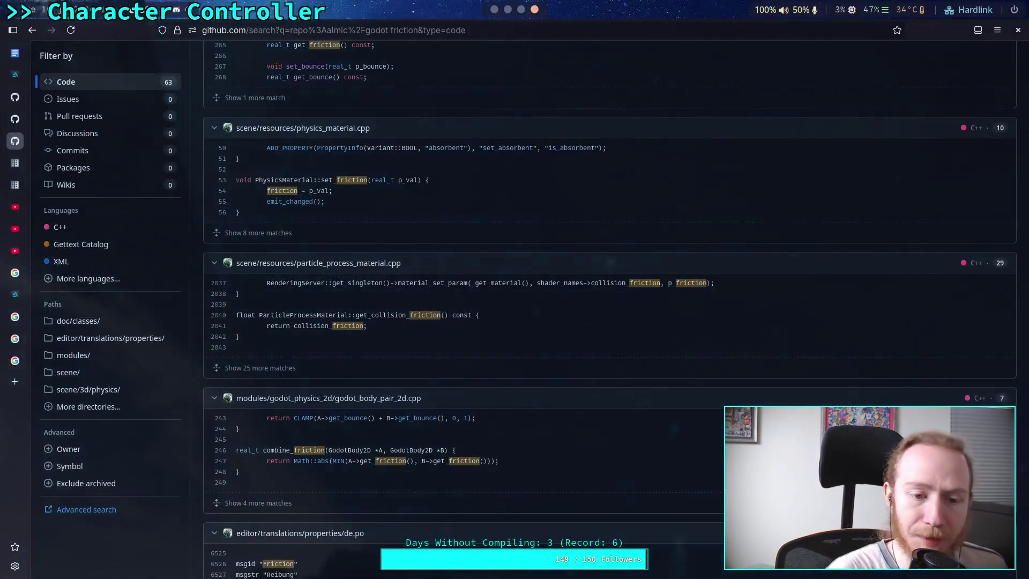
- Select the friction_direction_len_sq line in Neovim's PhysicsSystem.cpp, then return to Godot
{"action": "key", "text": "super+2"}
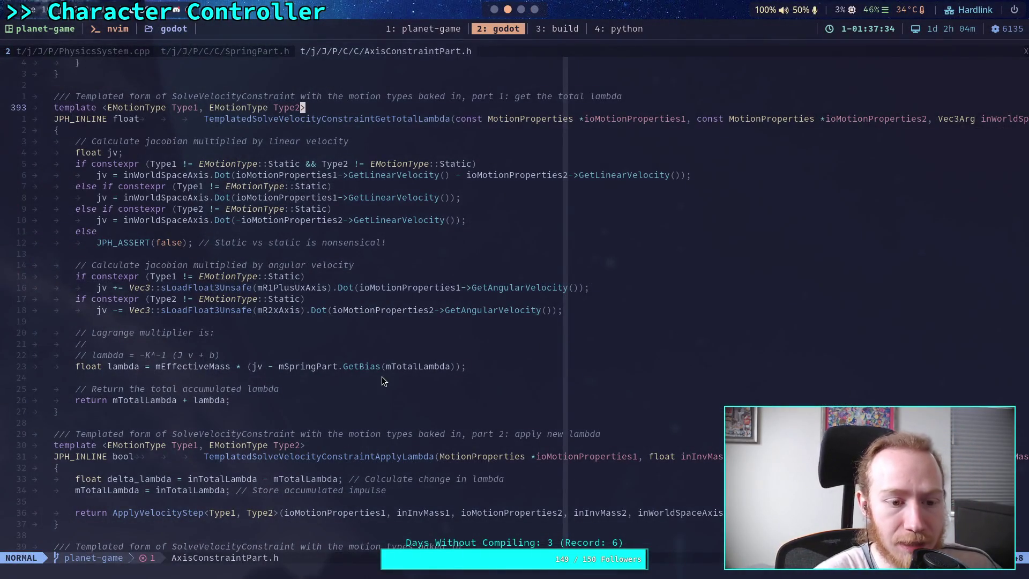
{"action": "left_click", "coordinate": [68, 52]}
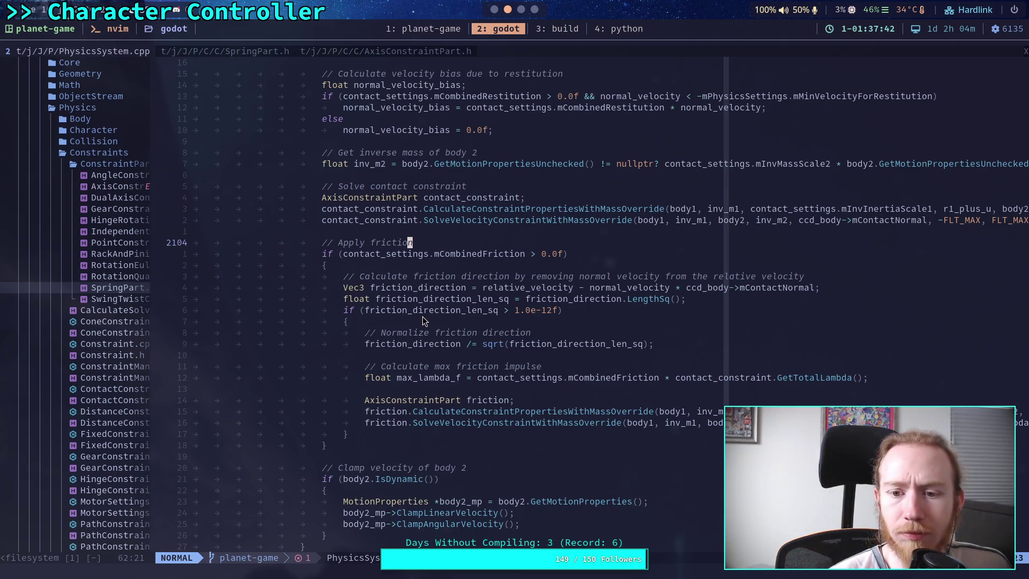
{"action": "left_click_drag", "start_coordinate": [377, 298], "coordinate": [693, 304]}
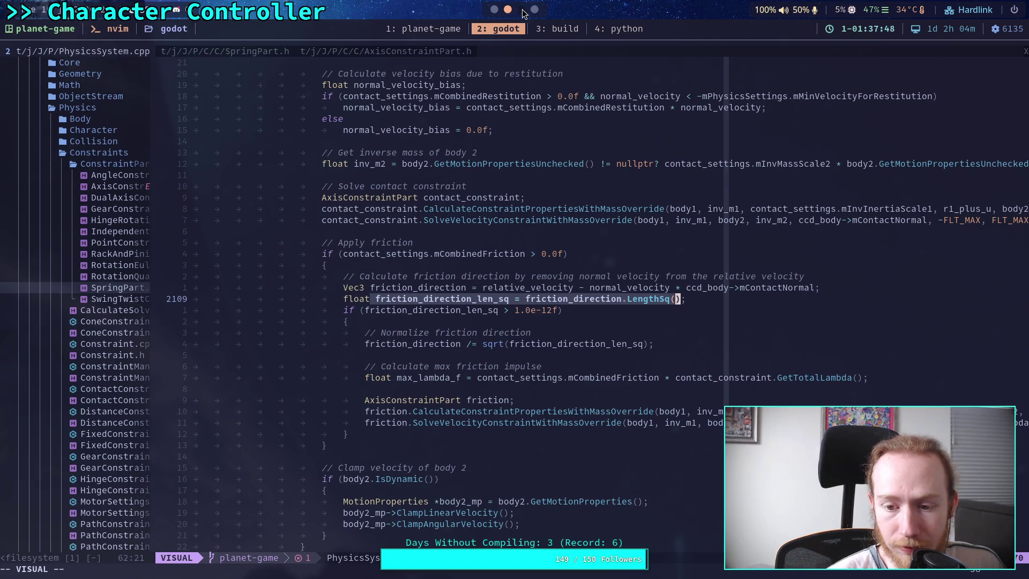
{"action": "left_click", "coordinate": [494, 9]}
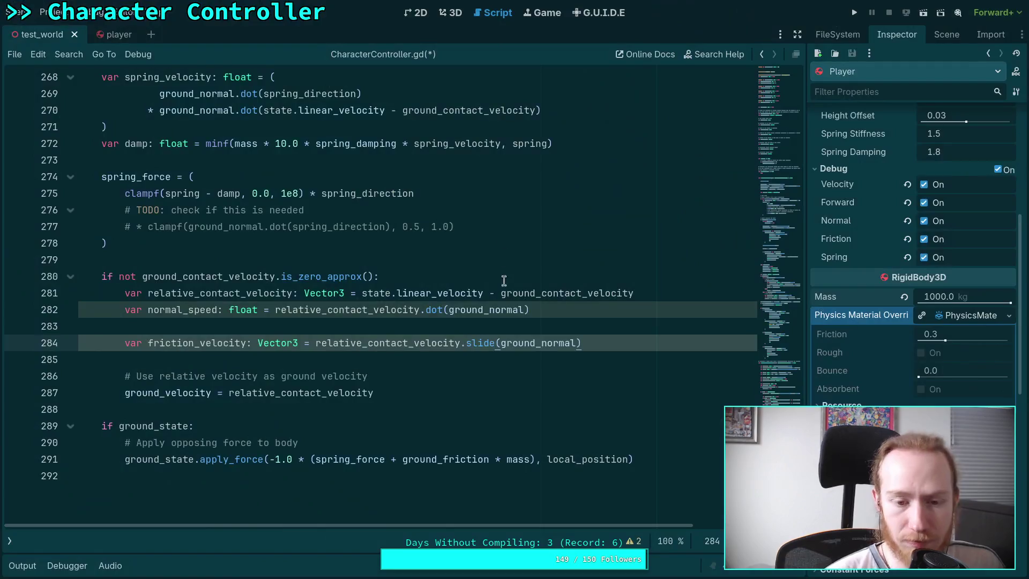
{"action": "left_click", "coordinate": [517, 312]}
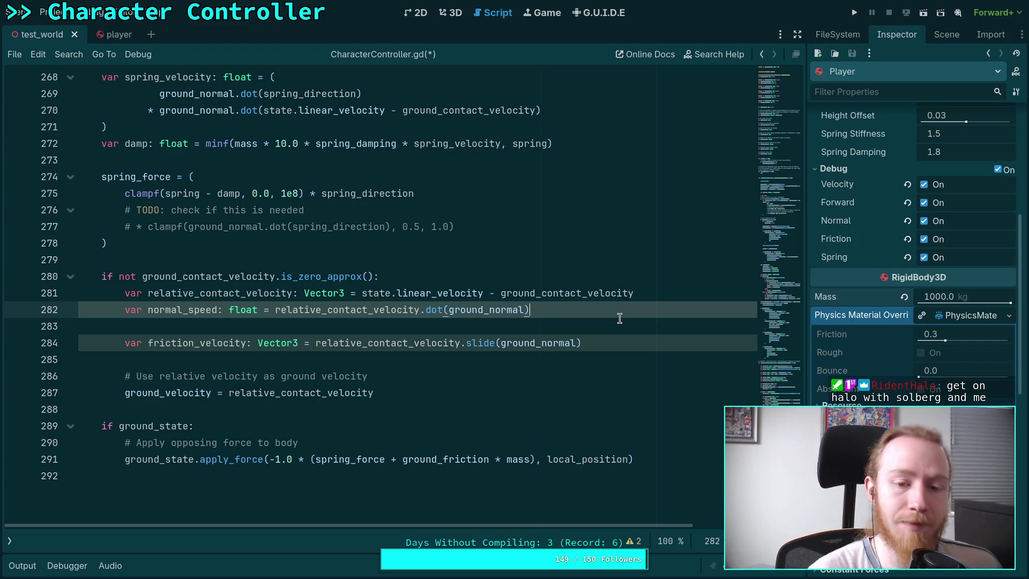
{"action": "double_click", "coordinate": [194, 310]}
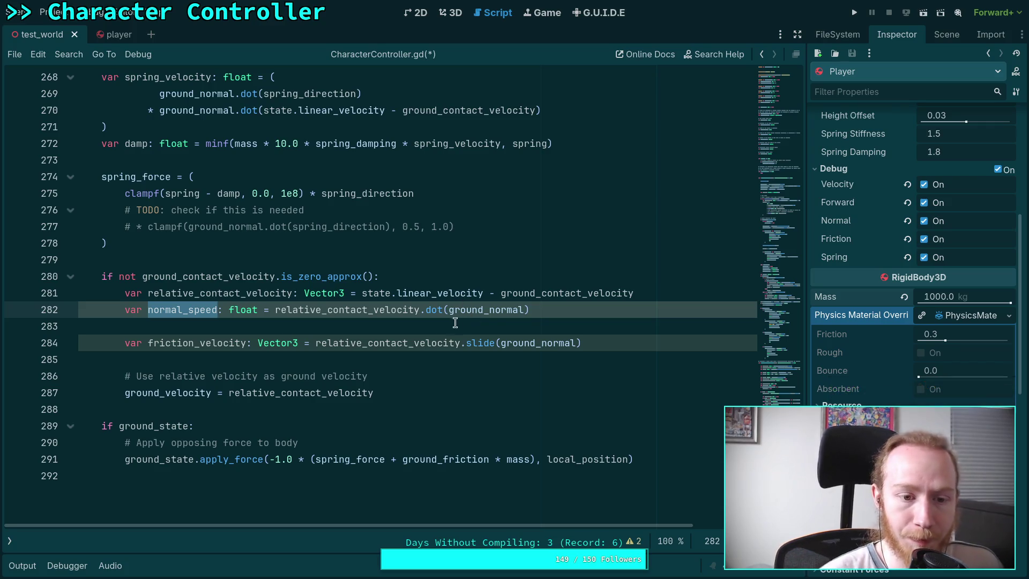
{"action": "left_click", "coordinate": [633, 311]}
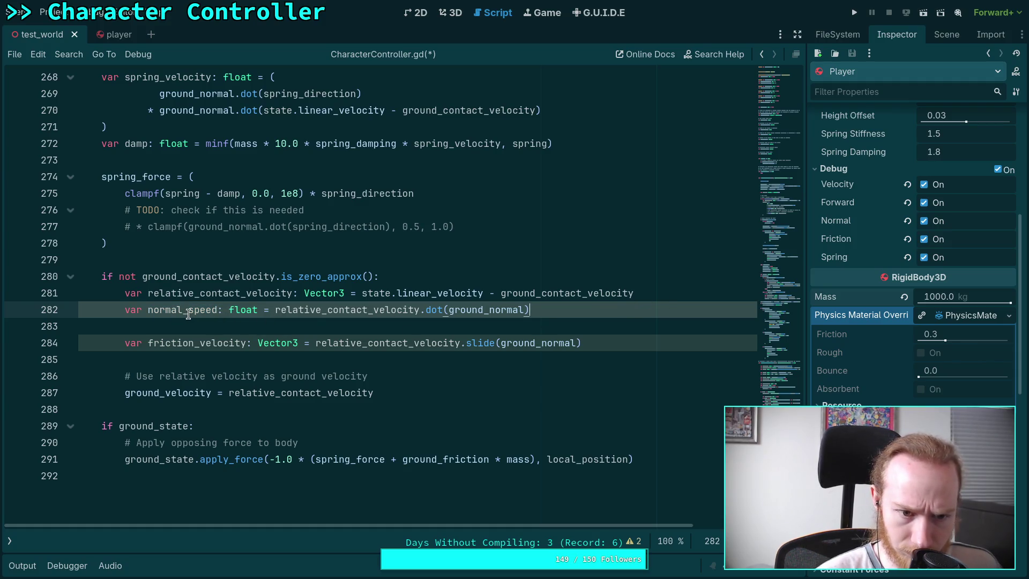
{"action": "mouse_move", "coordinate": [650, 341]}
{"action": "left_mouse_down"}
{"action": "mouse_move", "coordinate": [129, 327]}
{"action": "mouse_move", "coordinate": [125, 310]}
{"action": "left_mouse_up"}
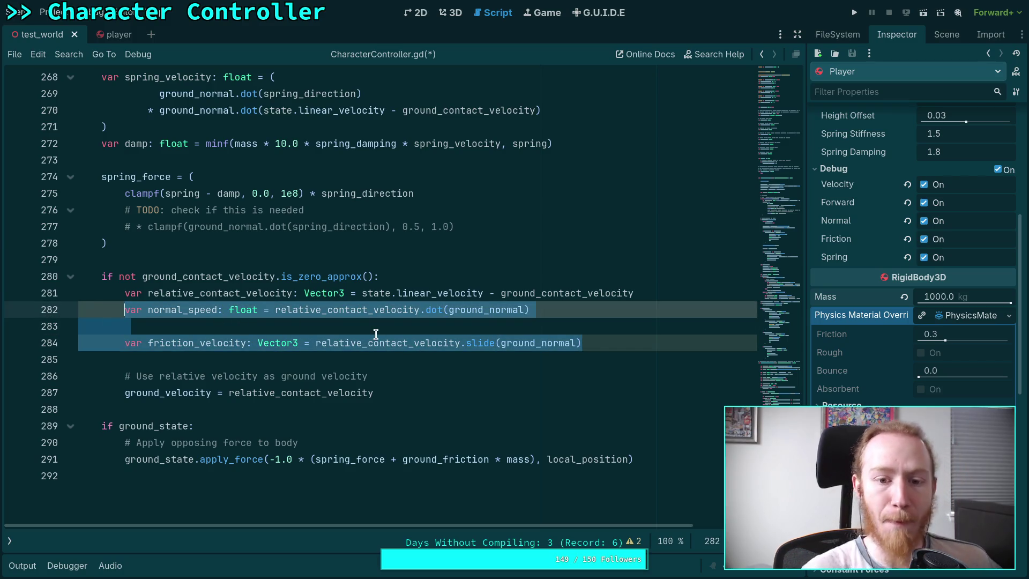
- Delete the normal_speed and friction_velocity lines and type 'var normal_mass: float =' instead
{"action": "key", "text": "BackSpace"}
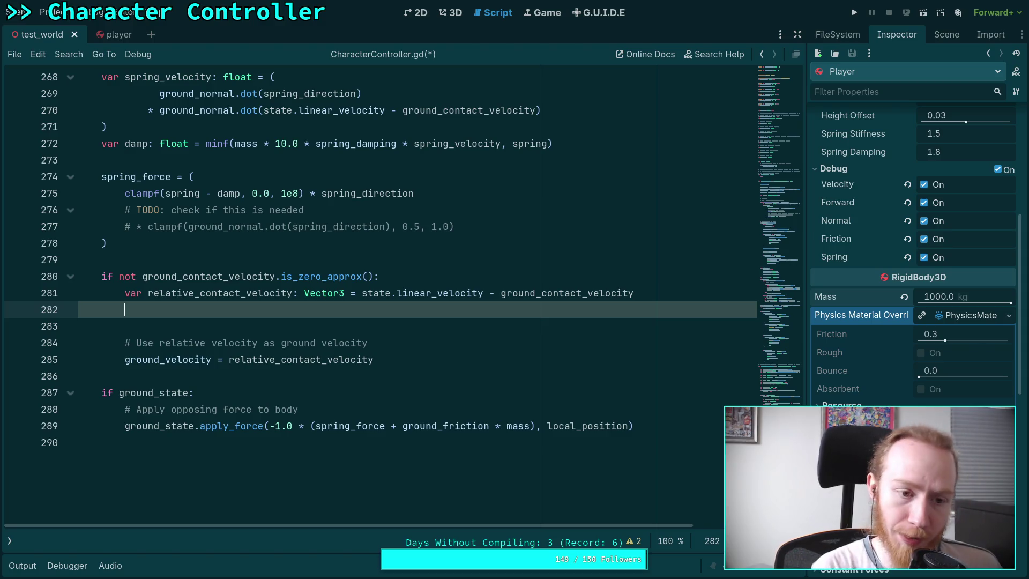
{"action": "type", "text": "var "}
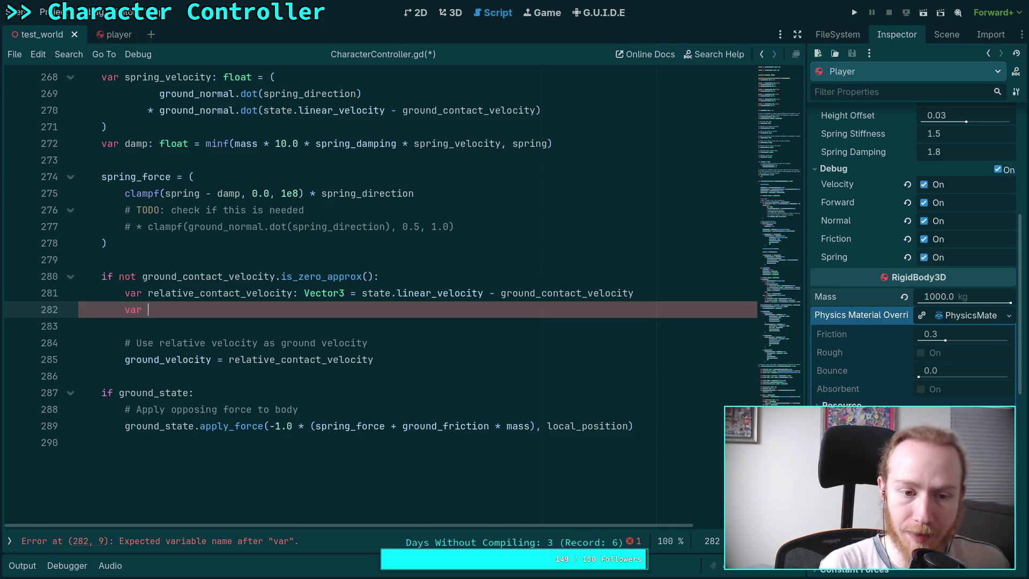
{"action": "type", "text": "no"}
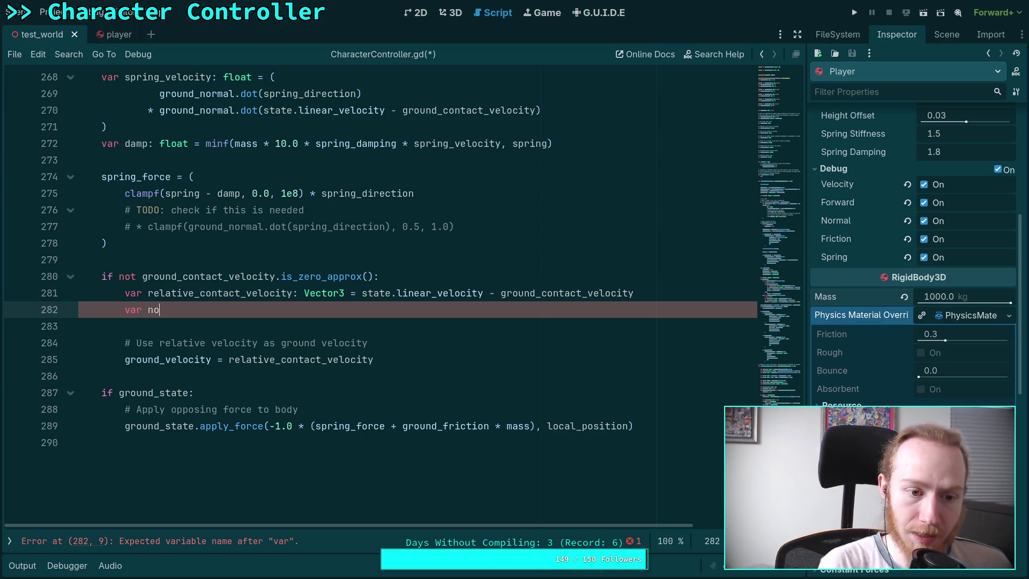
{"action": "type", "text": "rmal_force"}
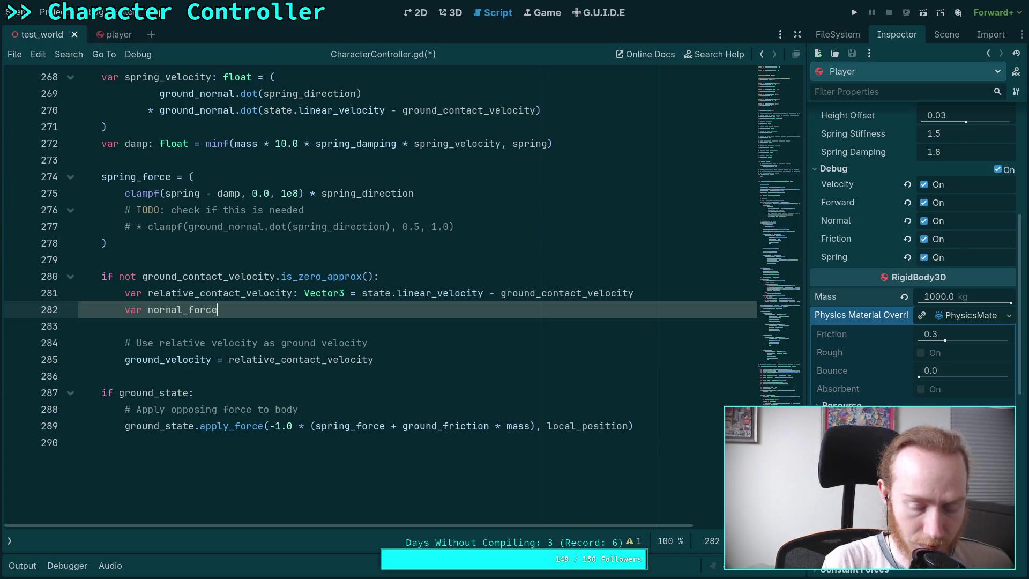
{"action": "key", "text": "BackSpace"}
{"action": "key", "text": "BackSpace"}
{"action": "key", "text": "BackSpace"}
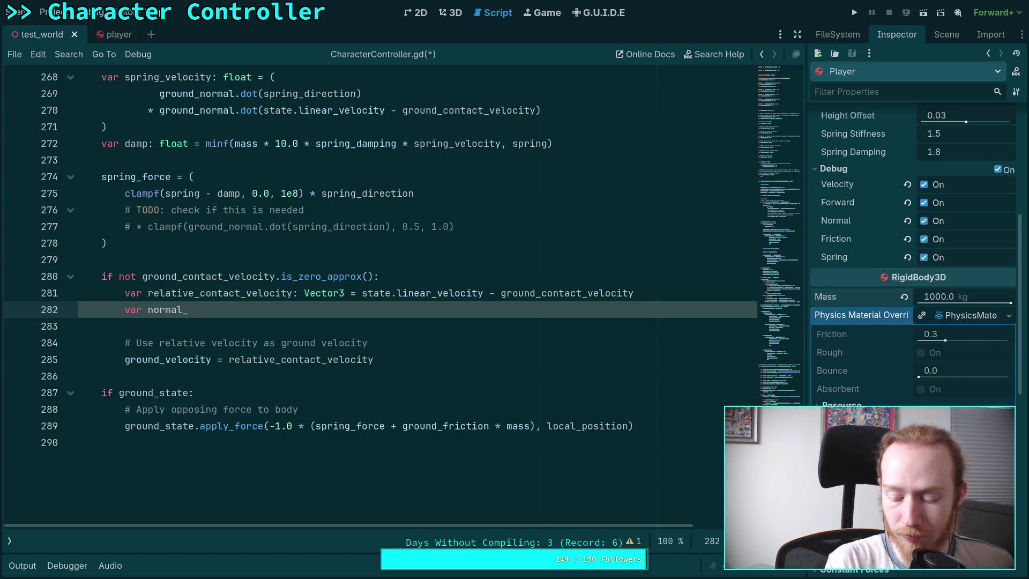
{"action": "type", "text": "mass: float ="}
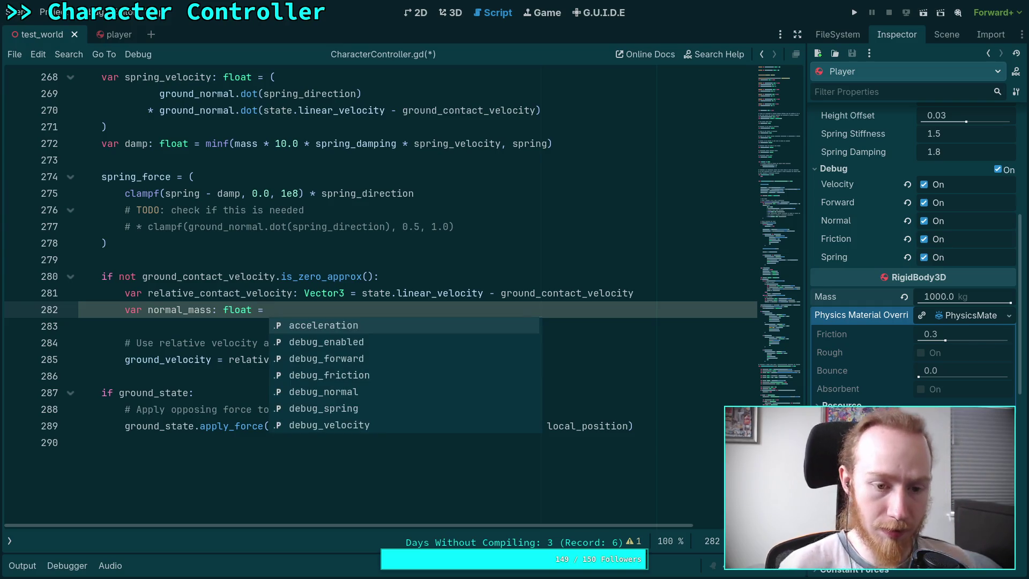